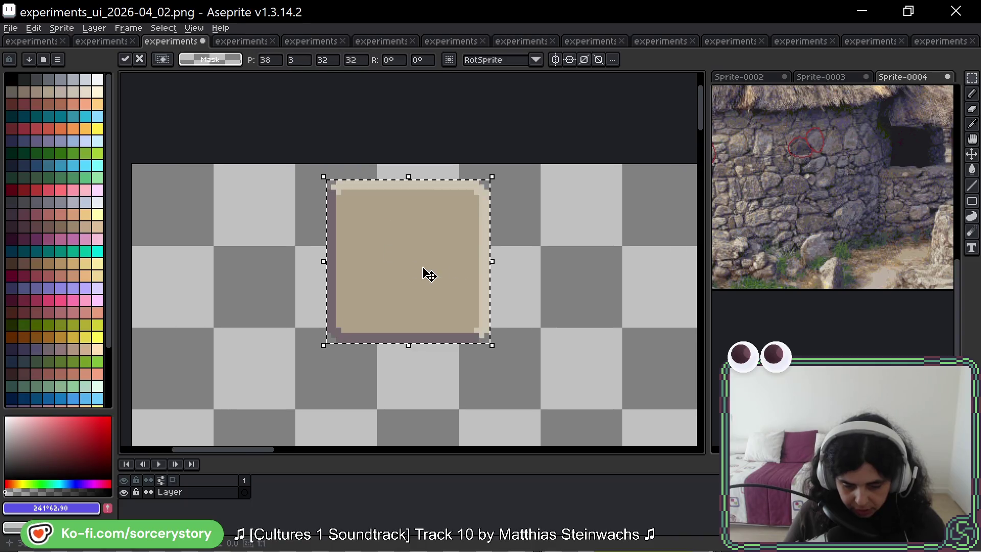
Step: Move the pasted beige square down-left, commit it, then compare the Sprite-0003 and Sprite-0004 references
{"action": "mouse_move", "coordinate": [427, 274]}
{"action": "left_mouse_down"}
{"action": "mouse_move", "coordinate": [410, 344]}
{"action": "mouse_move", "coordinate": [351, 313]}
{"action": "left_mouse_up"}
{"action": "key", "text": "ctrl+d"}
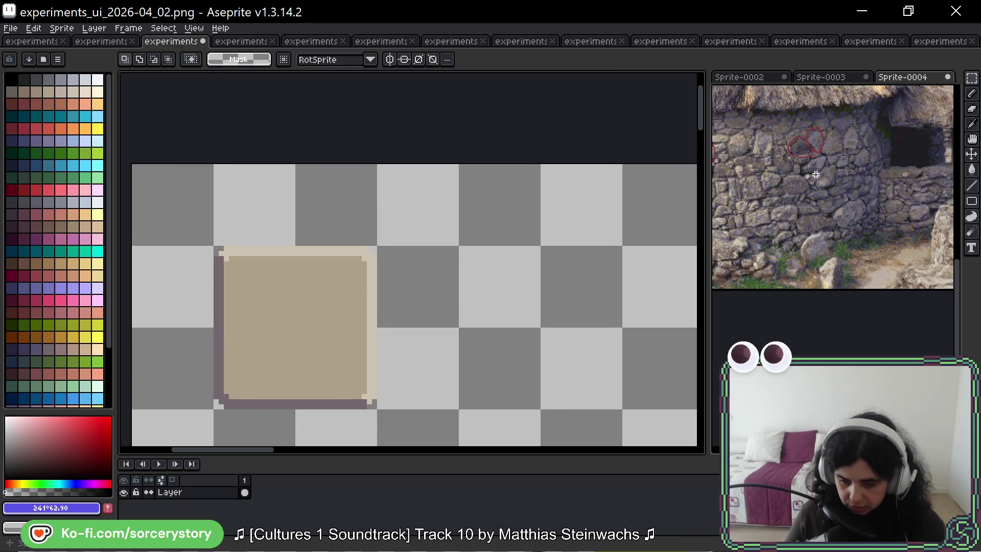
{"action": "left_click_drag", "start_coordinate": [750, 166], "coordinate": [776, 179]}
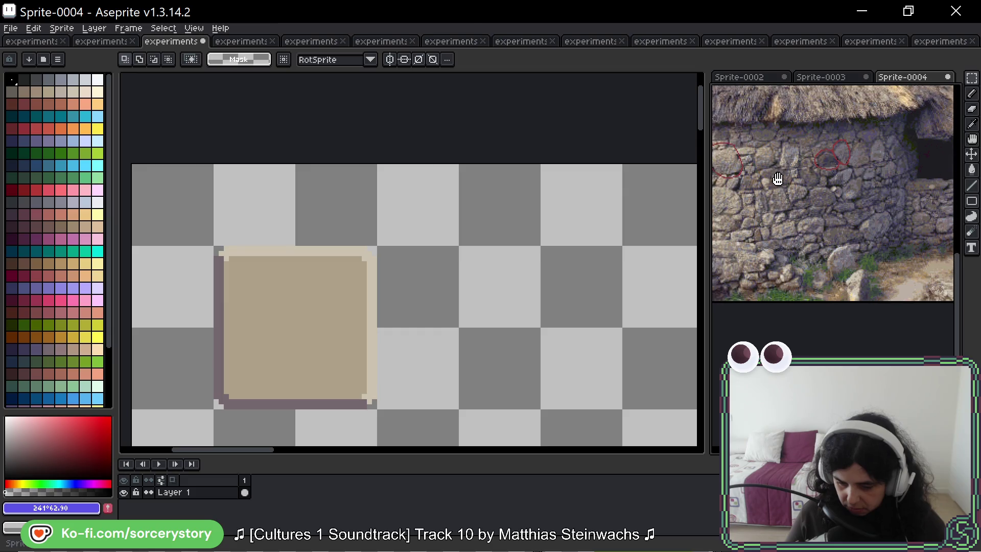
{"action": "left_click", "coordinate": [843, 78]}
{"action": "left_click_drag", "start_coordinate": [841, 93], "coordinate": [885, 167]}
{"action": "left_click", "coordinate": [887, 76]}
{"action": "scroll", "coordinate": [884, 94], "scroll_direction": "up", "scroll_amount": 5}
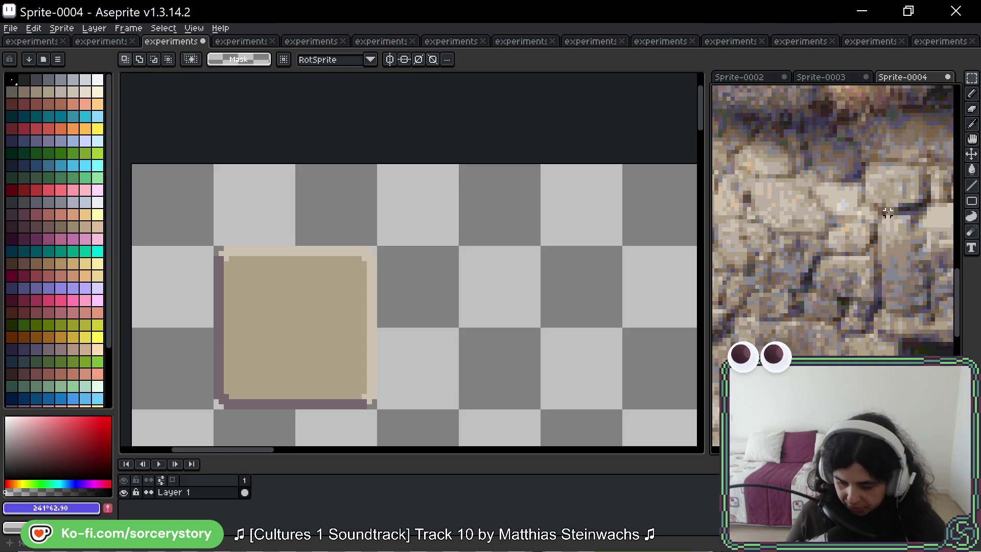
{"action": "scroll", "coordinate": [886, 215], "scroll_direction": "down", "scroll_amount": 4}
{"action": "scroll", "coordinate": [887, 249], "scroll_direction": "up", "scroll_amount": 4}
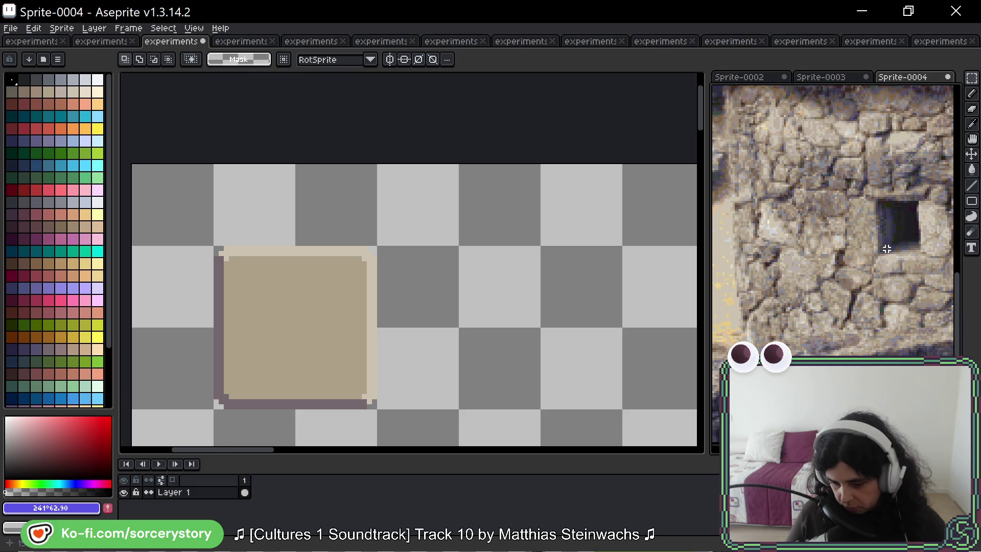
{"action": "left_click", "coordinate": [499, 287]}
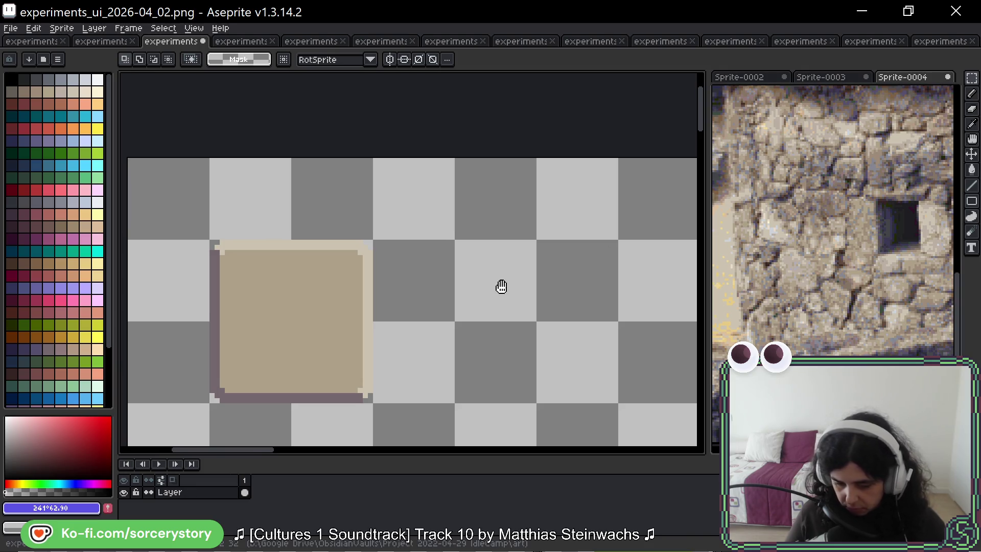
{"action": "scroll", "coordinate": [299, 203], "scroll_direction": "down", "scroll_amount": 2}
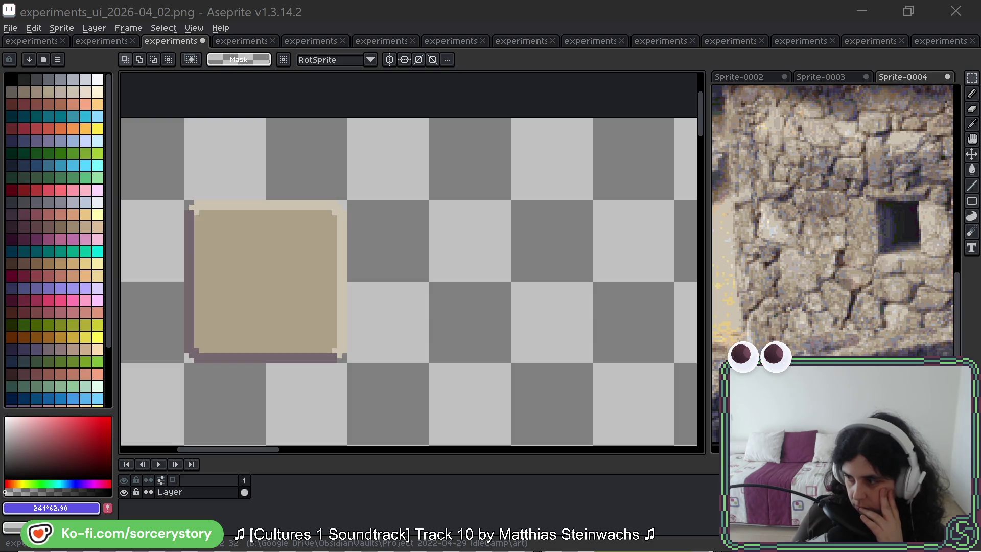
Step: Pick a dark red, then try the Color Spectrum, RGB, RYB and Normal Map colour pickers
{"action": "left_click", "coordinate": [69, 459]}
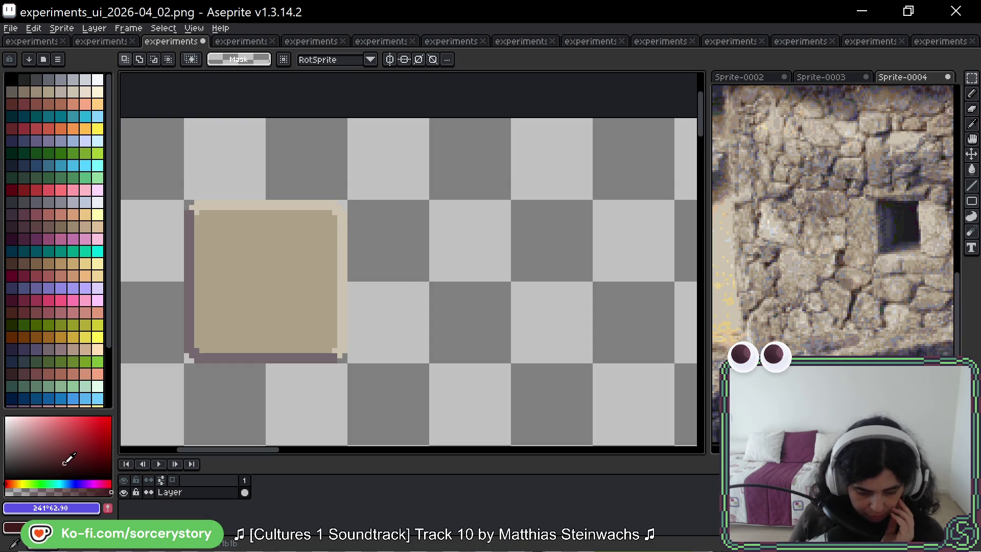
{"action": "left_click", "coordinate": [57, 59]}
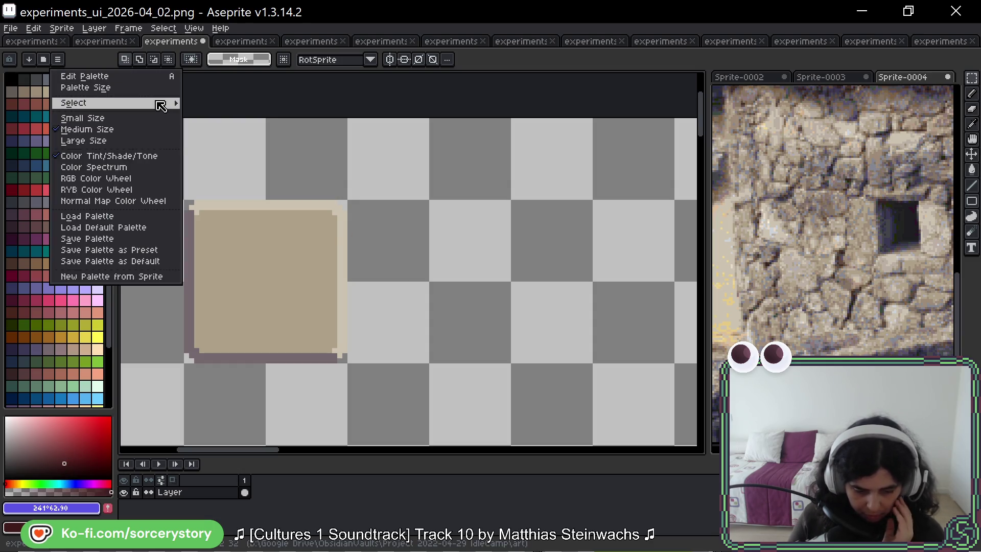
{"action": "mouse_move", "coordinate": [161, 106]}
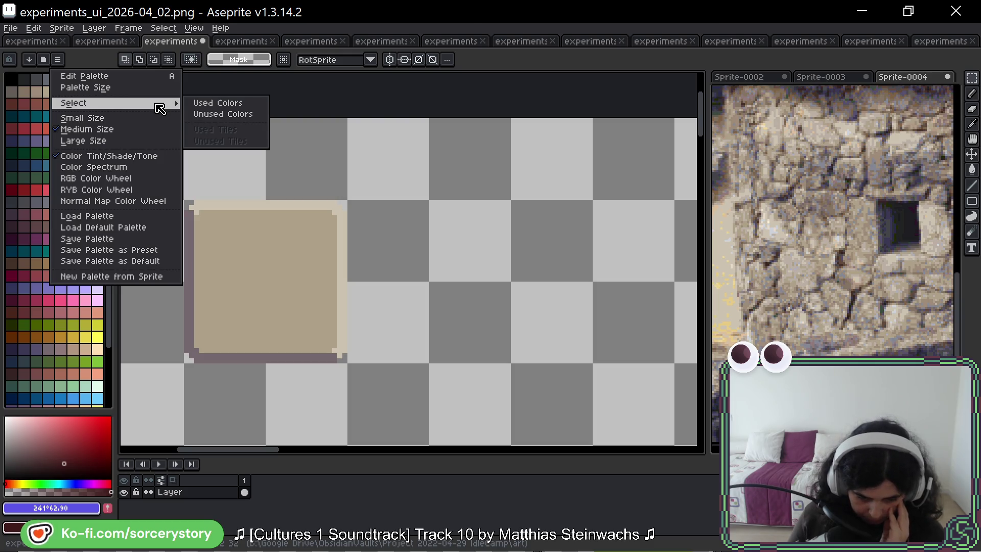
{"action": "left_click", "coordinate": [139, 172]}
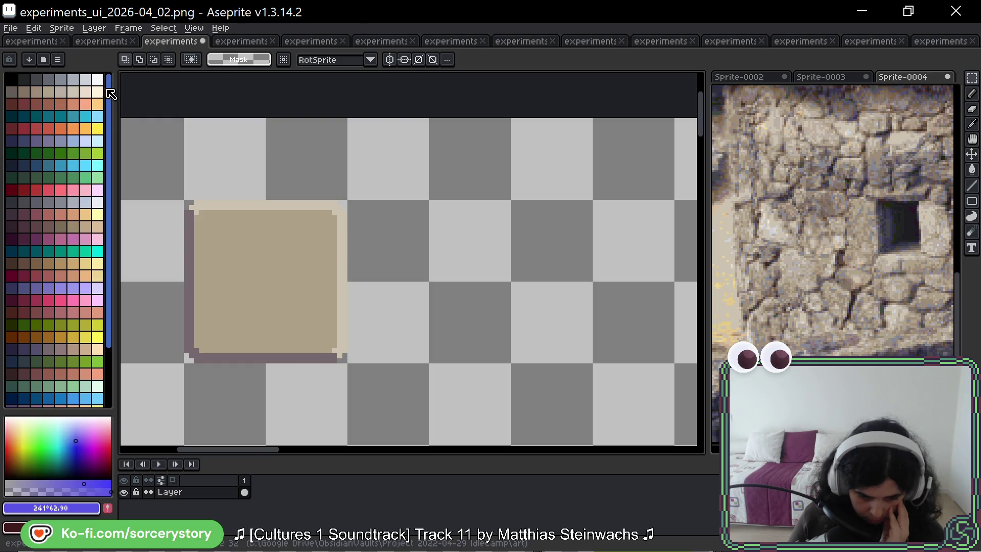
{"action": "left_click", "coordinate": [58, 59]}
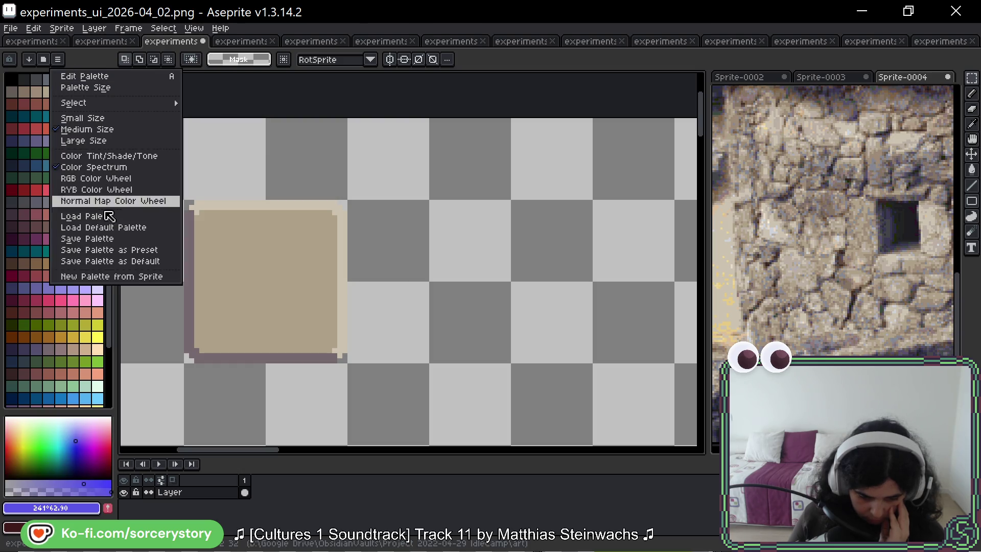
{"action": "left_click", "coordinate": [108, 178]}
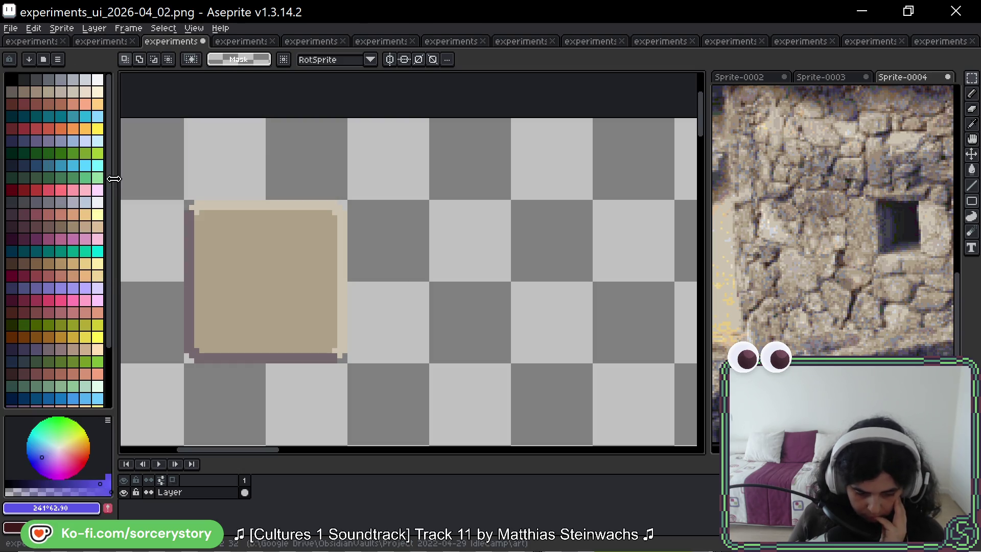
{"action": "left_click", "coordinate": [58, 60]}
{"action": "left_click", "coordinate": [96, 189]}
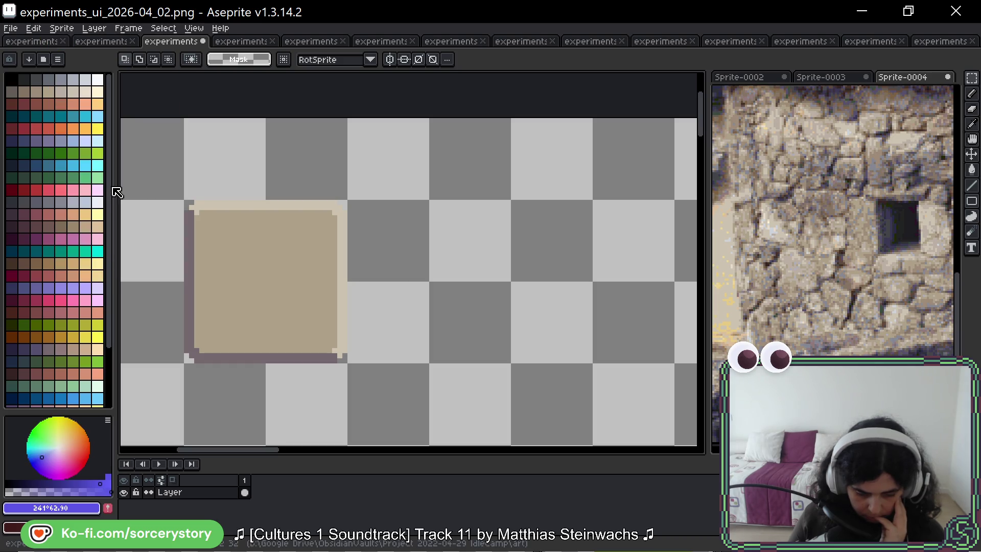
{"action": "left_click", "coordinate": [59, 63]}
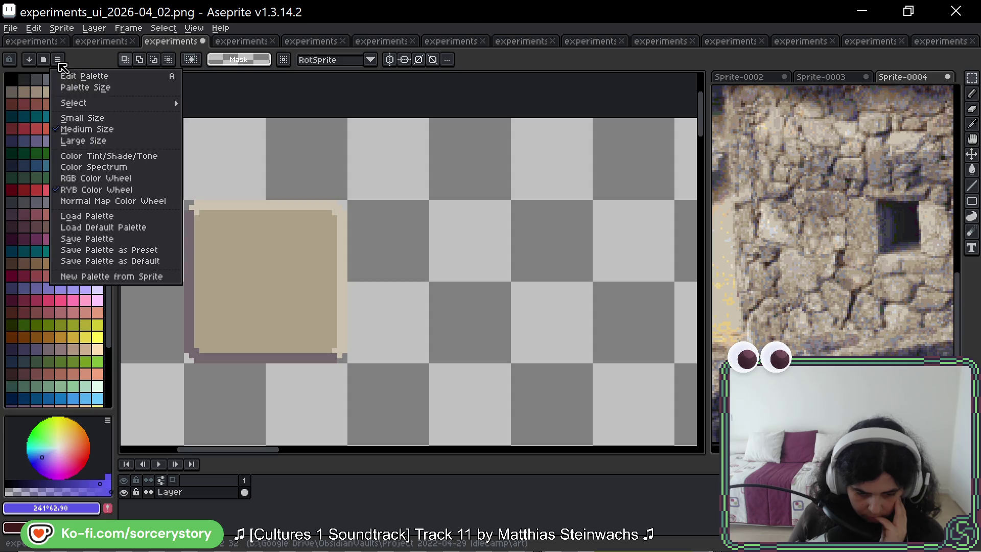
{"action": "left_click", "coordinate": [108, 209]}
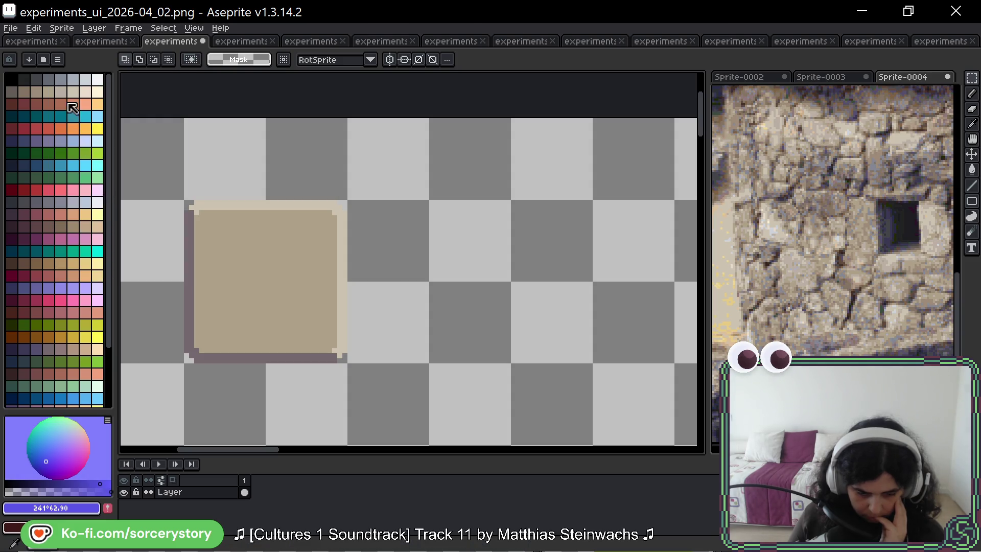
Step: Return the picker to Color Tint/Shade/Tone and highlight the sprite's used colours in the palette
{"action": "left_click", "coordinate": [58, 60]}
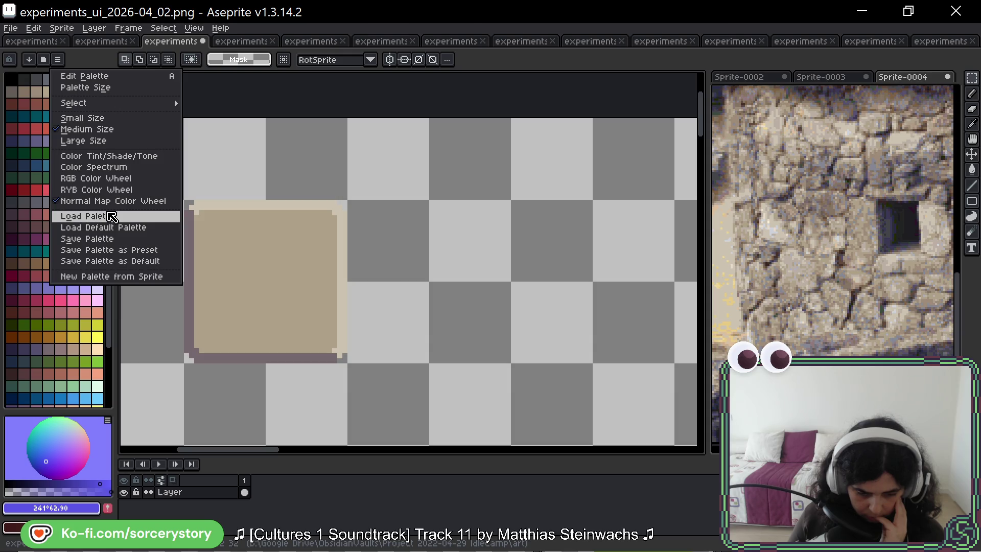
{"action": "mouse_move", "coordinate": [148, 107]}
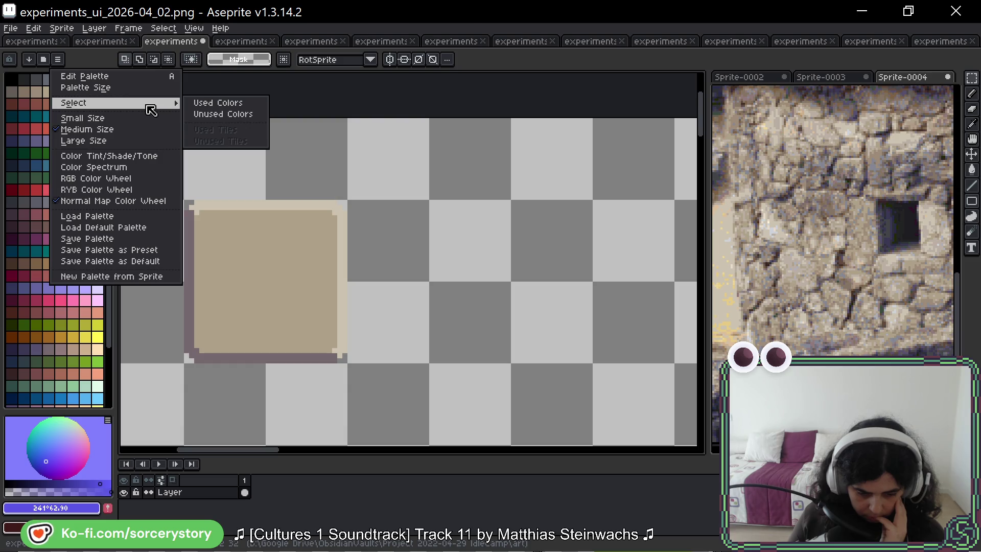
{"action": "left_click", "coordinate": [133, 156]}
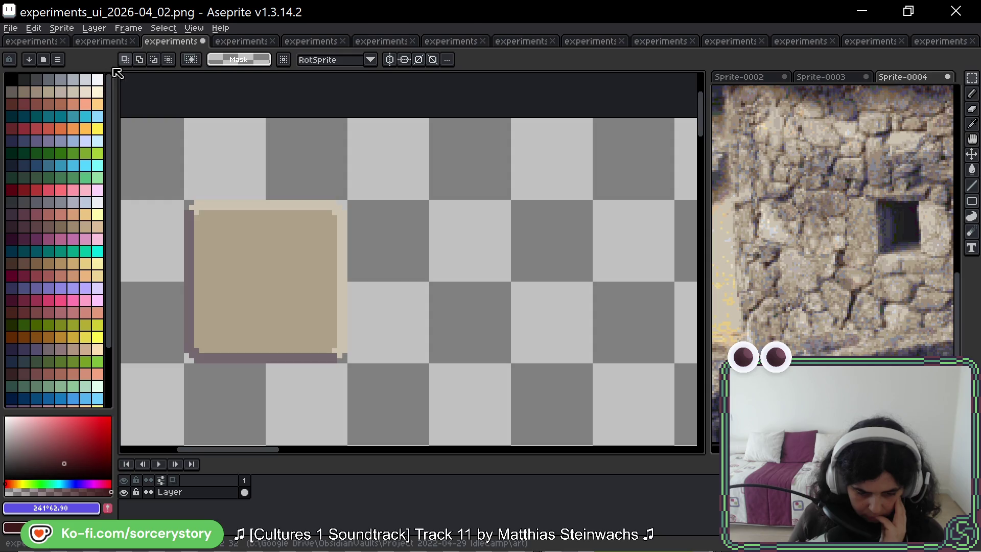
{"action": "left_click", "coordinate": [60, 59]}
{"action": "mouse_move", "coordinate": [125, 103]}
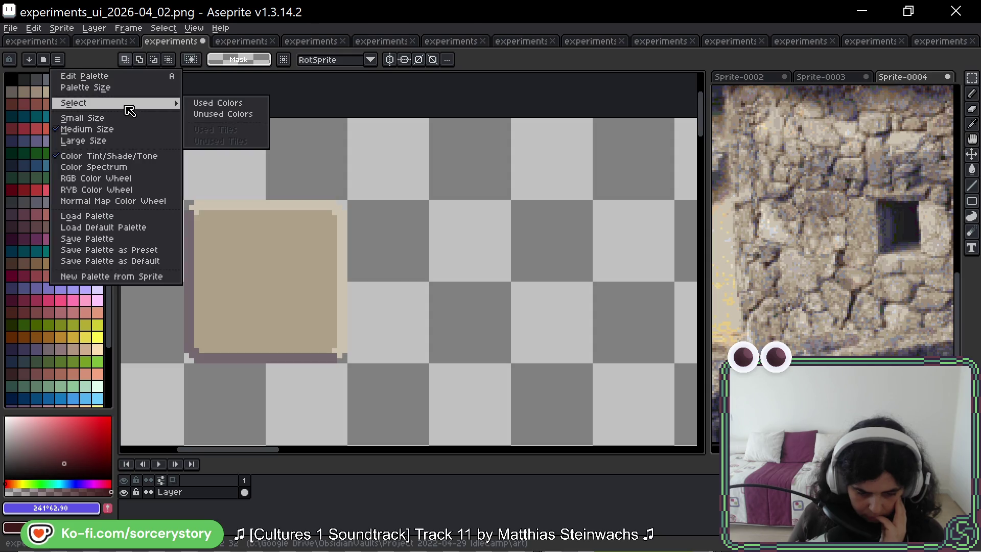
{"action": "left_click", "coordinate": [207, 105]}
{"action": "left_click", "coordinate": [57, 59]}
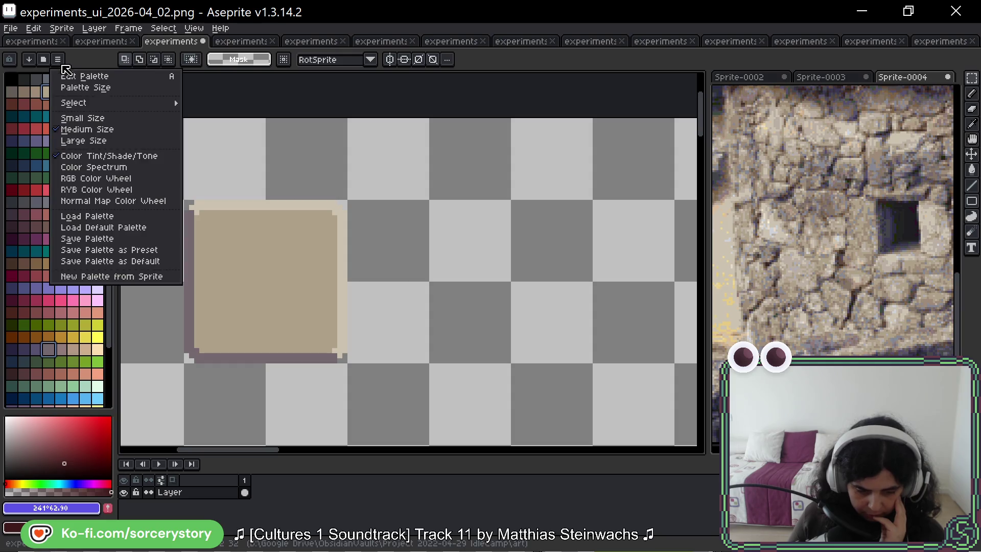
{"action": "mouse_move", "coordinate": [118, 105]}
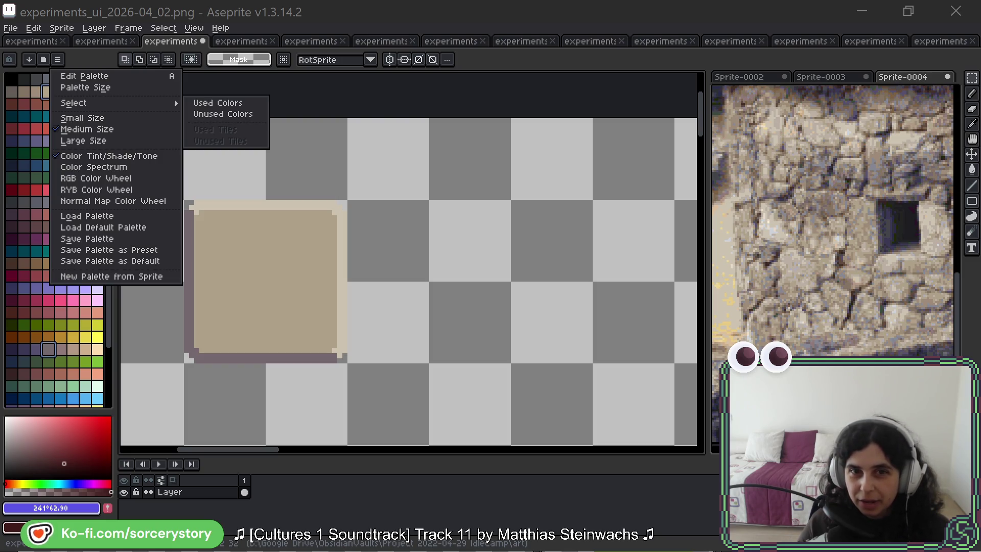
{"action": "key", "text": "alt+Tab"}
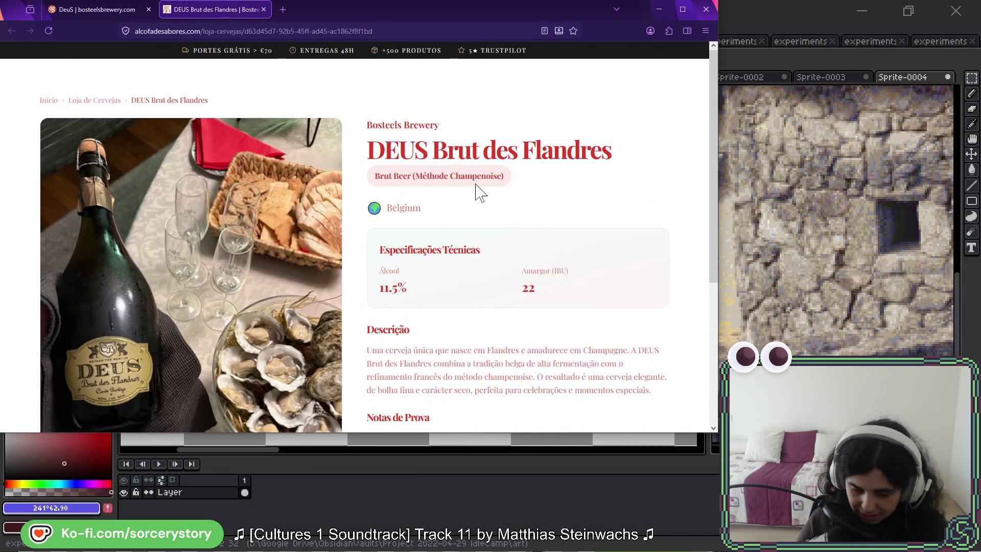
{"action": "scroll", "coordinate": [479, 193], "scroll_direction": "down", "scroll_amount": 2}
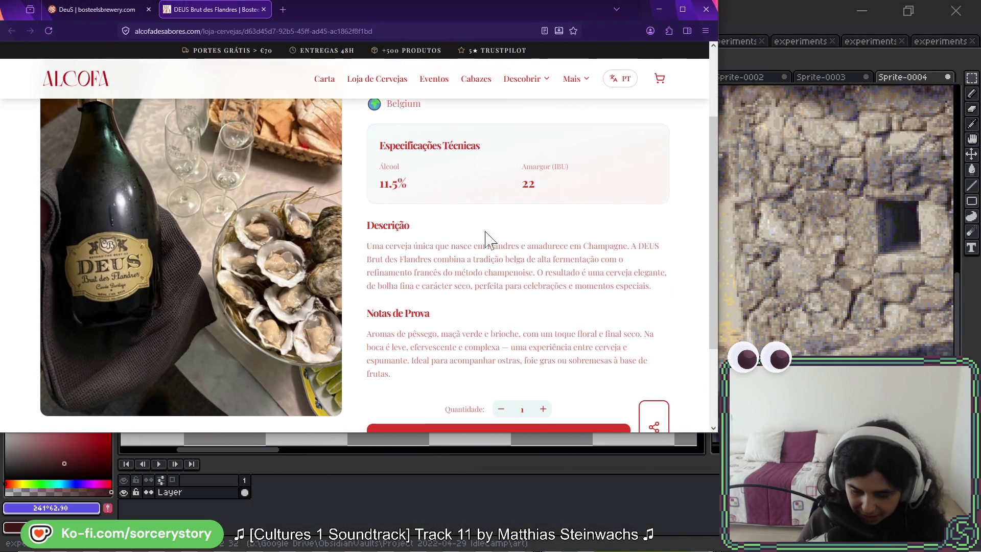
{"action": "scroll", "coordinate": [484, 237], "scroll_direction": "down", "scroll_amount": 2}
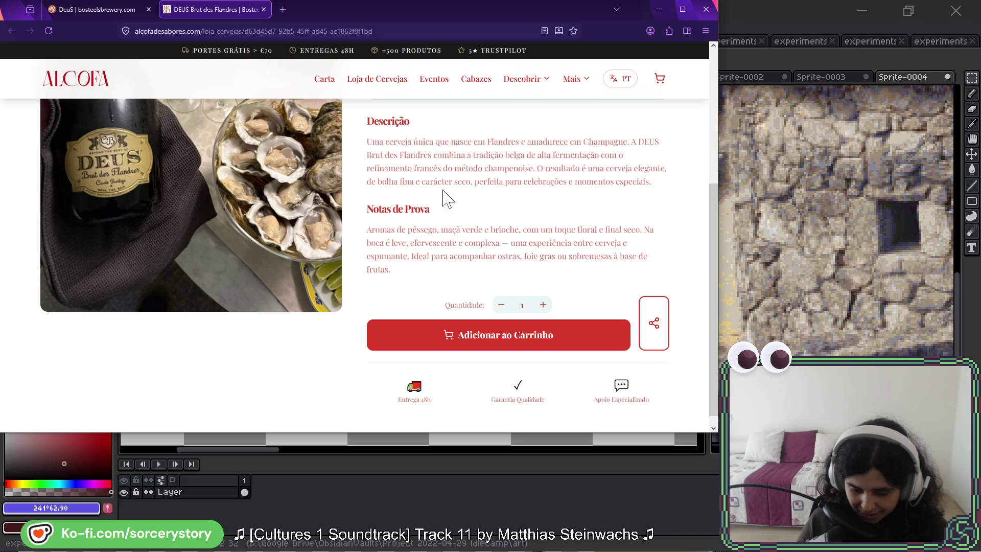
{"action": "left_click_drag", "start_coordinate": [367, 229], "coordinate": [519, 230]}
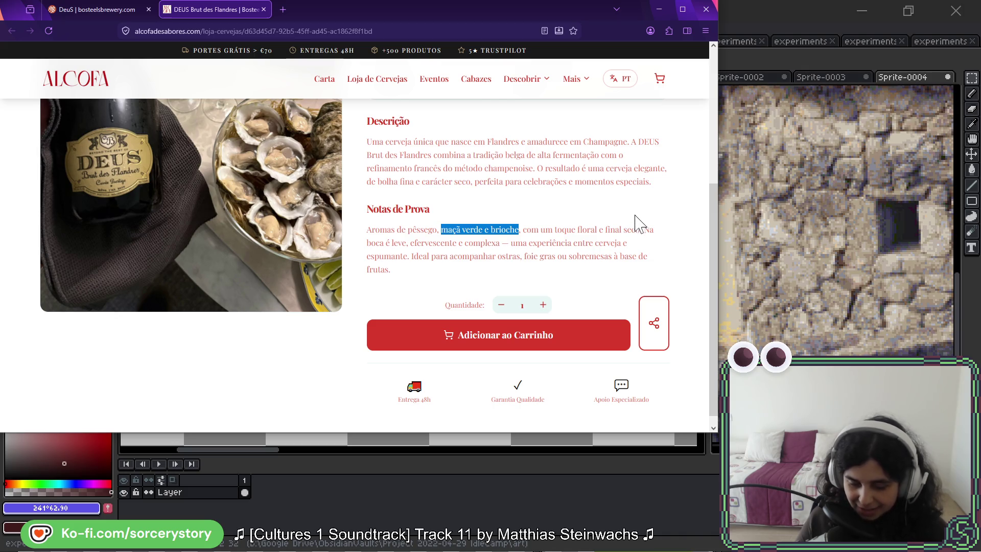
{"action": "scroll", "coordinate": [588, 220], "scroll_direction": "down", "scroll_amount": 1}
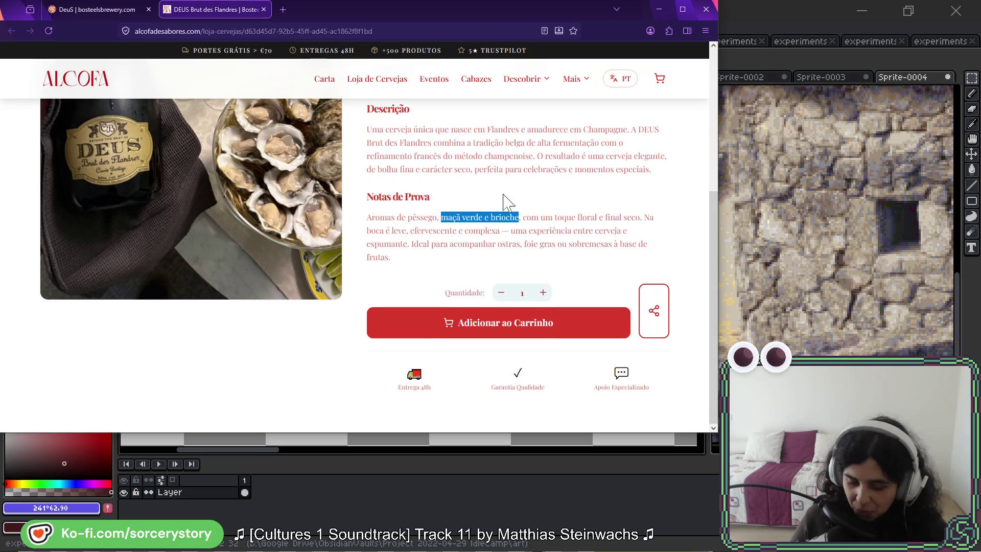
{"action": "key", "text": "alt+Tab"}
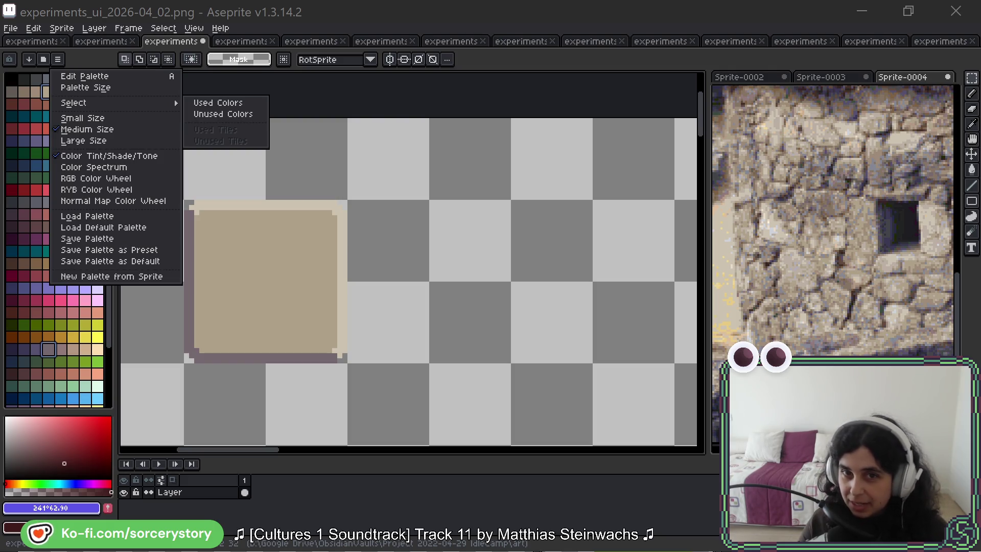
{"action": "key", "text": "alt+Tab"}
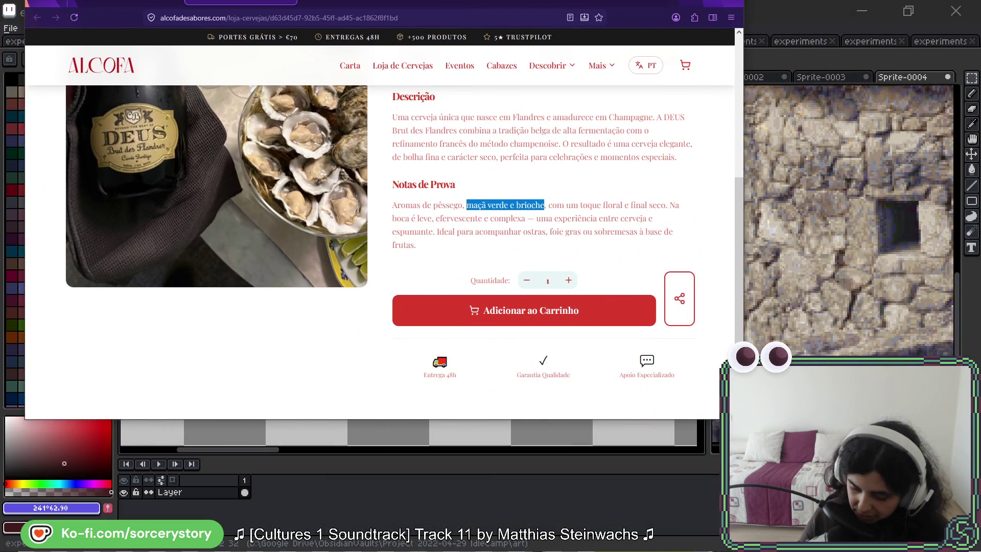
{"action": "left_click", "coordinate": [448, 374]}
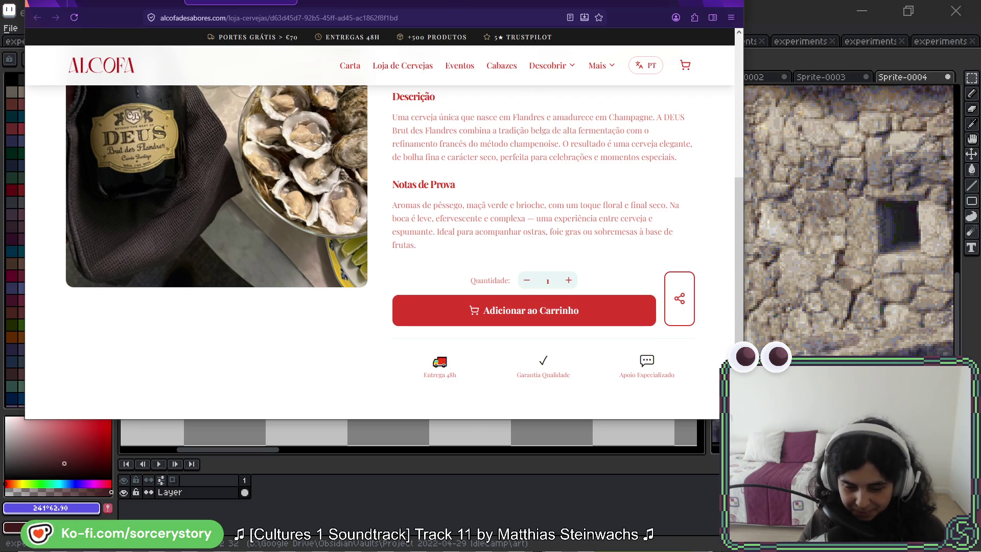
{"action": "key", "text": "alt+Tab"}
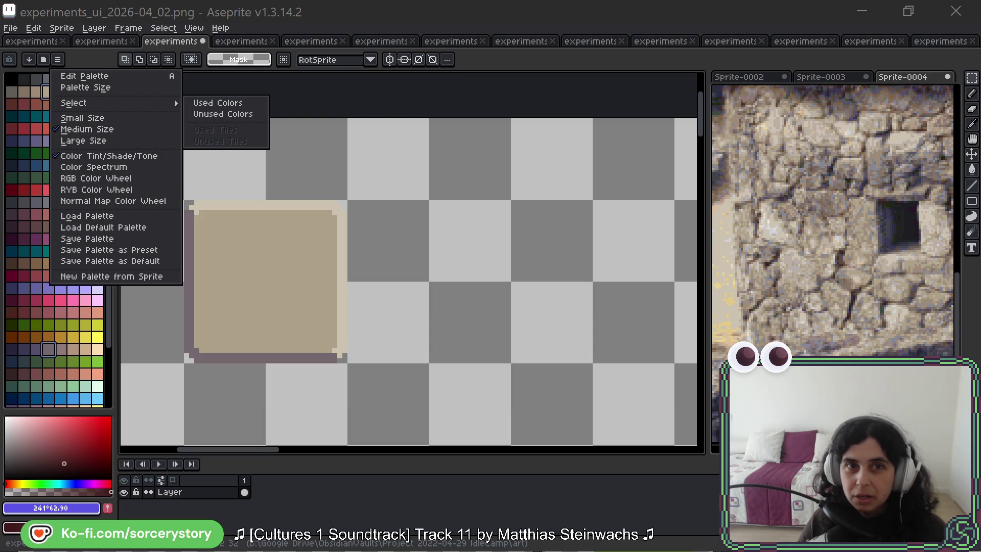
Step: Bring Firefox over Aseprite and read the Deus Brut article down to 'Porque a Deus Brut…'
{"action": "key", "text": "alt+Tab"}
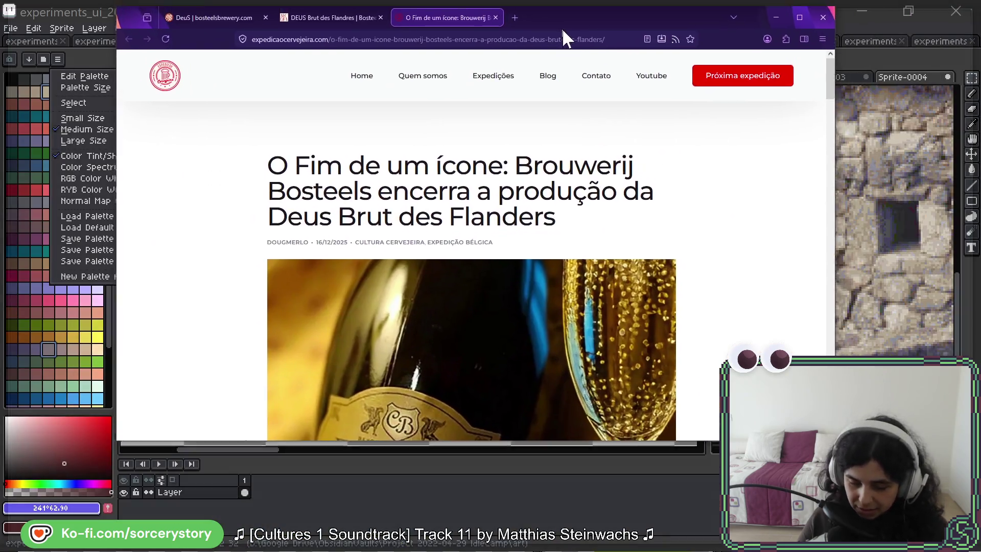
{"action": "left_click_drag", "start_coordinate": [563, 28], "coordinate": [491, 56]}
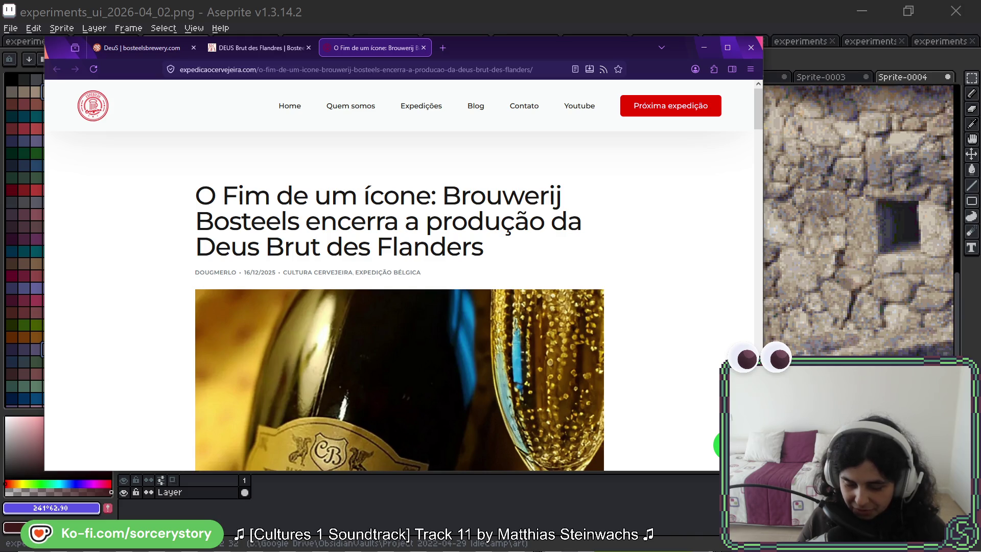
{"action": "scroll", "coordinate": [527, 205], "scroll_direction": "down", "scroll_amount": 6}
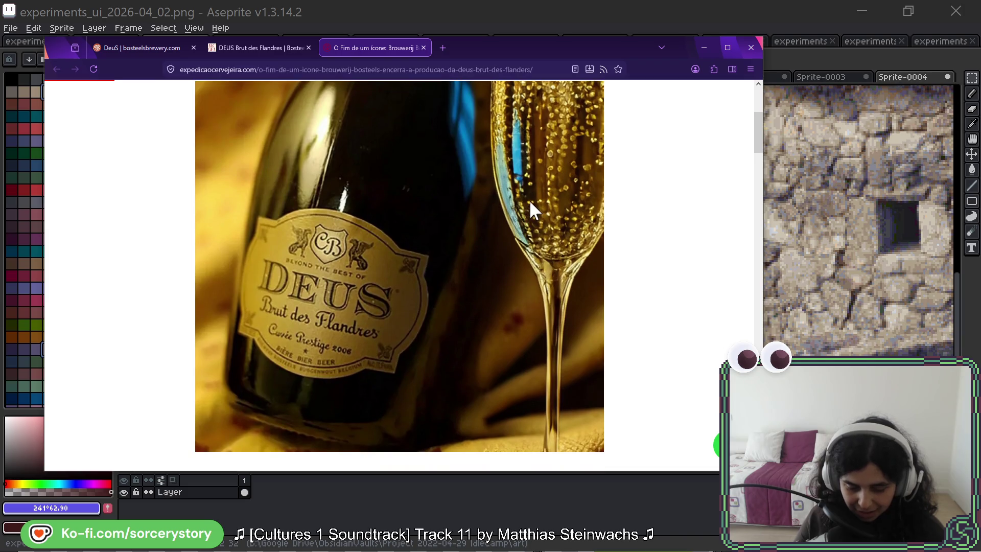
{"action": "scroll", "coordinate": [530, 205], "scroll_direction": "down", "scroll_amount": 2}
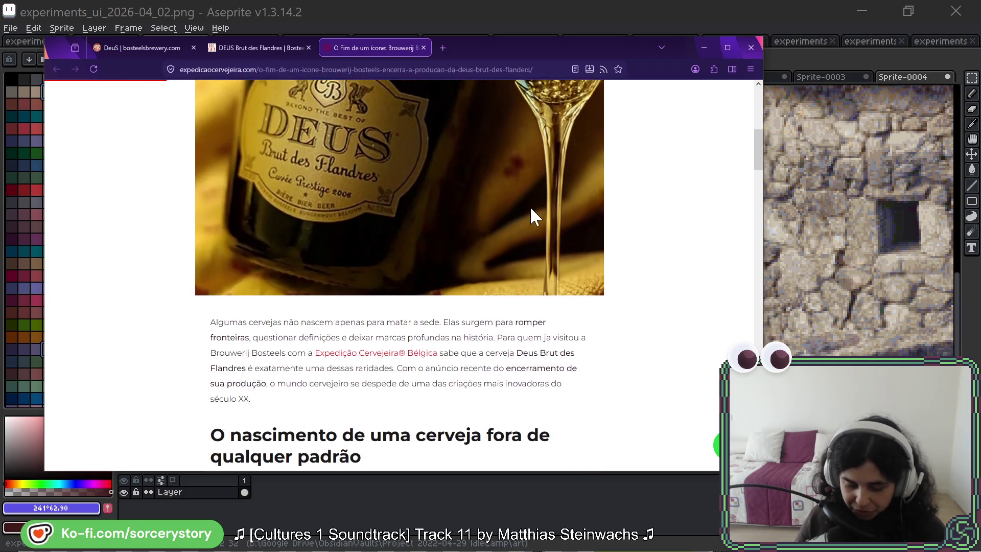
{"action": "scroll", "coordinate": [179, 276], "scroll_direction": "down", "scroll_amount": 1}
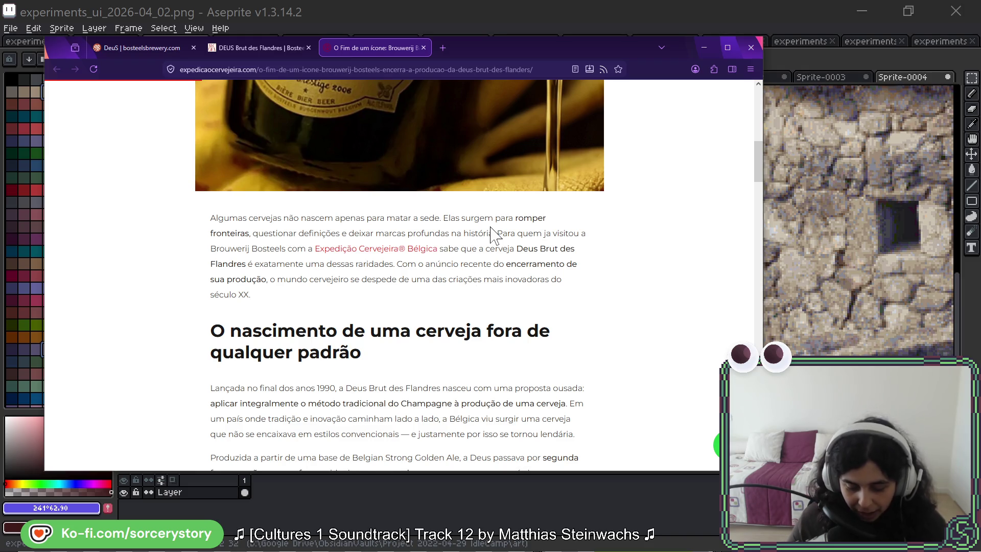
{"action": "scroll", "coordinate": [478, 255], "scroll_direction": "down", "scroll_amount": 4}
{"action": "scroll", "coordinate": [457, 250], "scroll_direction": "down", "scroll_amount": 7}
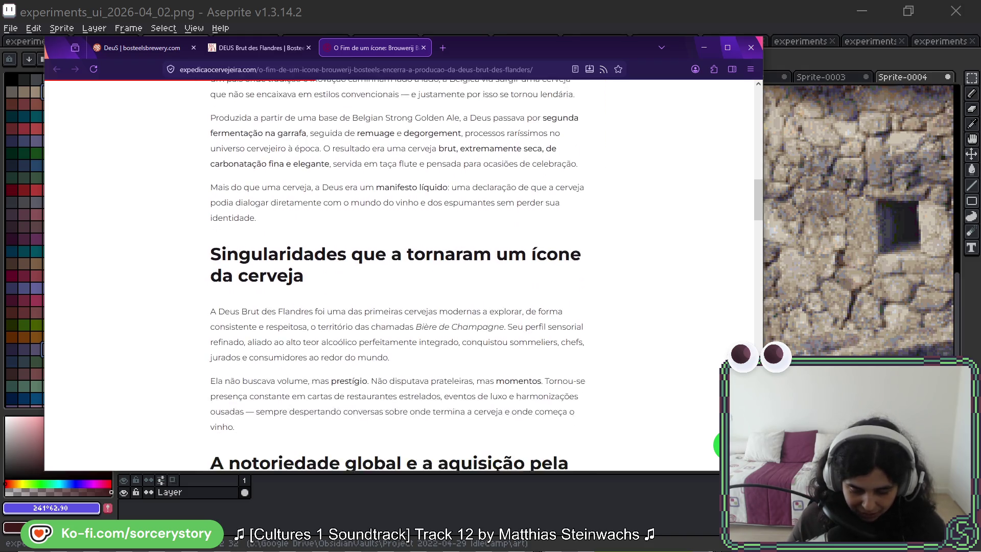
{"action": "scroll", "coordinate": [448, 240], "scroll_direction": "down", "scroll_amount": 5}
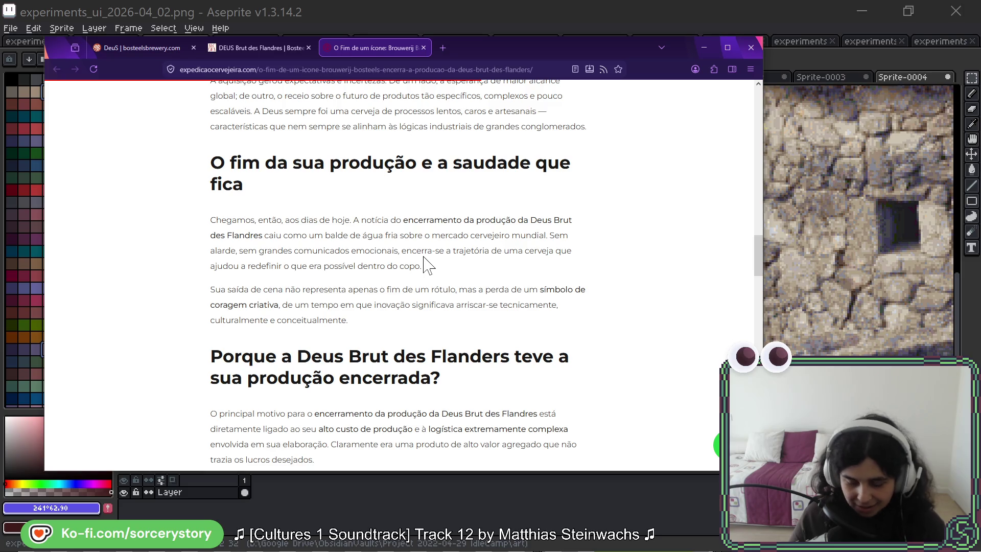
{"action": "scroll", "coordinate": [426, 264], "scroll_direction": "down", "scroll_amount": 1}
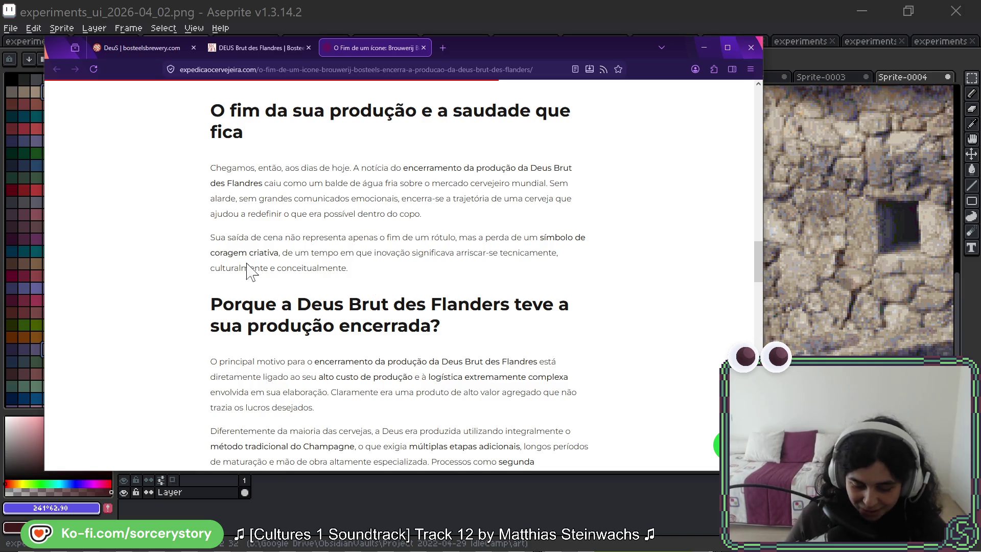
{"action": "scroll", "coordinate": [247, 267], "scroll_direction": "down", "scroll_amount": 3}
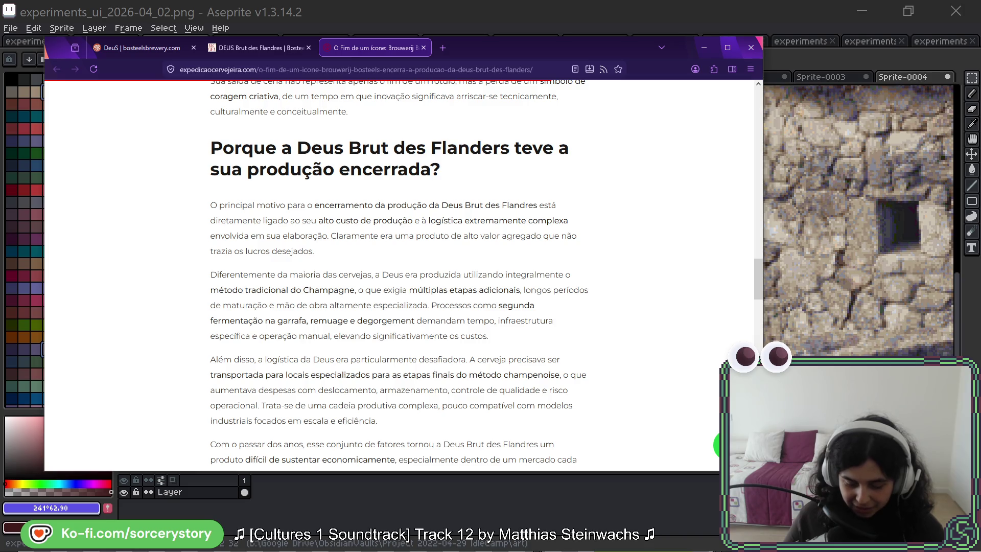
Step: Go to the 'DeuS | bosteelsbrewery.com' page and scroll to 'Facts about the Bosteels Brewery'
{"action": "left_click", "coordinate": [149, 51]}
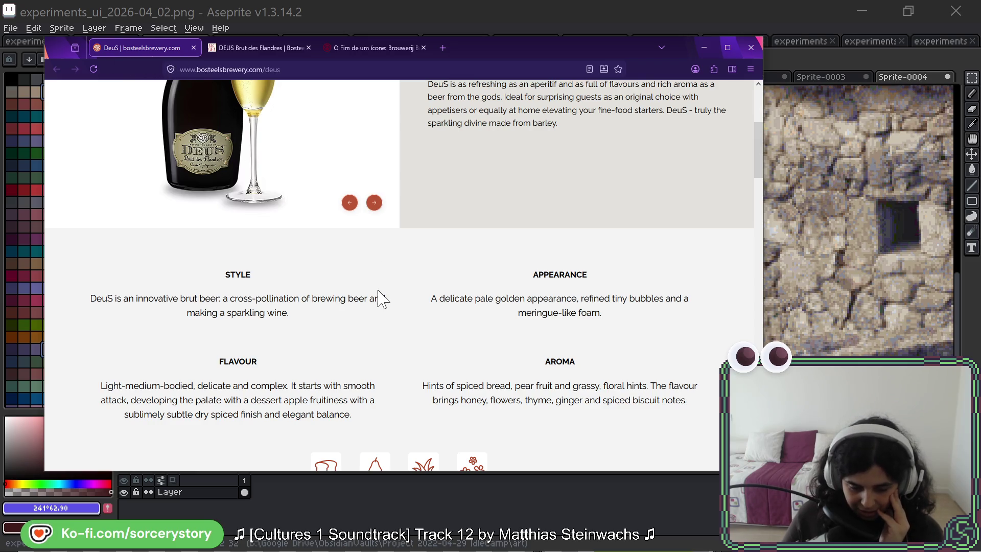
{"action": "scroll", "coordinate": [379, 299], "scroll_direction": "up", "scroll_amount": 5}
{"action": "scroll", "coordinate": [379, 299], "scroll_direction": "down", "scroll_amount": 10}
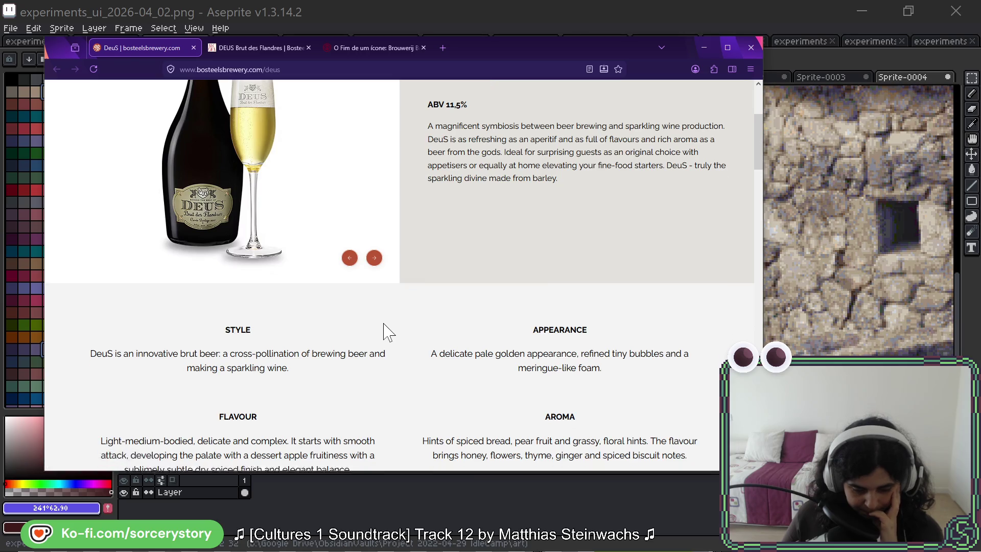
{"action": "scroll", "coordinate": [392, 310], "scroll_direction": "down", "scroll_amount": 3}
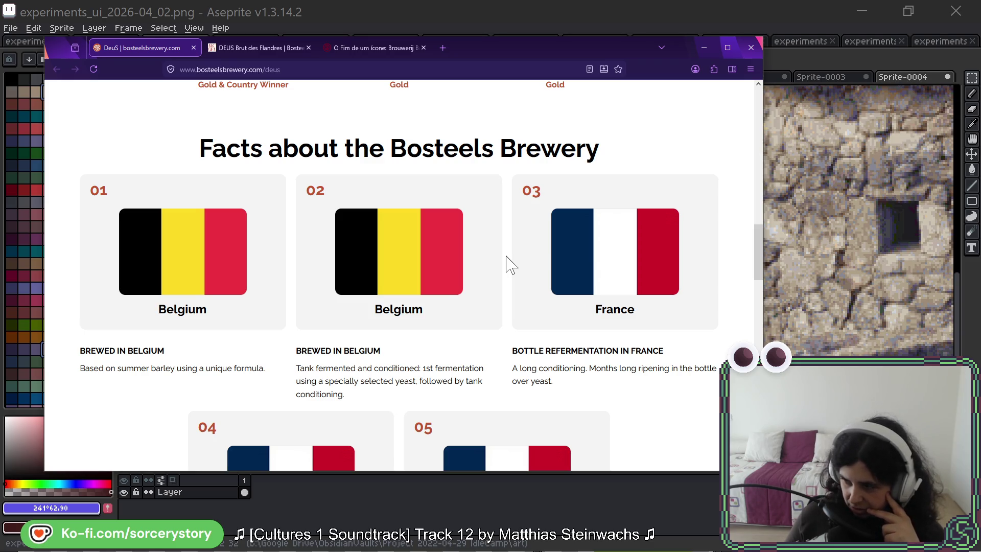
Step: Return to the 'O Fim de um ícone' article and scroll through to its farewell section
{"action": "left_click", "coordinate": [377, 47]}
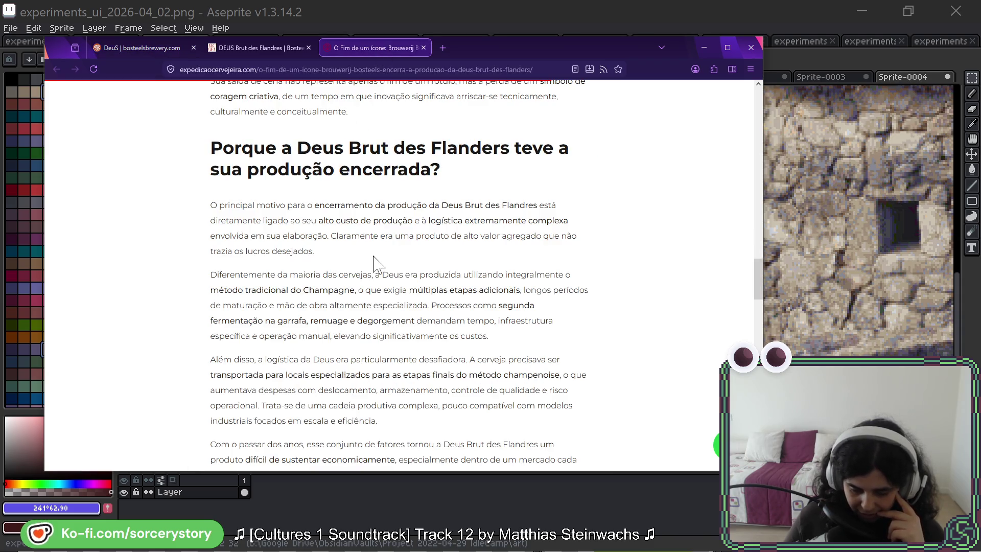
{"action": "scroll", "coordinate": [374, 257], "scroll_direction": "down", "scroll_amount": 2}
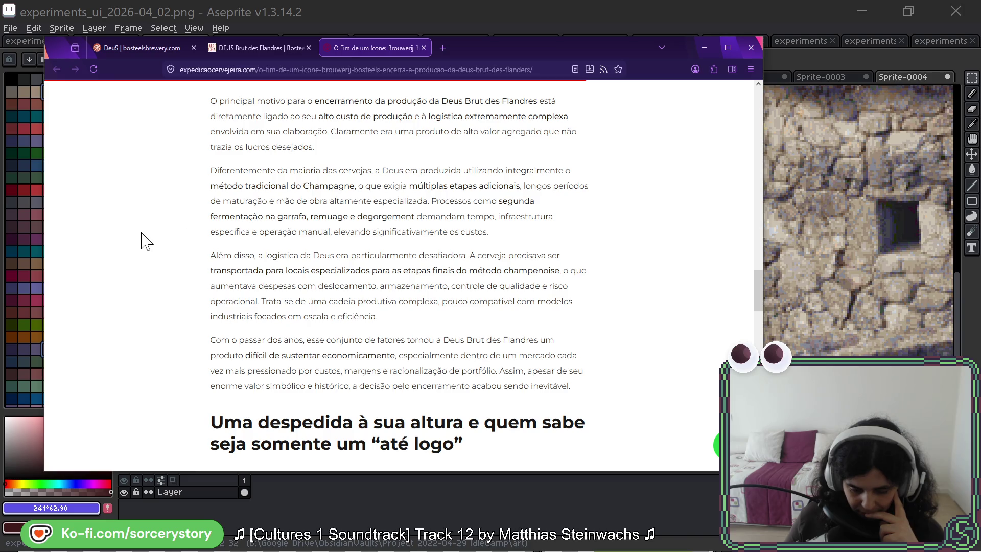
{"action": "scroll", "coordinate": [143, 240], "scroll_direction": "down", "scroll_amount": 2}
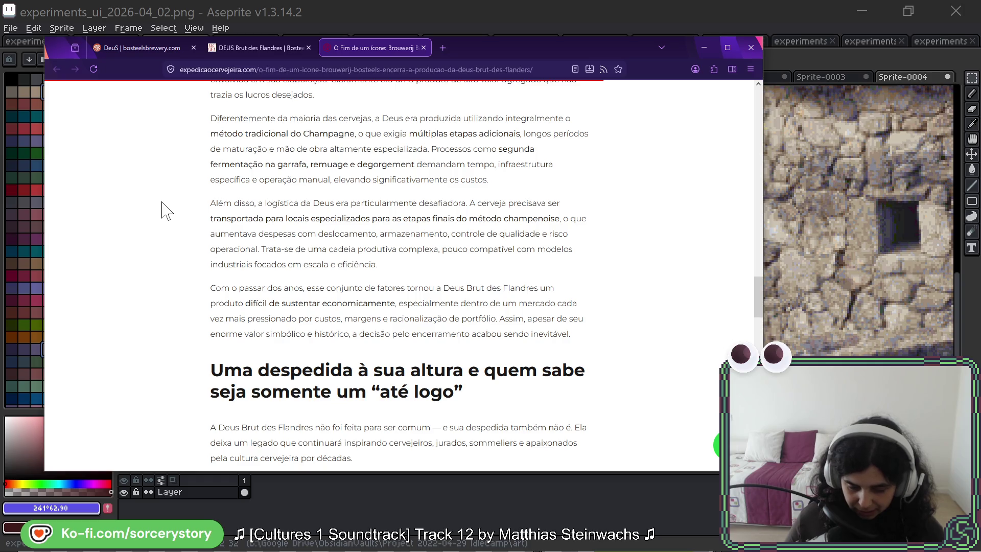
{"action": "scroll", "coordinate": [205, 235], "scroll_direction": "down", "scroll_amount": 2}
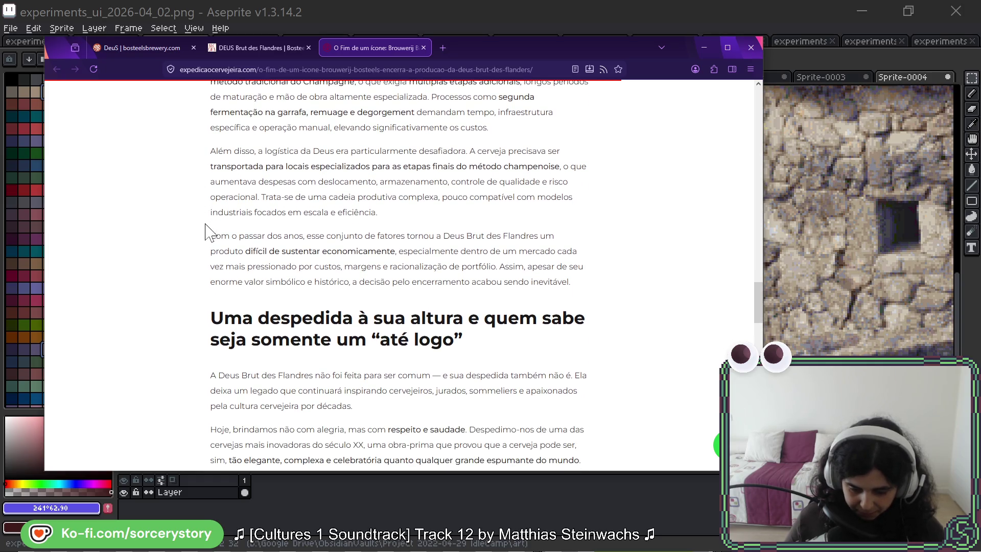
{"action": "scroll", "coordinate": [206, 231], "scroll_direction": "down", "scroll_amount": 4}
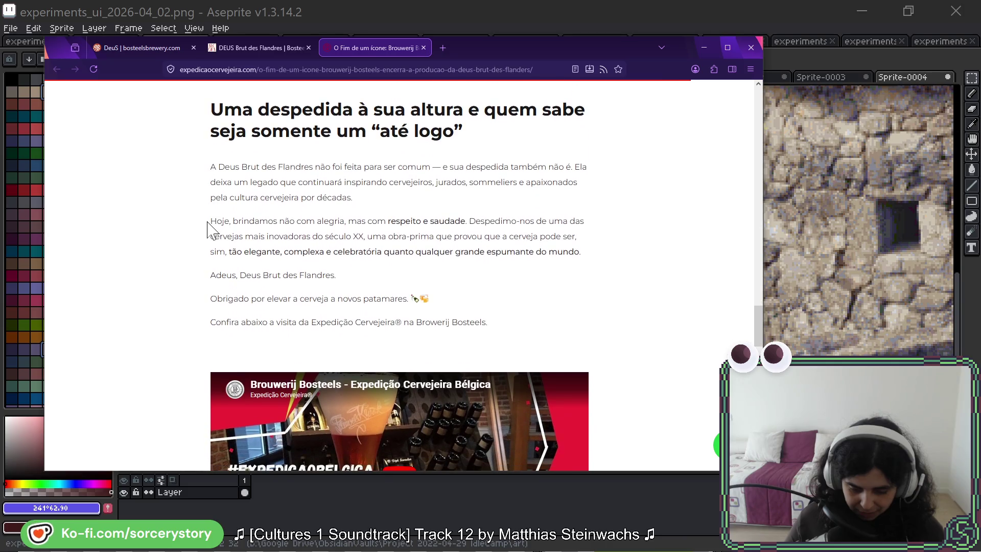
{"action": "scroll", "coordinate": [207, 230], "scroll_direction": "down", "scroll_amount": 2}
{"action": "scroll", "coordinate": [228, 163], "scroll_direction": "down", "scroll_amount": 2}
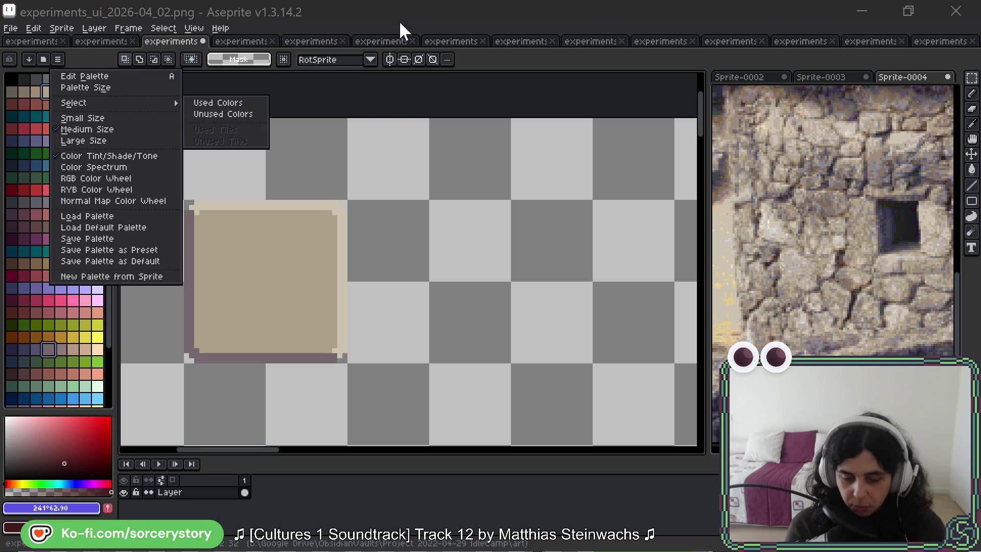
Step: Paint a large dark red blob right of the tan square with the brush
{"action": "left_click", "coordinate": [447, 256]}
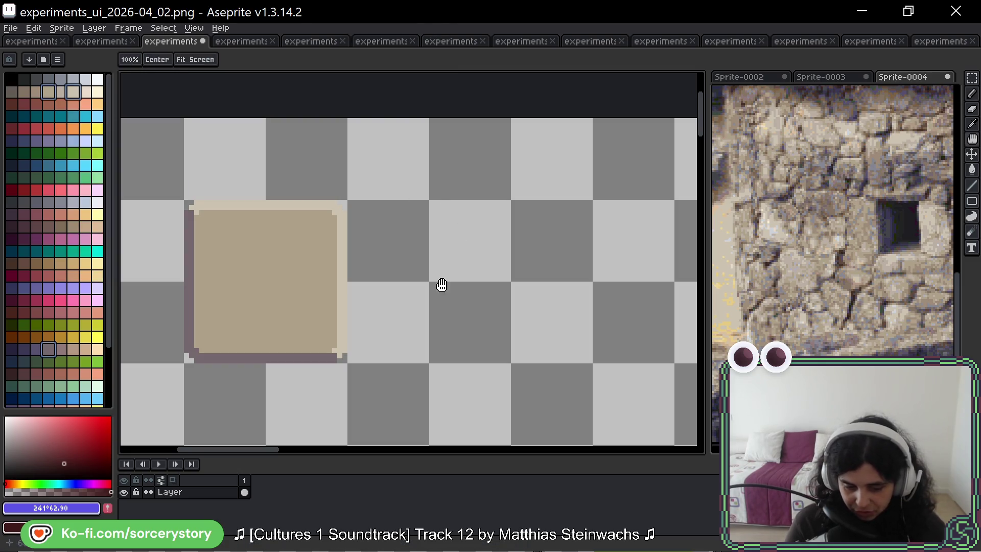
{"action": "left_click_drag", "start_coordinate": [436, 257], "coordinate": [457, 268]}
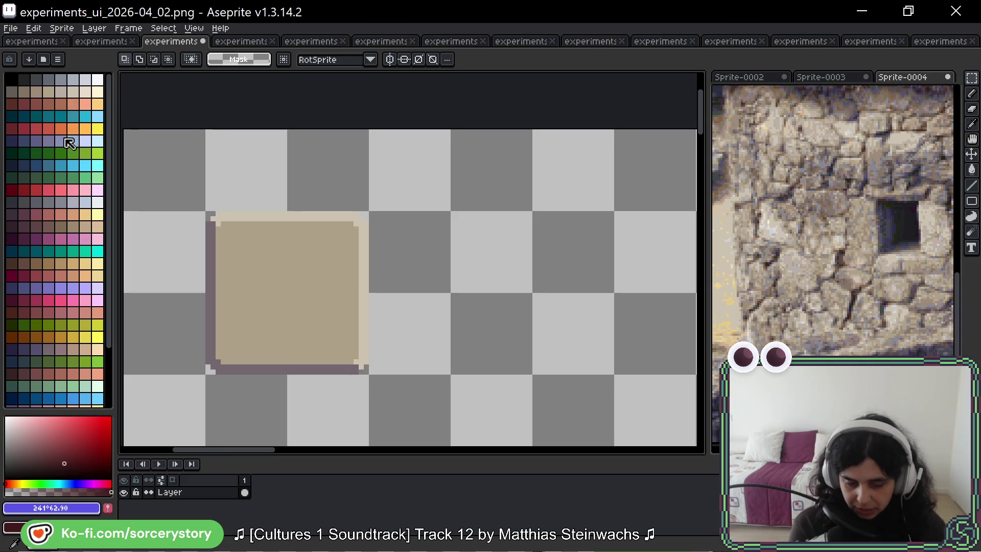
{"action": "left_click", "coordinate": [84, 441]}
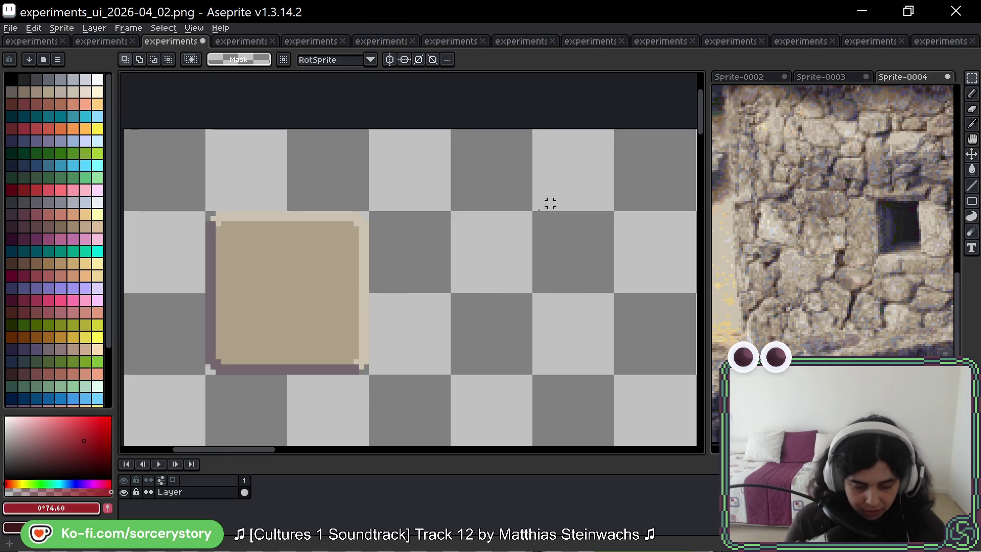
{"action": "key", "text": "b"}
{"action": "mouse_move", "coordinate": [494, 339]}
{"action": "left_mouse_down"}
{"action": "mouse_move", "coordinate": [541, 269]}
{"action": "mouse_move", "coordinate": [573, 348]}
{"action": "left_mouse_up"}
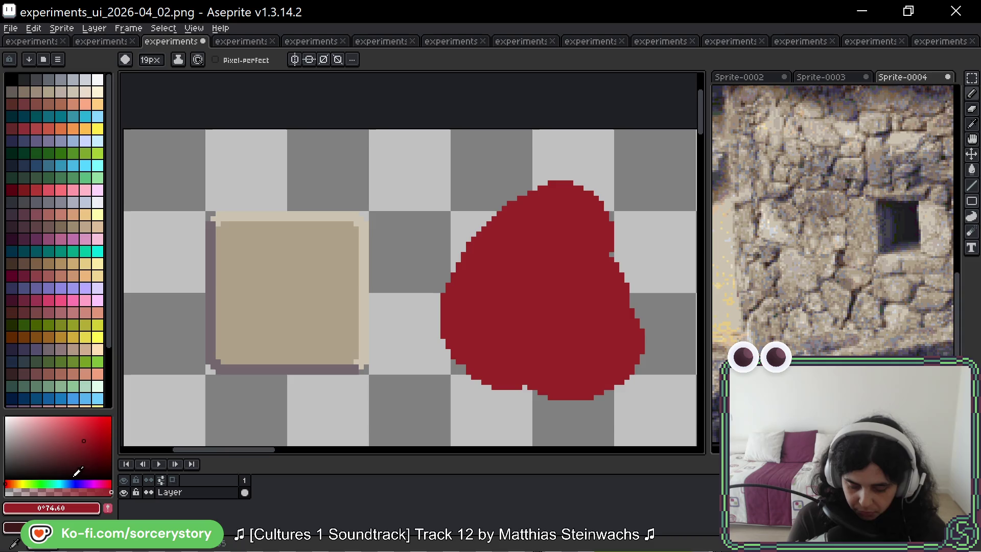
Step: Paint a broad teal stroke over the red blob
{"action": "left_click", "coordinate": [62, 484]}
{"action": "left_click", "coordinate": [80, 447]}
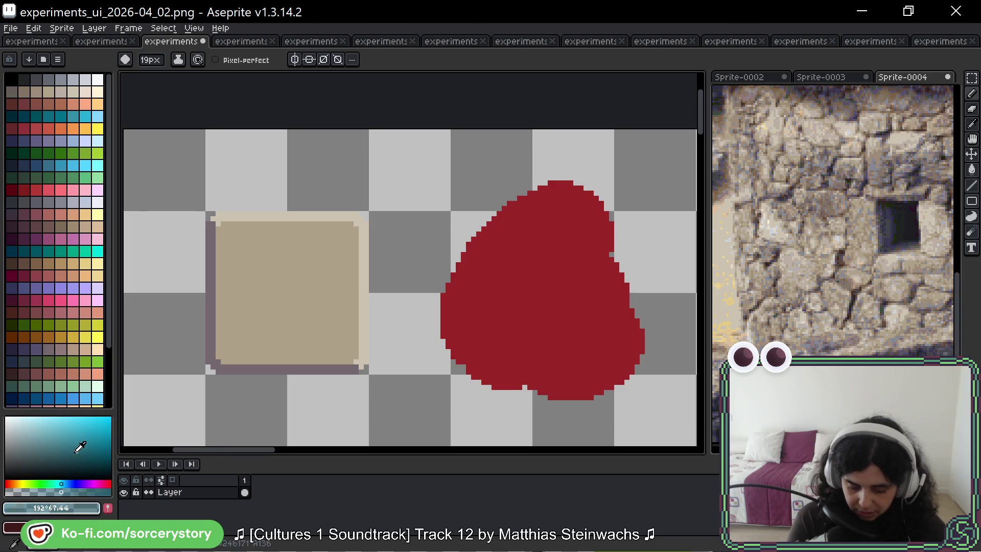
{"action": "left_click", "coordinate": [70, 452]}
{"action": "left_click", "coordinate": [634, 330]}
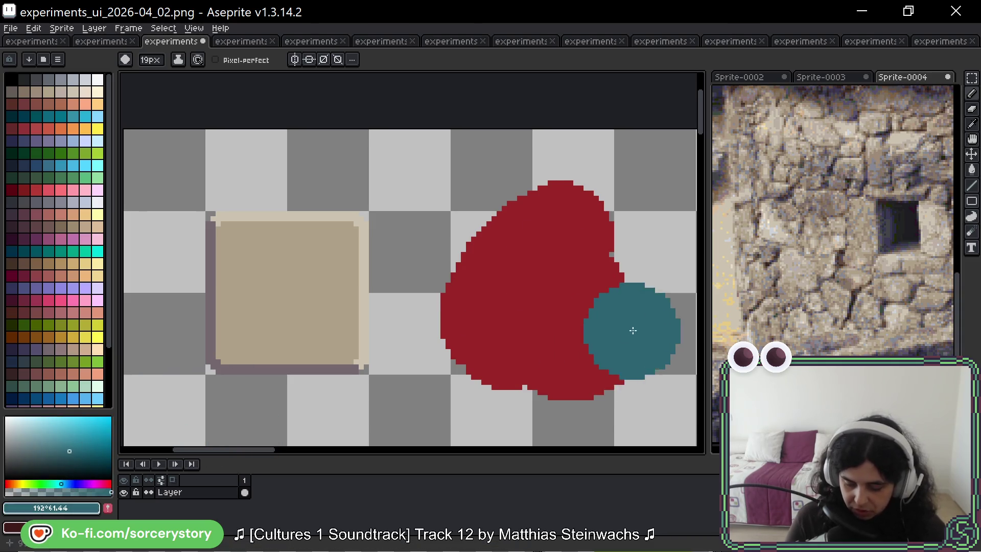
{"action": "mouse_move", "coordinate": [633, 331]}
{"action": "left_mouse_down"}
{"action": "mouse_move", "coordinate": [637, 350]}
{"action": "mouse_move", "coordinate": [609, 393]}
{"action": "mouse_move", "coordinate": [577, 378]}
{"action": "left_mouse_up"}
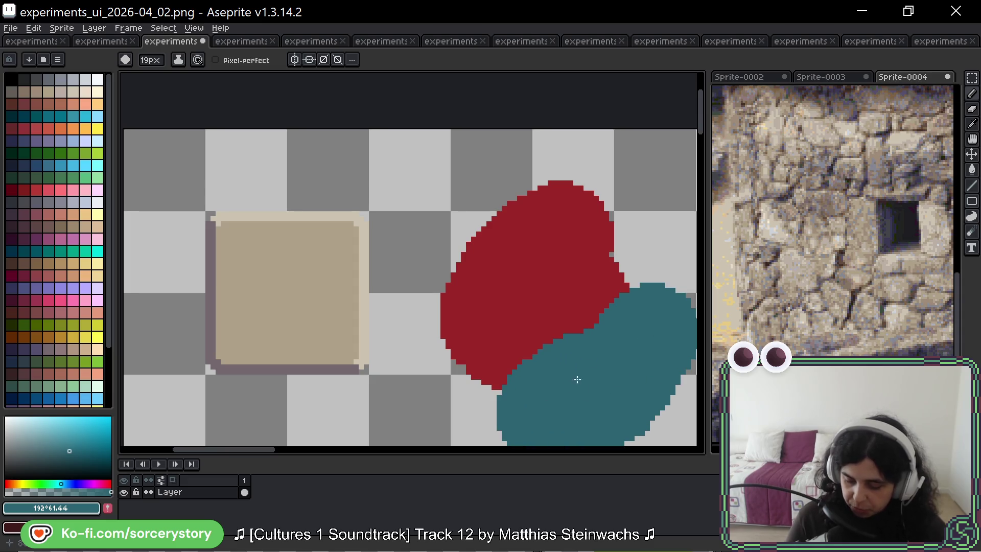
Step: Shift the red to a dull olive and paint an olive stroke across the red and teal
{"action": "left_click", "coordinate": [584, 311], "text": "alt"}
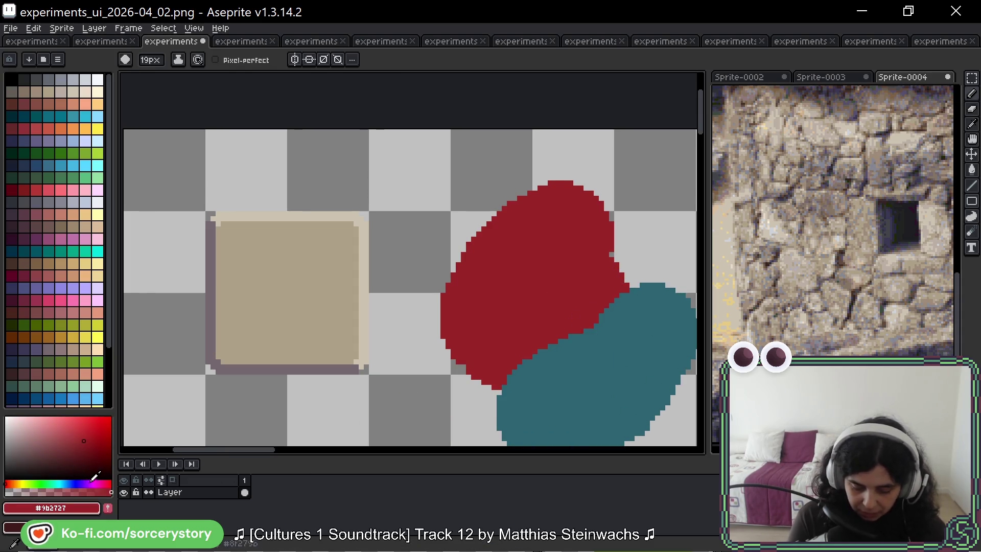
{"action": "left_click_drag", "start_coordinate": [94, 482], "coordinate": [19, 484]}
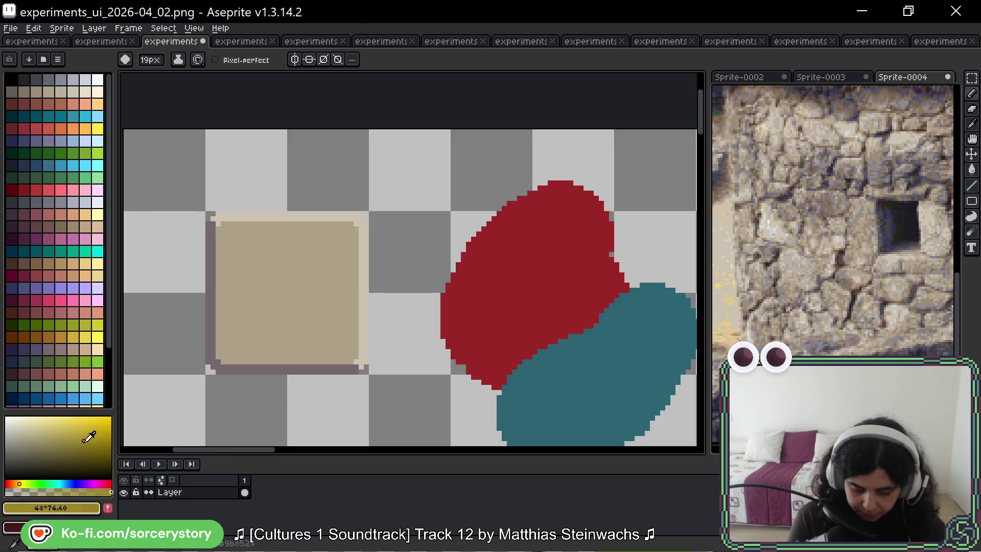
{"action": "left_click_drag", "start_coordinate": [90, 437], "coordinate": [75, 446]}
{"action": "left_click_drag", "start_coordinate": [552, 333], "coordinate": [593, 321]}
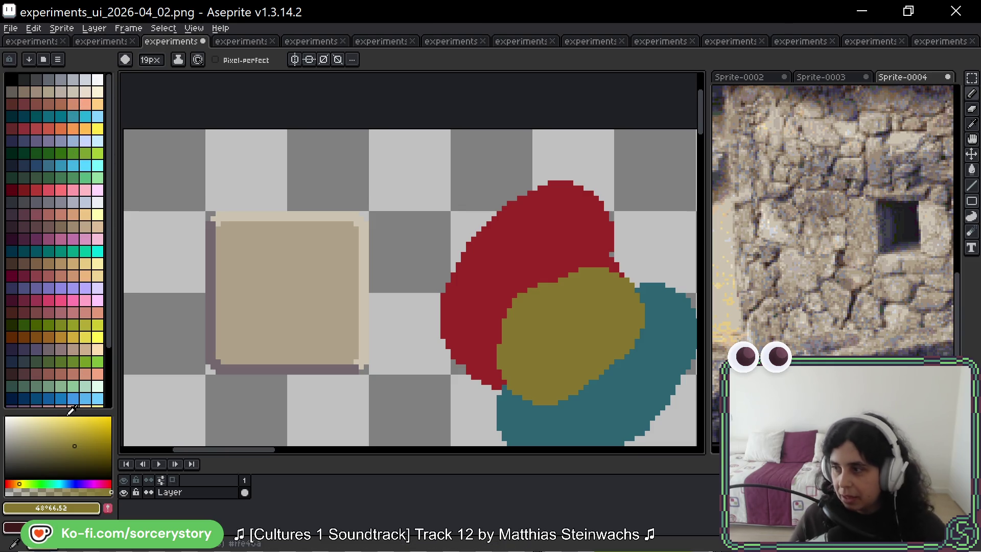
{"action": "key", "text": "ctrl+z"}
{"action": "key", "text": "ctrl+y"}
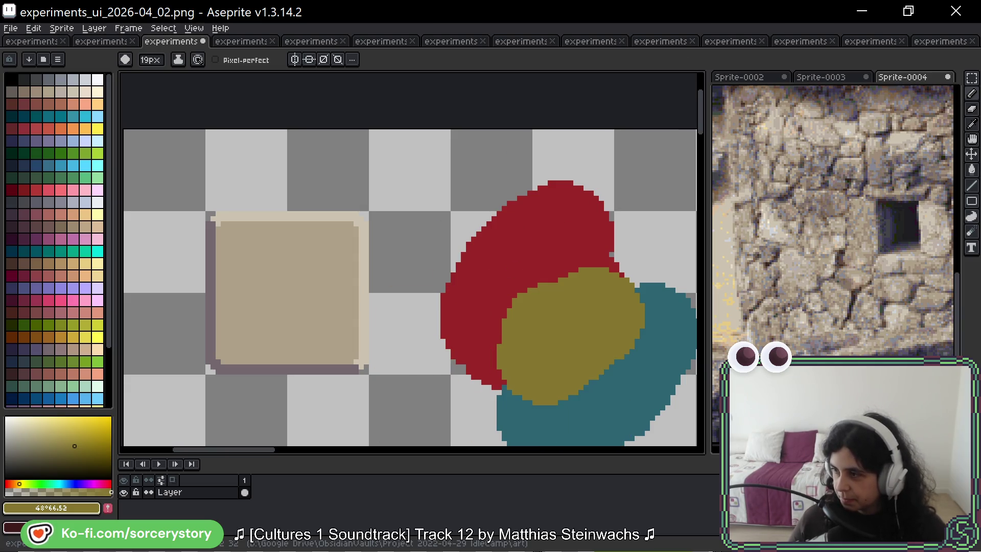
Step: Undo the olive, teal and red test blobs
{"action": "key", "text": "ctrl+z"}
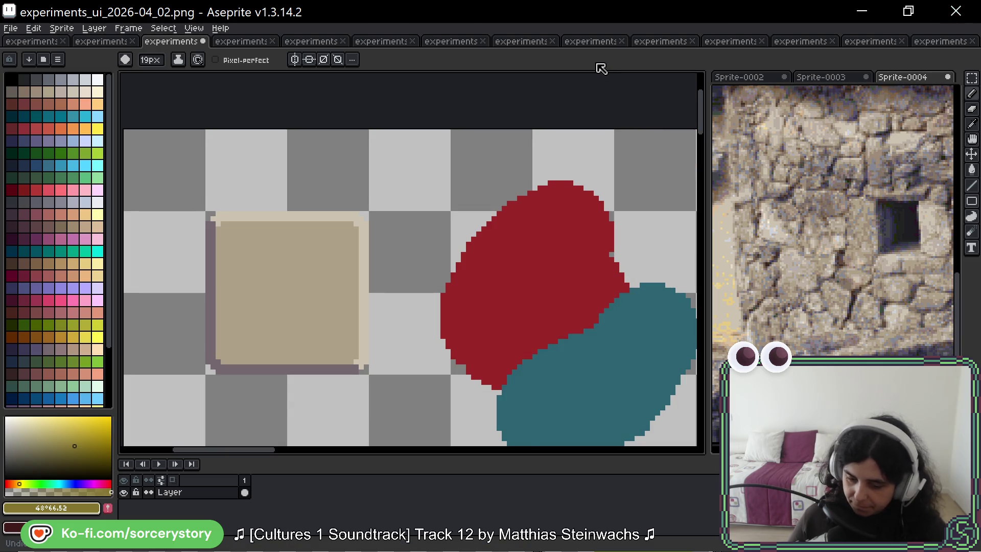
{"action": "key", "text": "ctrl+z"}
{"action": "key", "text": "ctrl+z"}
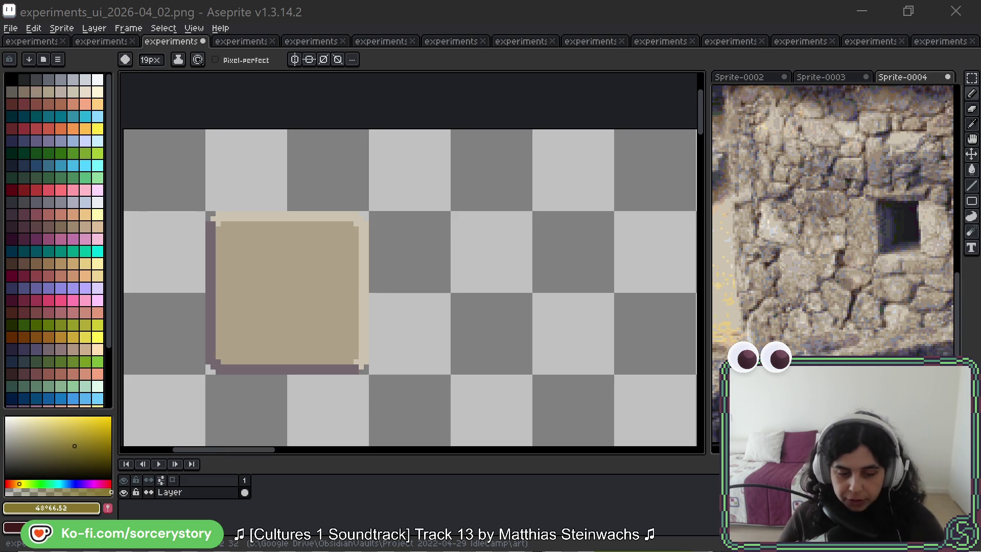
Step: Open the ≡ options menu above the palette
{"action": "left_click", "coordinate": [59, 60]}
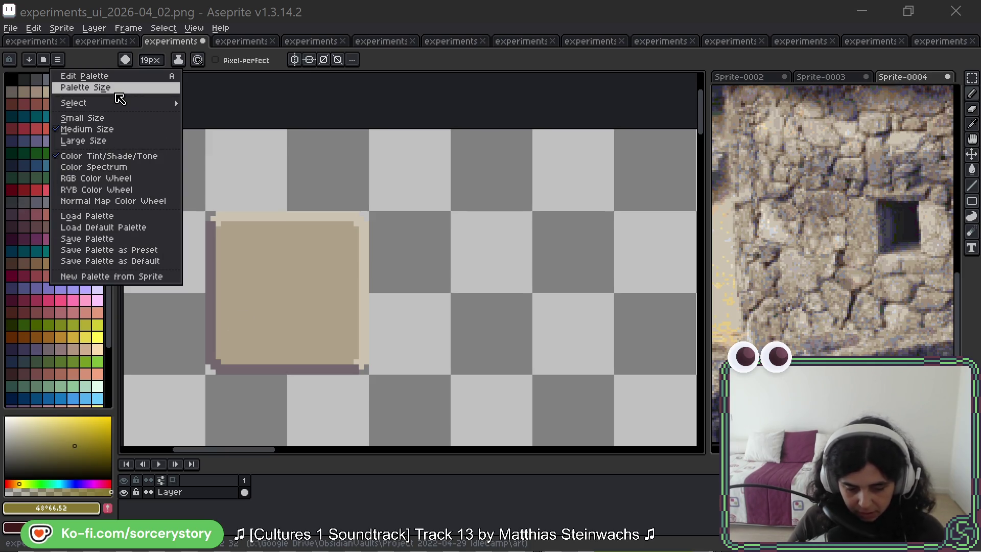
Step: Switch to the RGB Color Wheel, undo a stray dab, enable discrete segments and pick yellow
{"action": "left_click", "coordinate": [150, 184]}
{"action": "left_click", "coordinate": [130, 203]}
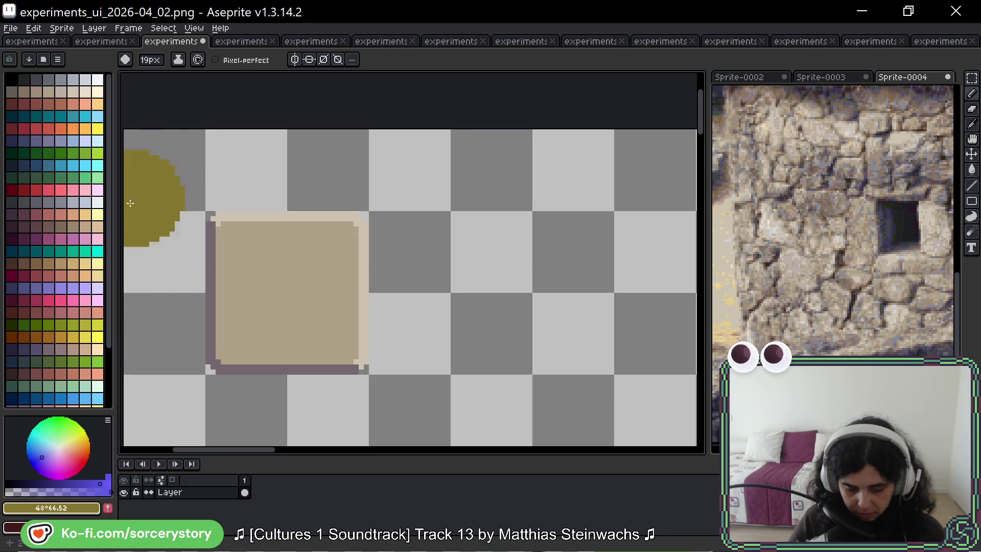
{"action": "key", "text": "ctrl+z"}
{"action": "left_click", "coordinate": [108, 420]}
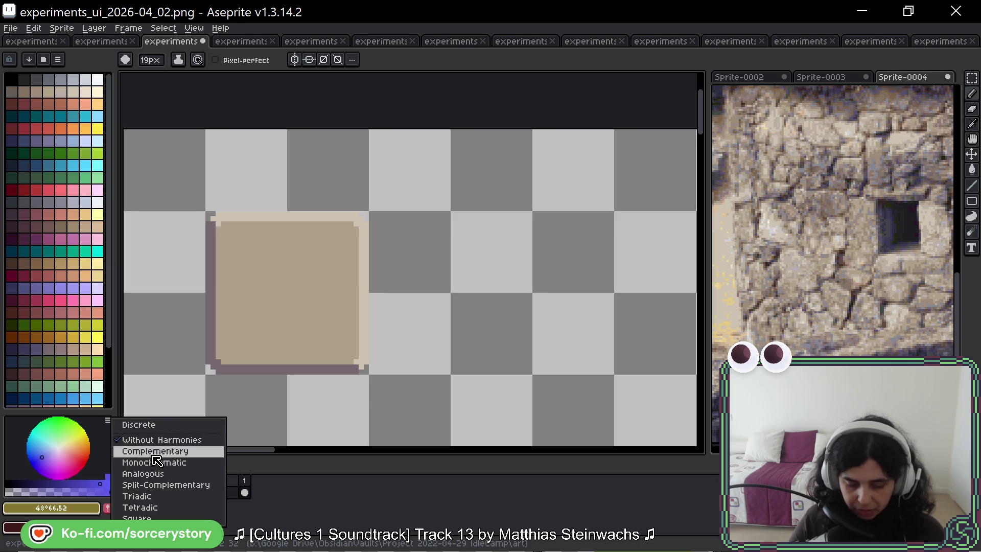
{"action": "left_click", "coordinate": [160, 426]}
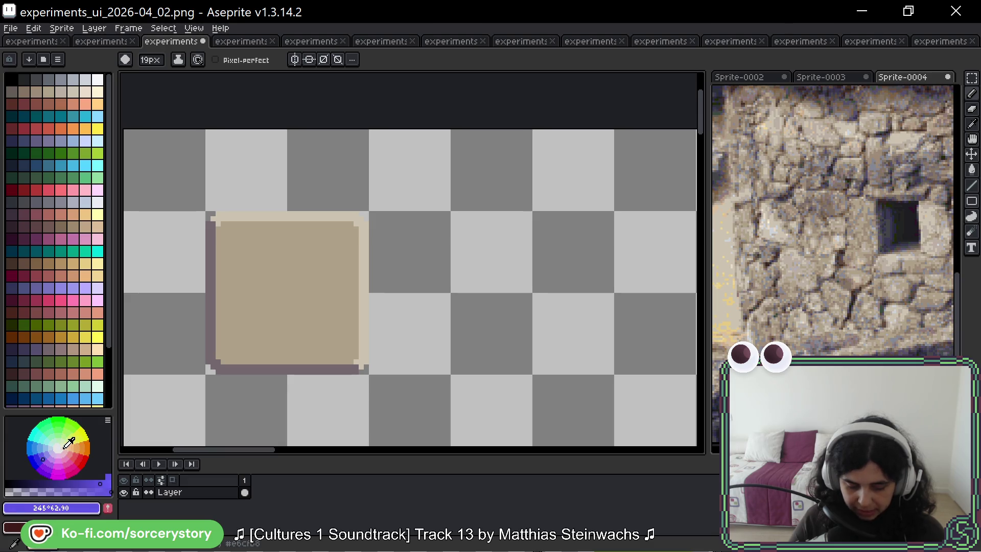
{"action": "left_click", "coordinate": [85, 433]}
Step: Cycle the wheel's harmonies: complementary, monochromatic, analogous, split-complementary, triadic, then tetradic
{"action": "left_click", "coordinate": [107, 420]}
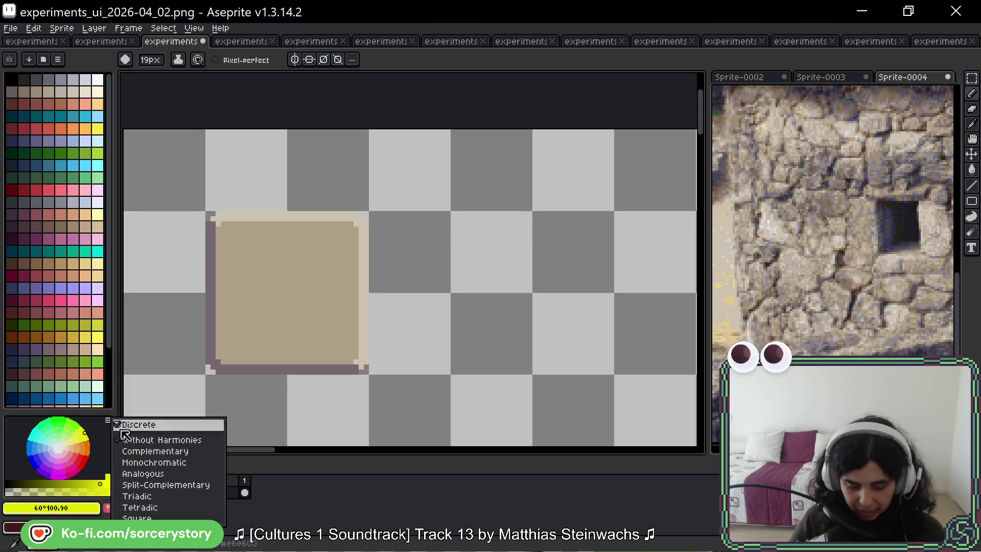
{"action": "left_click", "coordinate": [155, 451]}
{"action": "left_click", "coordinate": [108, 420]}
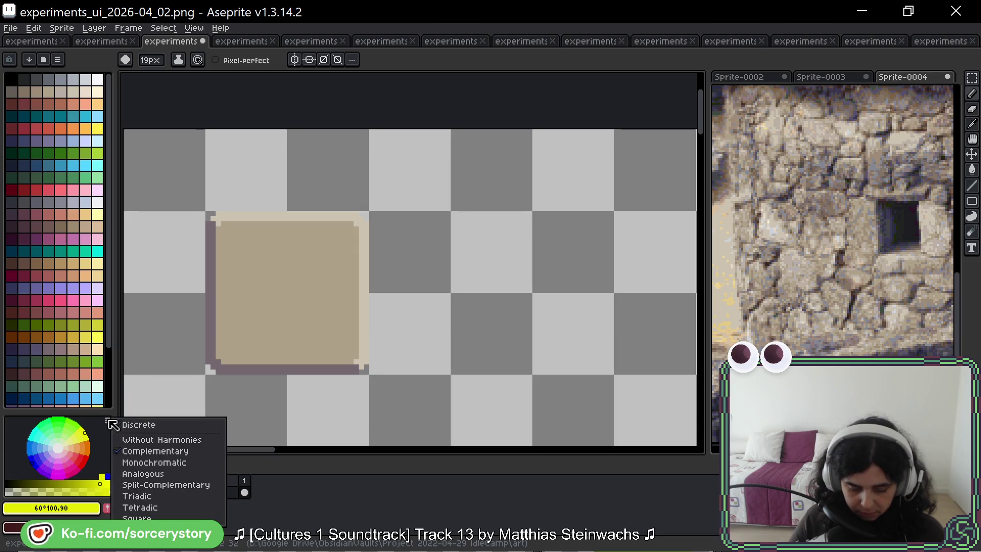
{"action": "left_click", "coordinate": [148, 463]}
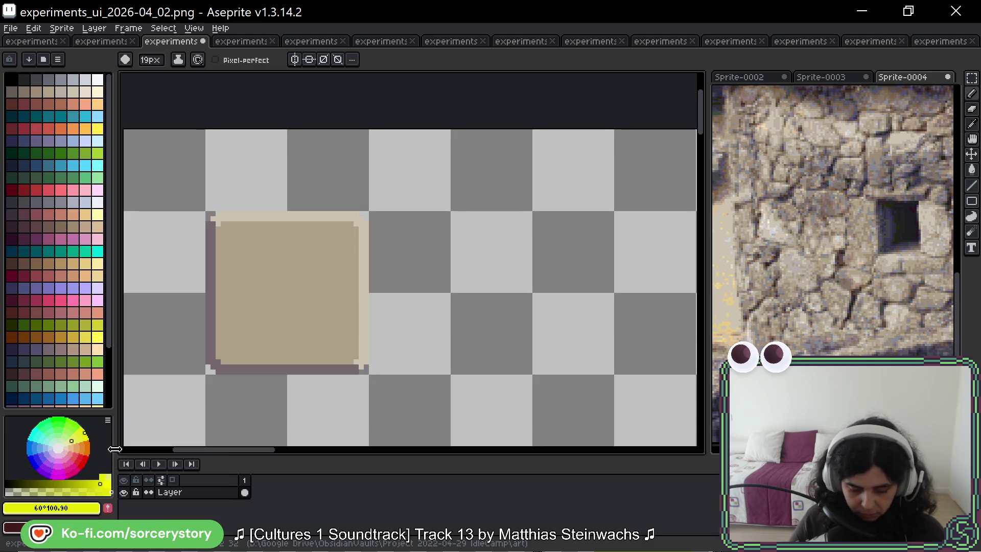
{"action": "left_click", "coordinate": [108, 420]}
{"action": "left_click", "coordinate": [156, 474]}
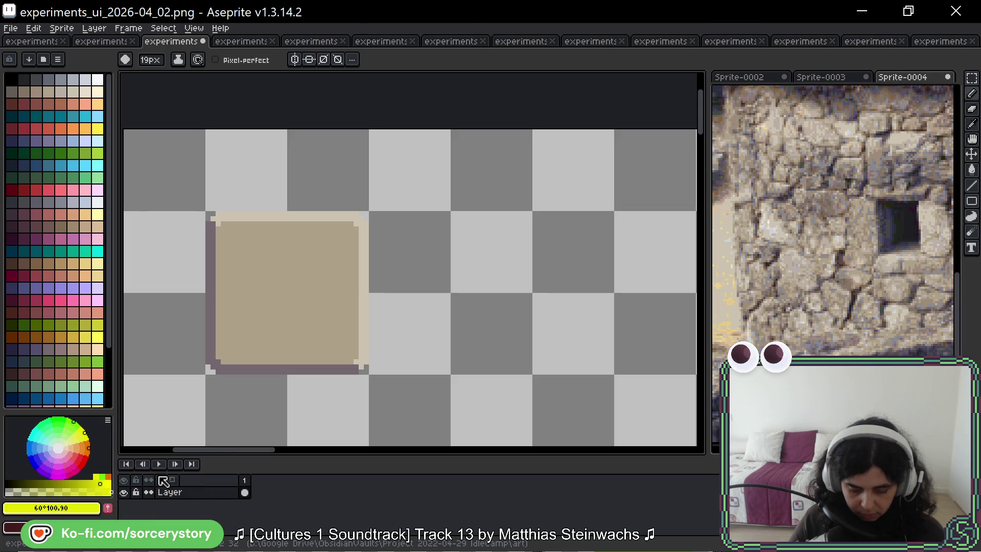
{"action": "left_click", "coordinate": [108, 420]}
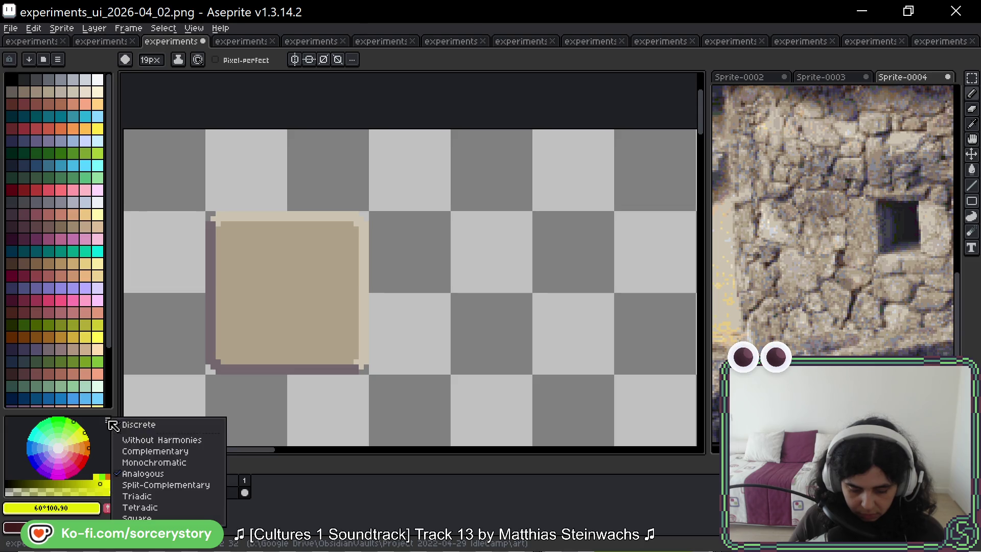
{"action": "left_click", "coordinate": [170, 486]}
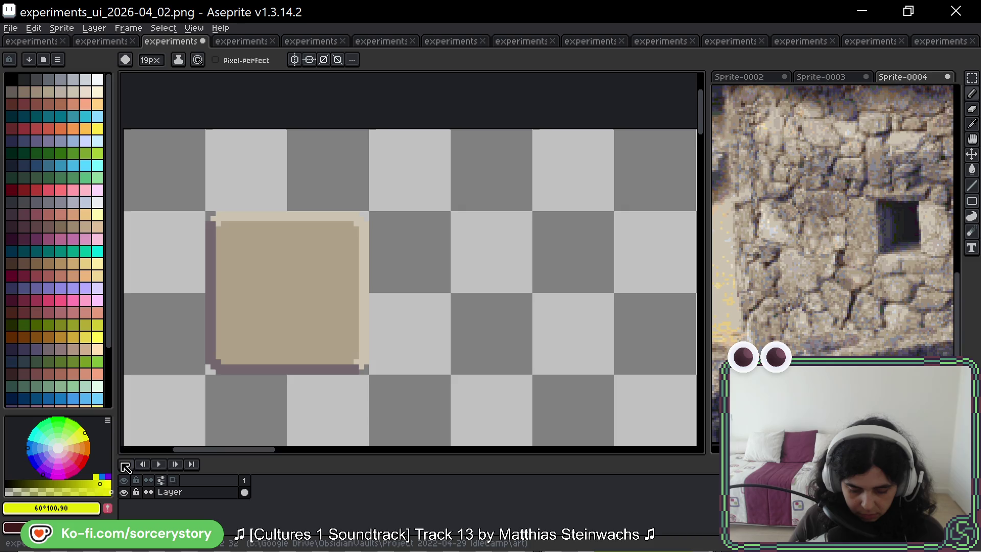
{"action": "left_click", "coordinate": [108, 421]}
{"action": "left_click", "coordinate": [163, 499]}
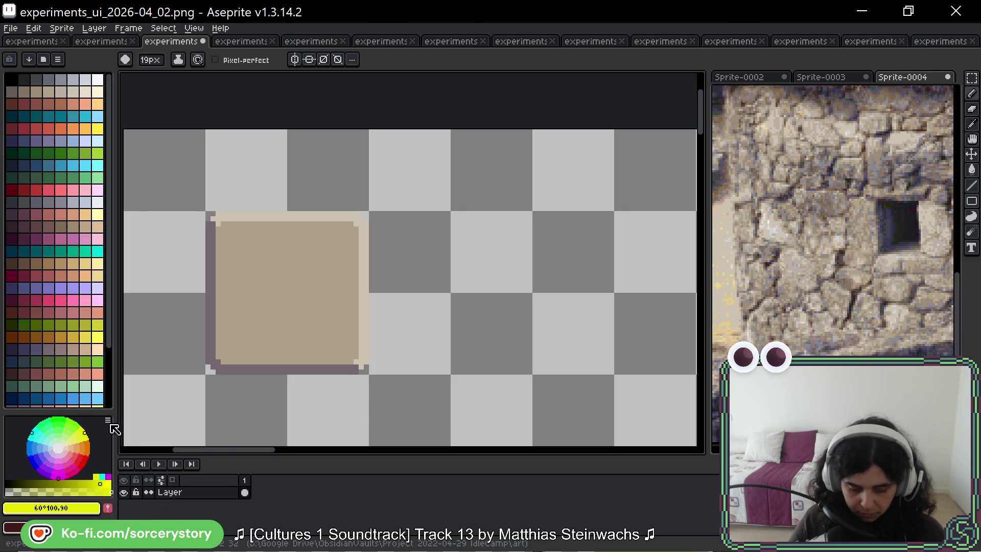
{"action": "left_click", "coordinate": [108, 421]}
{"action": "left_click", "coordinate": [153, 504]}
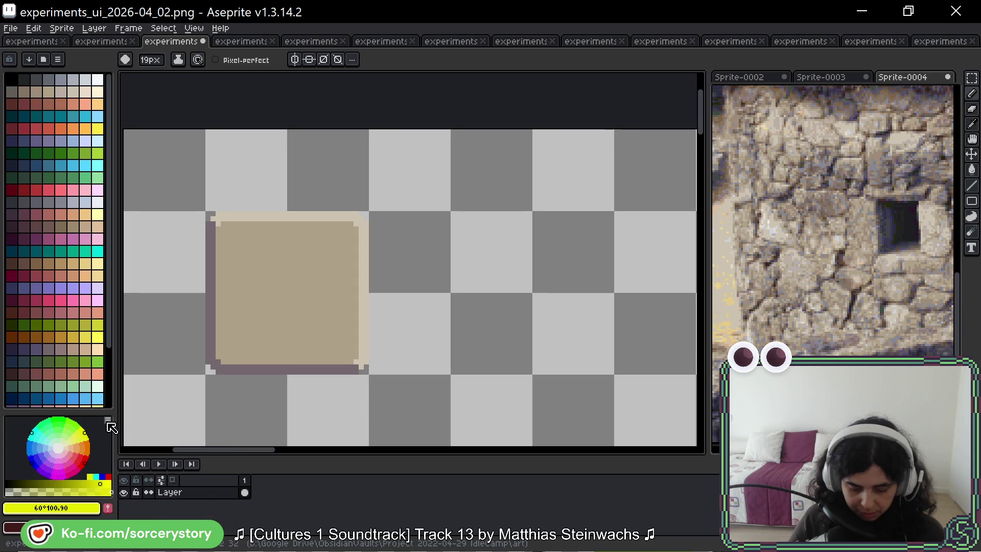
Step: Turn off discrete wheel segments and switch to the experiments_ui_2026-04_01 sprite
{"action": "left_click", "coordinate": [108, 420]}
{"action": "left_click", "coordinate": [138, 425]}
{"action": "left_click", "coordinate": [109, 422]}
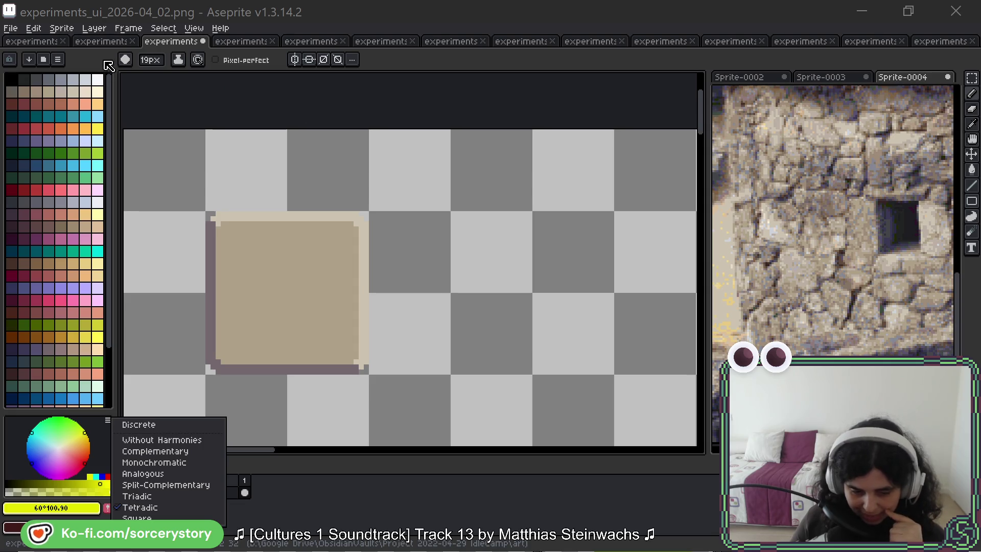
{"action": "left_click", "coordinate": [109, 46]}
{"action": "left_click", "coordinate": [110, 41]}
Step: Return the colour picker to Color Tint/Shade/Tone and pick a red from the palette
{"action": "scroll", "coordinate": [379, 247], "scroll_direction": "down", "scroll_amount": 1}
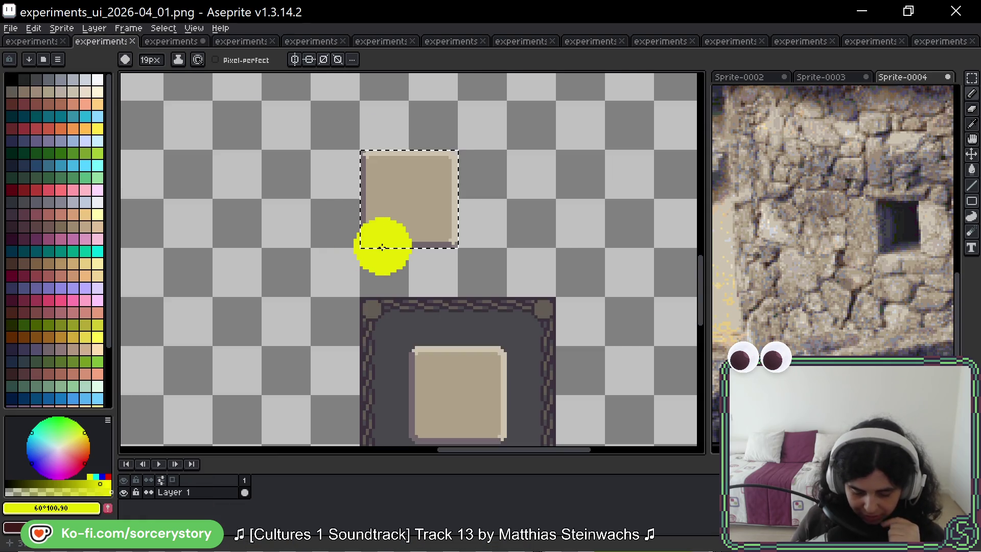
{"action": "left_click", "coordinate": [108, 421]}
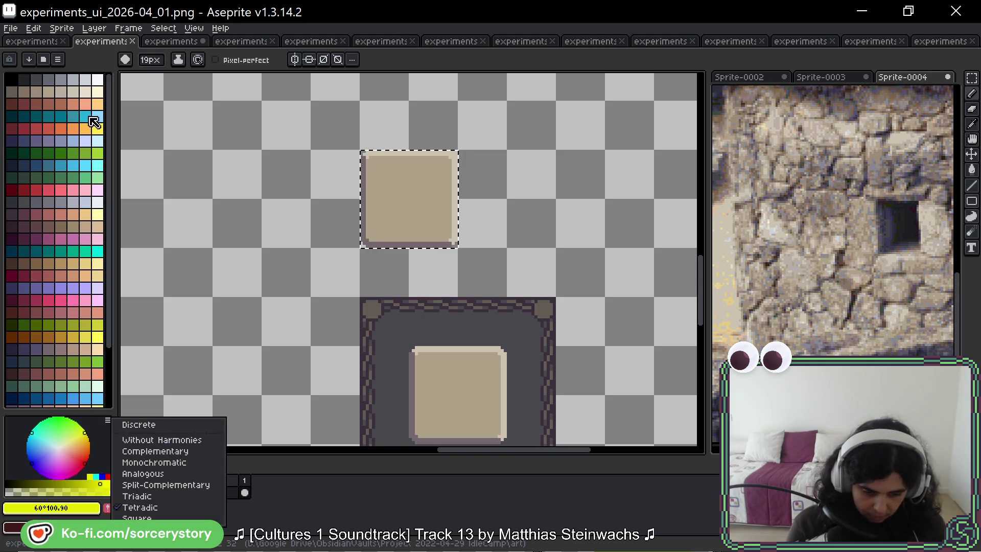
{"action": "left_click", "coordinate": [58, 59]}
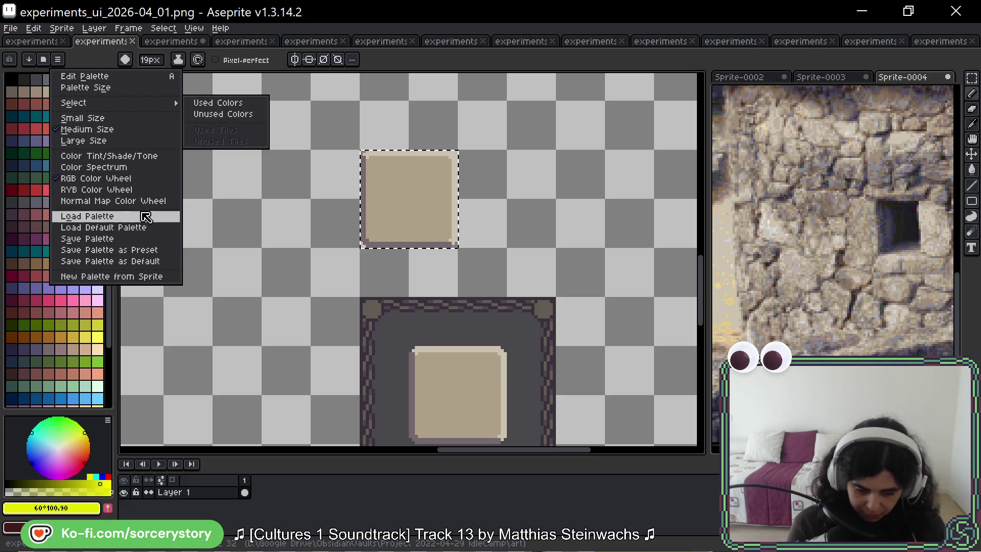
{"action": "left_click", "coordinate": [148, 156]}
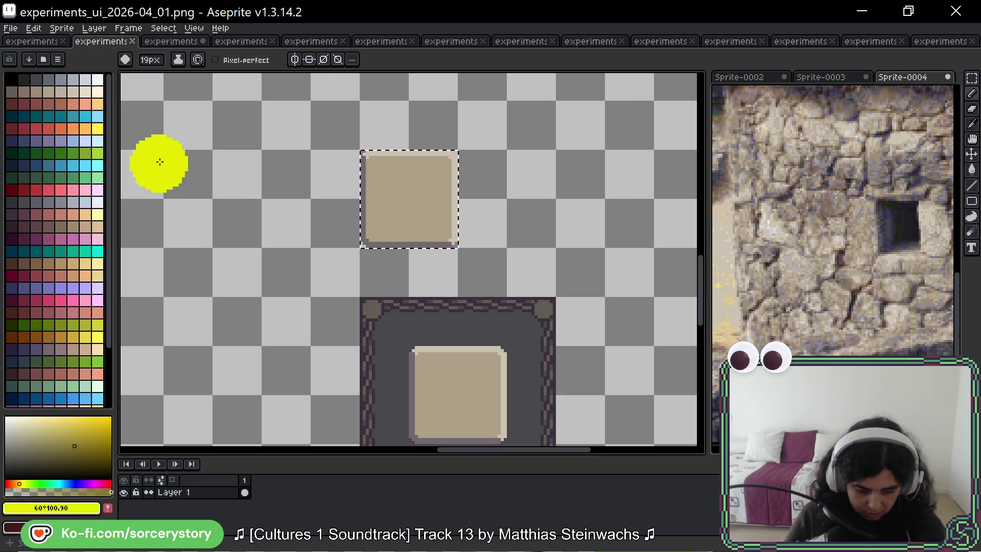
{"action": "left_click", "coordinate": [16, 527]}
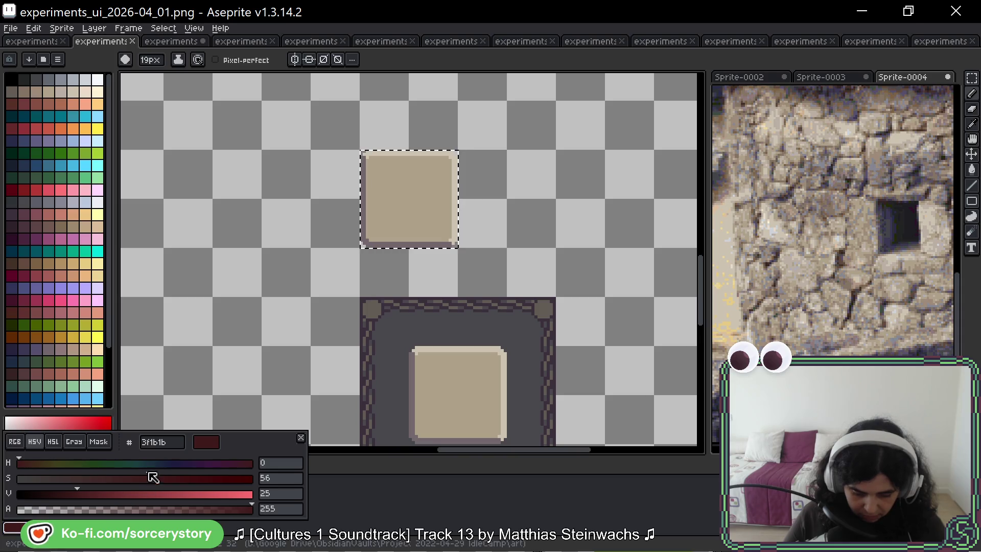
{"action": "left_click", "coordinate": [99, 442]}
{"action": "left_click", "coordinate": [346, 248]}
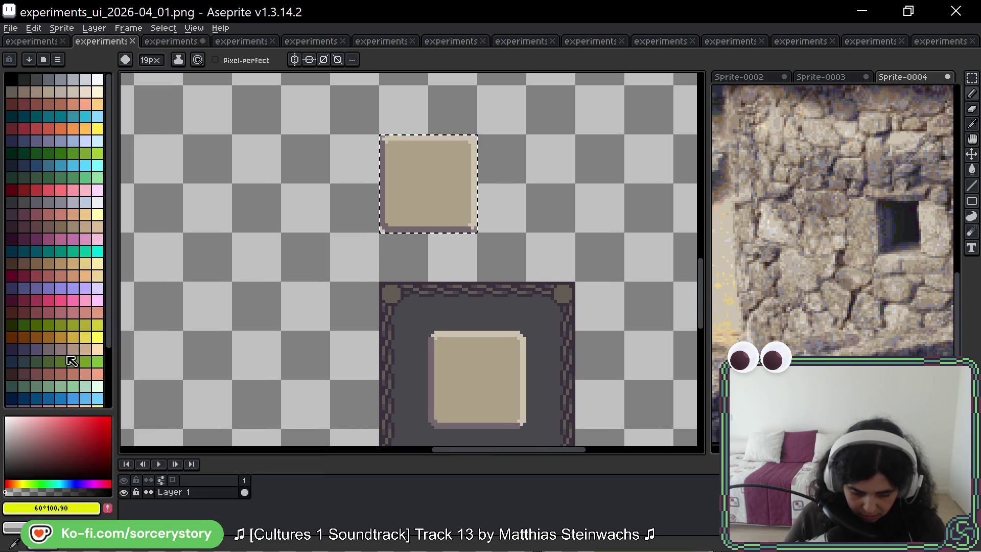
{"action": "left_click", "coordinate": [70, 310]}
Step: Clear the selection around the top square and check the sprite's colour mode
{"action": "left_click_drag", "start_coordinate": [340, 329], "coordinate": [351, 313]}
{"action": "key", "text": "v"}
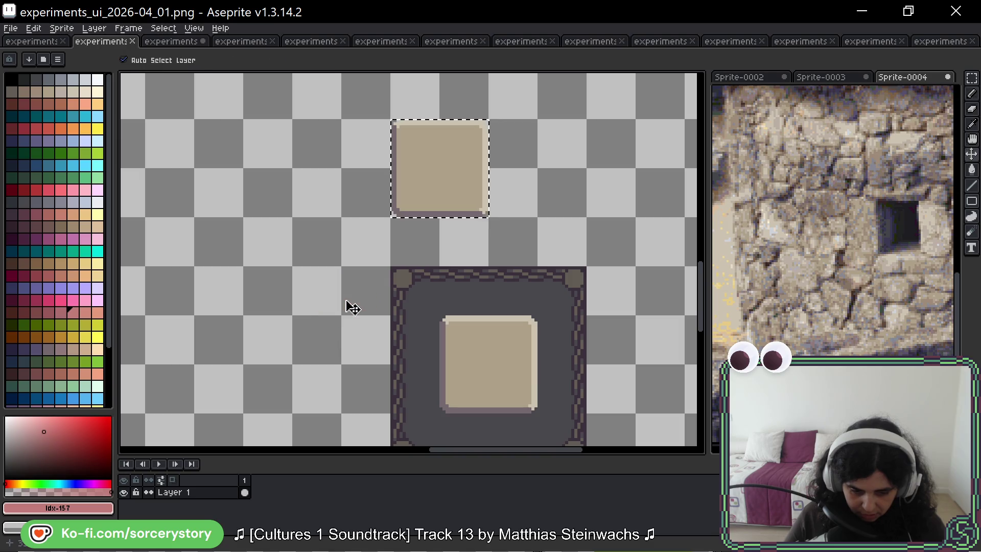
{"action": "key", "text": "ctrl+d"}
{"action": "key", "text": "b"}
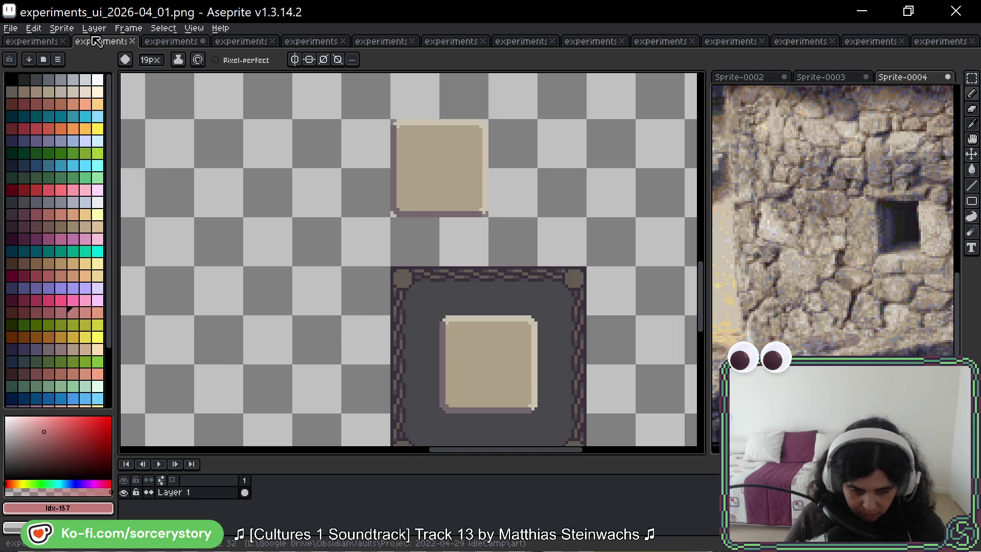
{"action": "left_click", "coordinate": [94, 28]}
{"action": "mouse_move", "coordinate": [102, 54]}
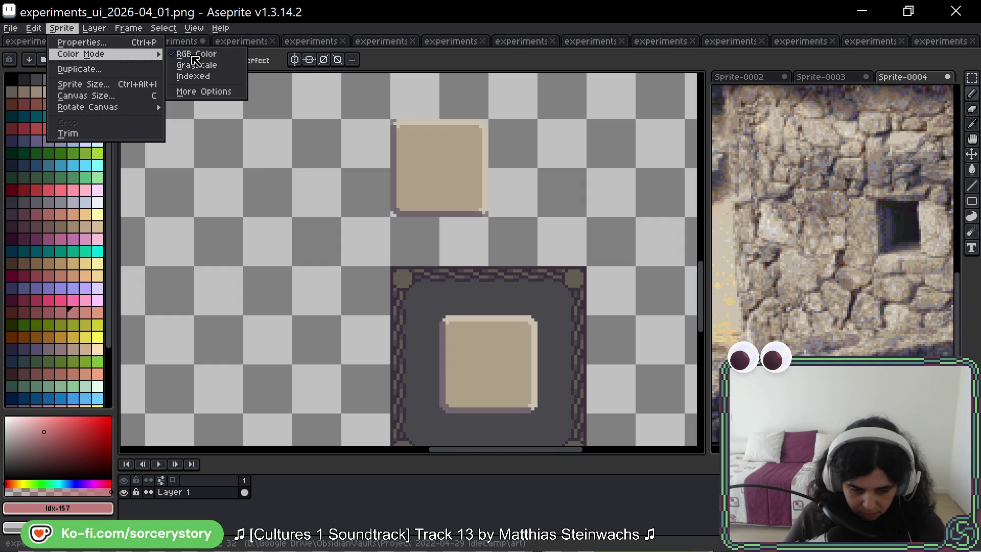
{"action": "key", "text": "Escape"}
Step: Eyedrop the panel's beige #aea189 and shrink the brush to 12px
{"action": "left_click", "coordinate": [453, 184], "text": "alt"}
{"action": "left_click_drag", "start_coordinate": [471, 246], "coordinate": [288, 212]}
{"action": "left_click", "coordinate": [235, 210]}
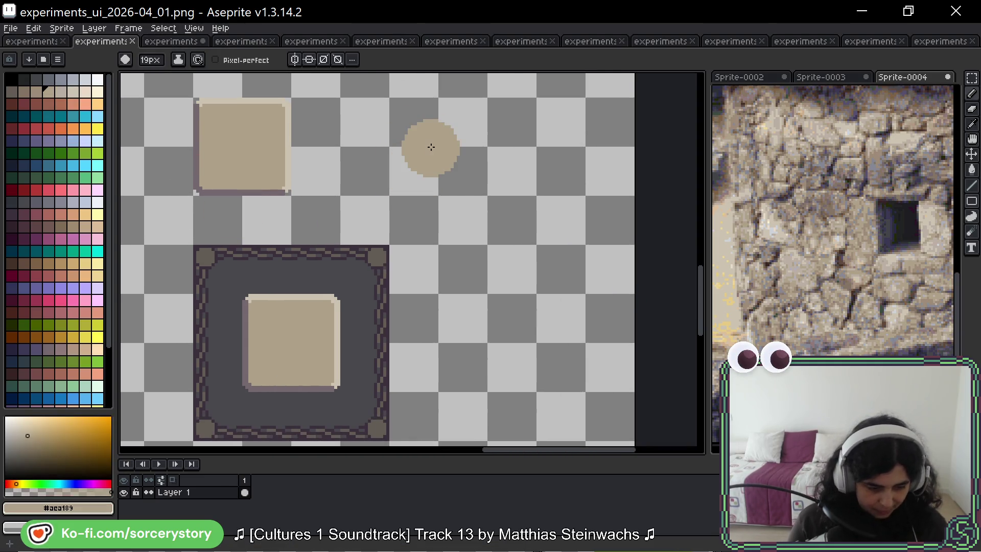
{"action": "key", "text": "minus"}
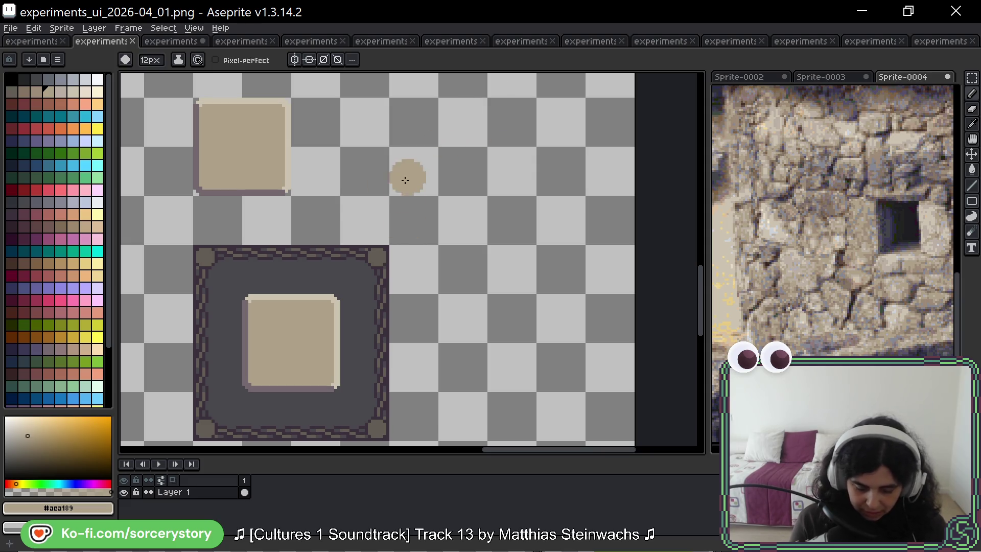
Step: Zoom and pan the Sprite-0004 reference to show the red-circled stones
{"action": "scroll", "coordinate": [419, 184], "scroll_direction": "left", "scroll_amount": 3}
{"action": "scroll", "coordinate": [420, 184], "scroll_direction": "up", "scroll_amount": 1}
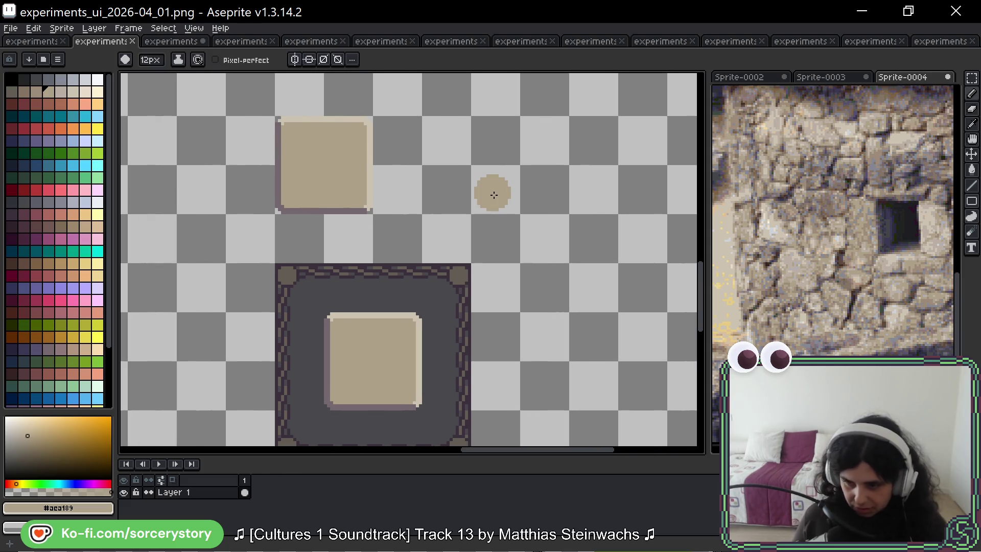
{"action": "scroll", "coordinate": [486, 237], "scroll_direction": "down", "scroll_amount": 2}
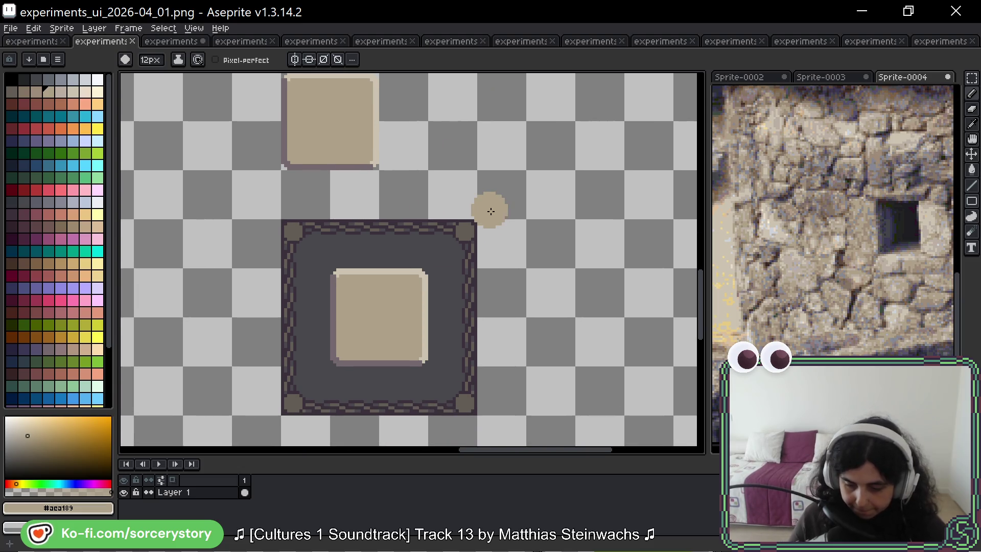
{"action": "left_click", "coordinate": [717, 214]}
{"action": "scroll", "coordinate": [869, 224], "scroll_direction": "down", "scroll_amount": 1}
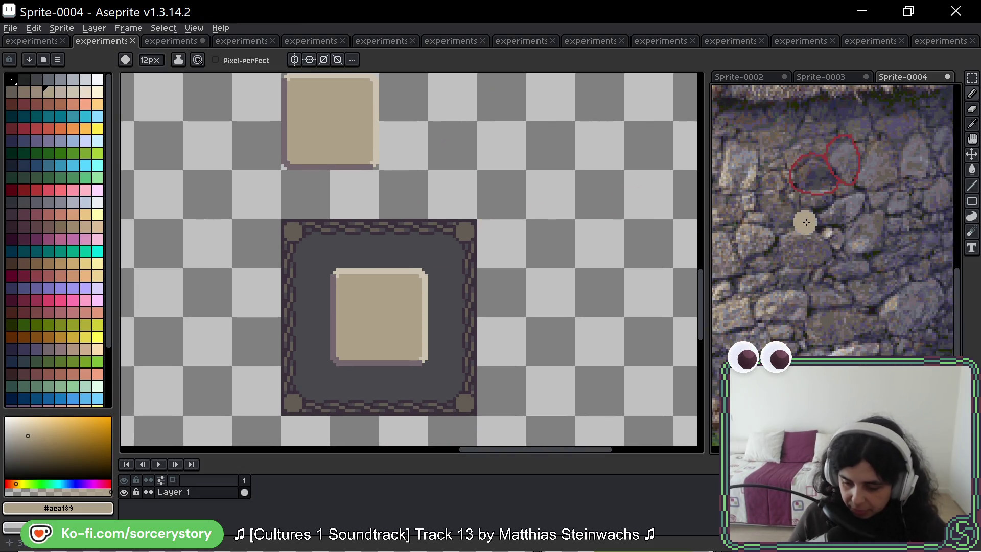
{"action": "left_click_drag", "start_coordinate": [798, 292], "coordinate": [785, 268]}
{"action": "scroll", "coordinate": [793, 291], "scroll_direction": "up", "scroll_amount": 2}
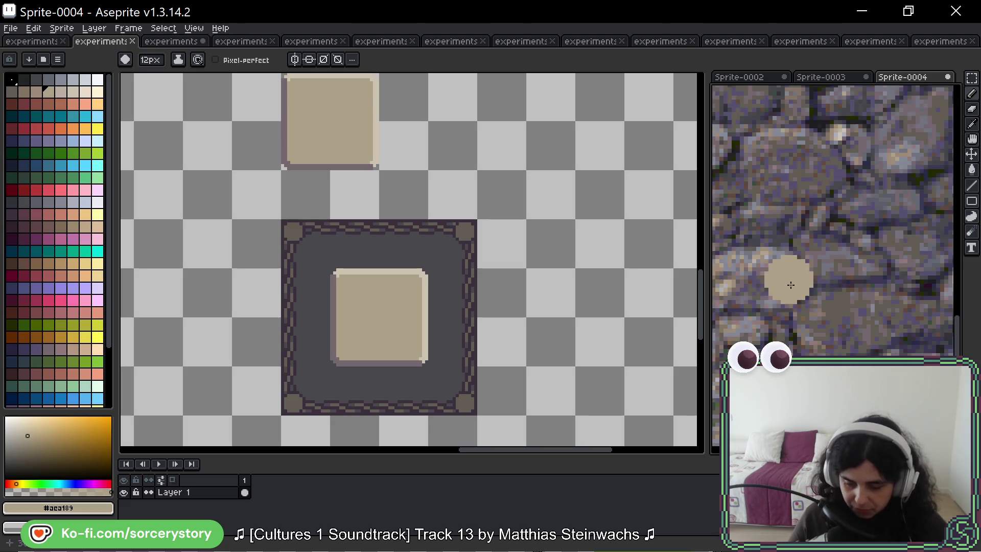
{"action": "scroll", "coordinate": [863, 250], "scroll_direction": "down", "scroll_amount": 2}
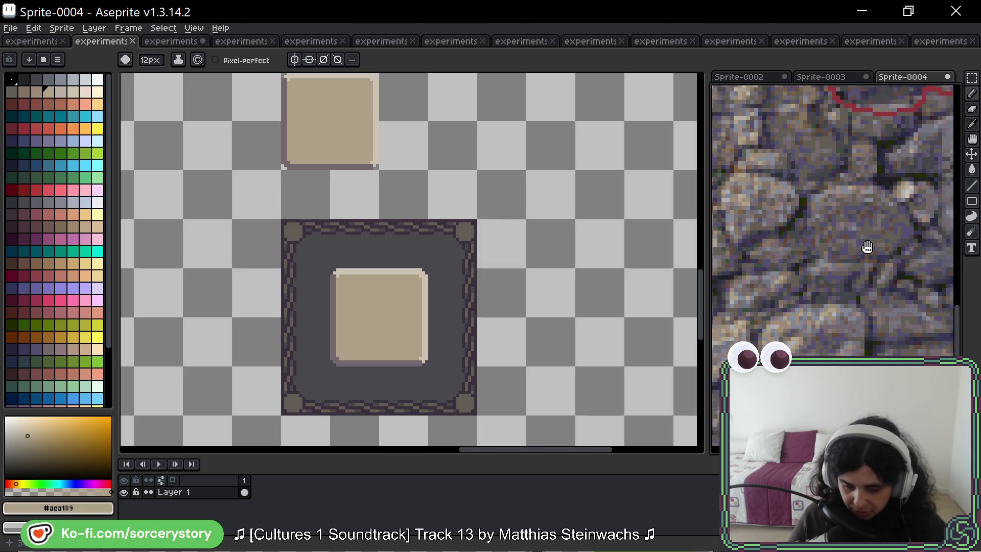
{"action": "left_click_drag", "start_coordinate": [913, 200], "coordinate": [906, 227]}
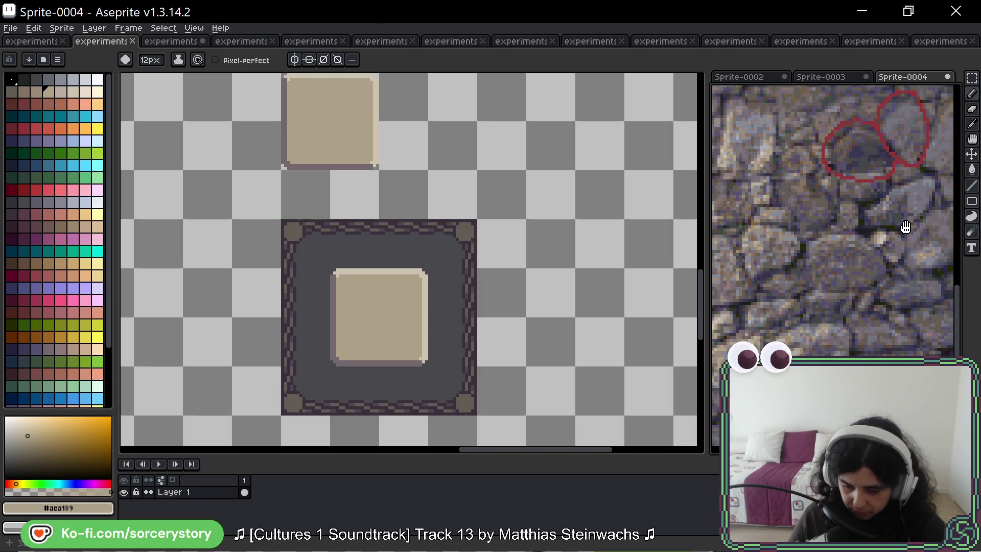
Step: Sample a stone colour from the reference photo as palette index 10
{"action": "key", "text": "m"}
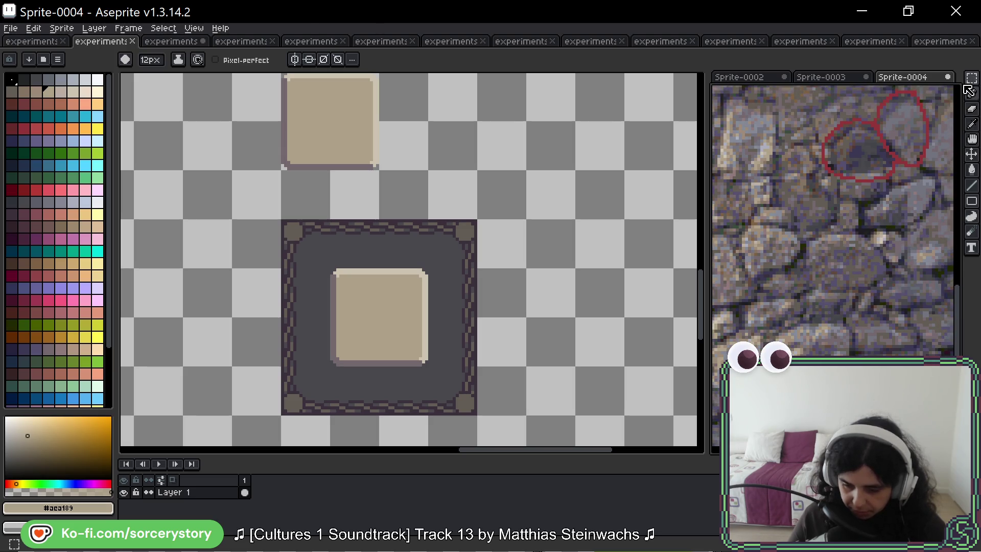
{"action": "scroll", "coordinate": [810, 262], "scroll_direction": "up", "scroll_amount": 5}
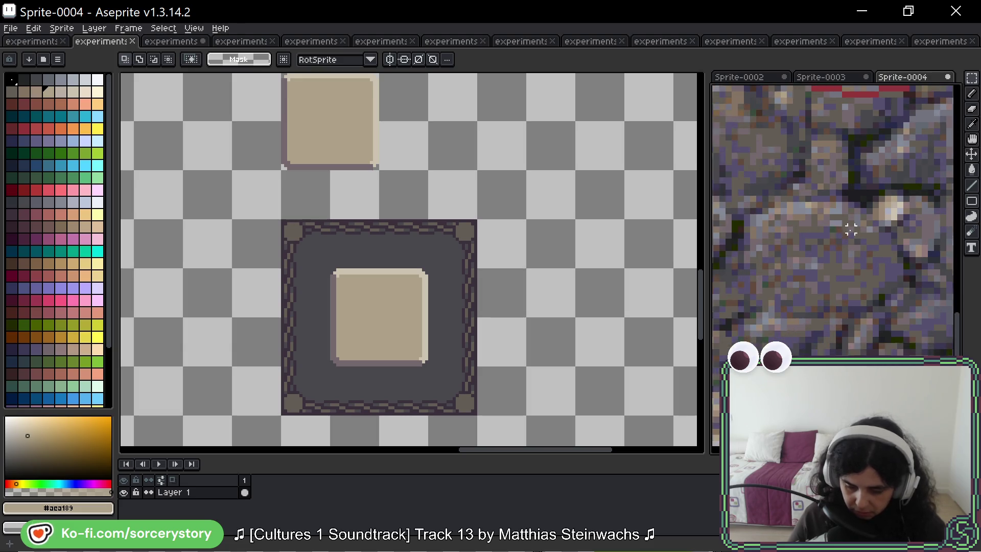
{"action": "scroll", "coordinate": [781, 231], "scroll_direction": "up", "scroll_amount": 1}
{"action": "key", "text": "i"}
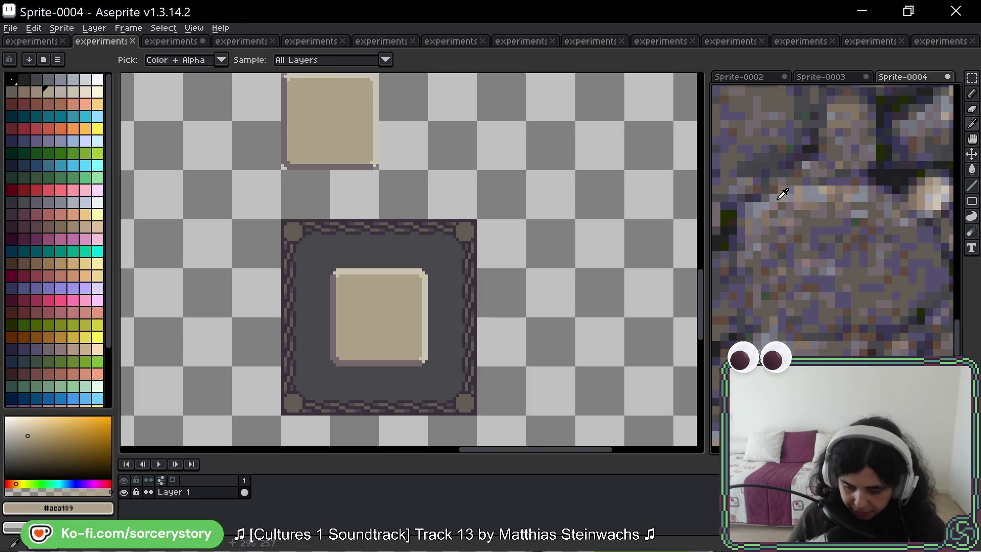
{"action": "left_click", "coordinate": [787, 192]}
{"action": "key", "text": "m"}
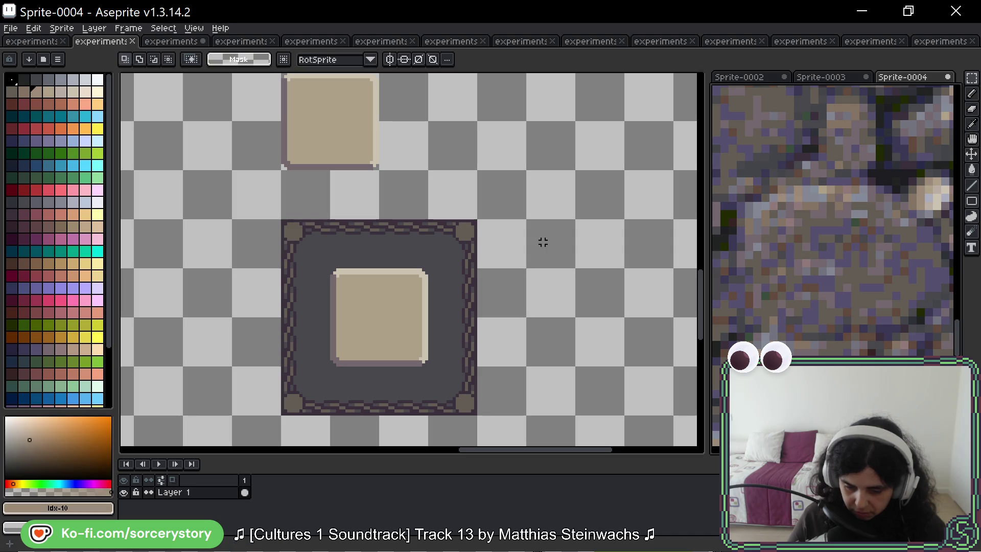
{"action": "left_click_drag", "start_coordinate": [543, 241], "coordinate": [513, 302]}
Step: Move the right dark frame and grey square left and confirm the move
{"action": "scroll", "coordinate": [516, 300], "scroll_direction": "down", "scroll_amount": 3}
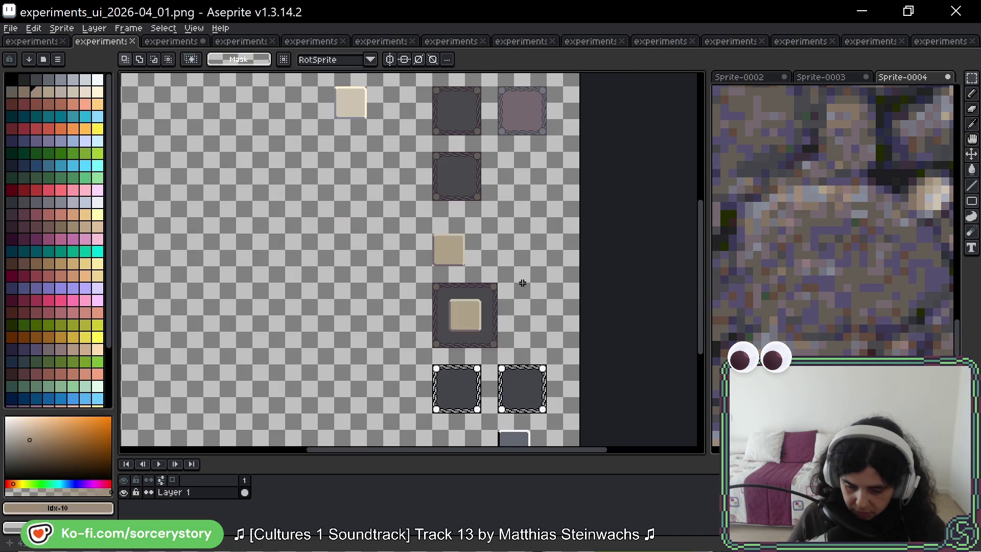
{"action": "scroll", "coordinate": [522, 288], "scroll_direction": "up", "scroll_amount": 3}
{"action": "left_click_drag", "start_coordinate": [462, 383], "coordinate": [489, 190]}
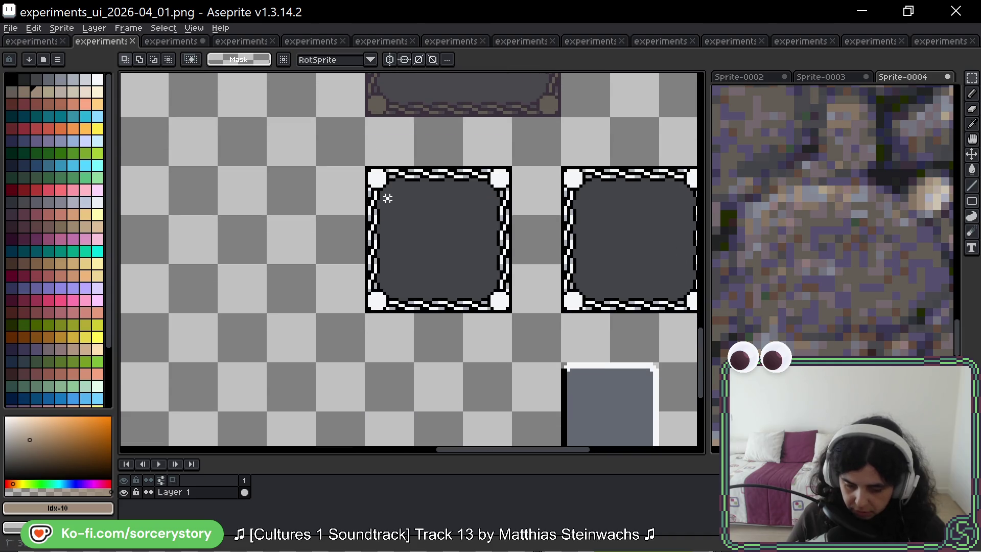
{"action": "left_click_drag", "start_coordinate": [363, 164], "coordinate": [513, 314]}
{"action": "mouse_move", "coordinate": [534, 181]}
{"action": "left_mouse_down"}
{"action": "mouse_move", "coordinate": [460, 256]}
{"action": "mouse_move", "coordinate": [527, 131]}
{"action": "left_mouse_up"}
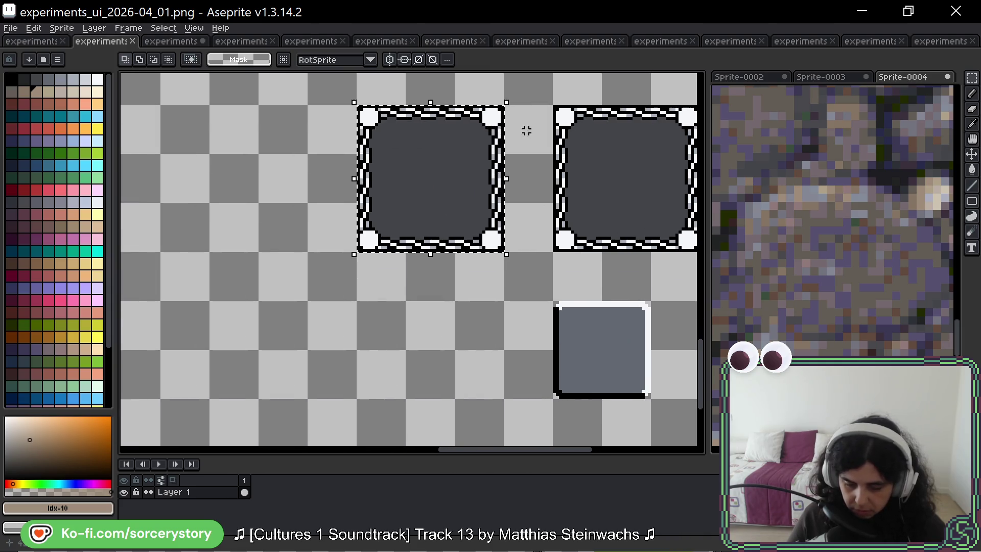
{"action": "scroll", "coordinate": [562, 178], "scroll_direction": "down", "scroll_amount": 3}
{"action": "left_click_drag", "start_coordinate": [594, 257], "coordinate": [596, 258]}
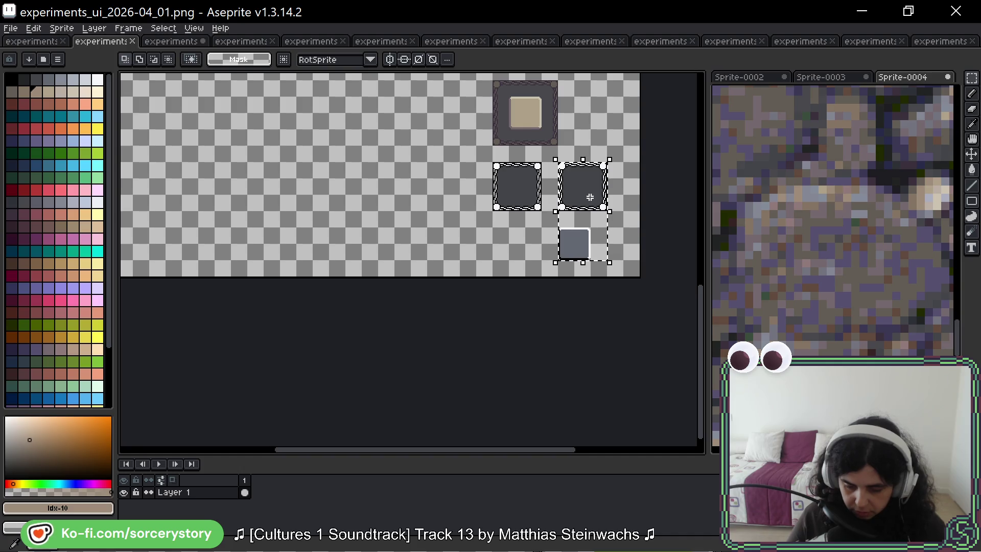
{"action": "left_click_drag", "start_coordinate": [565, 193], "coordinate": [454, 197]}
{"action": "scroll", "coordinate": [450, 196], "scroll_direction": "up", "scroll_amount": 5}
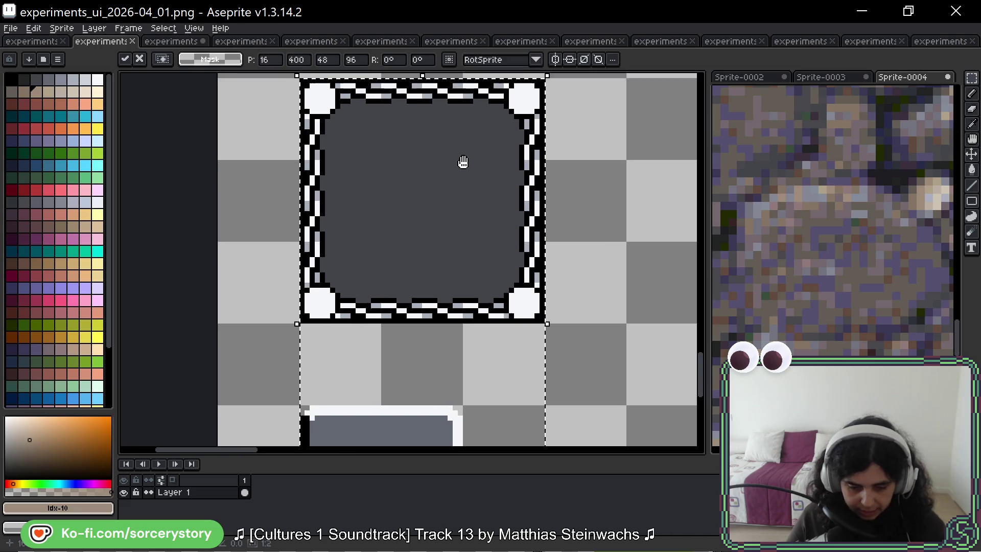
{"action": "key", "text": "Return"}
Step: Fill the corner circle and all white frame pixels tan with Contiguous turned off
{"action": "scroll", "coordinate": [833, 138], "scroll_direction": "up", "scroll_amount": 2}
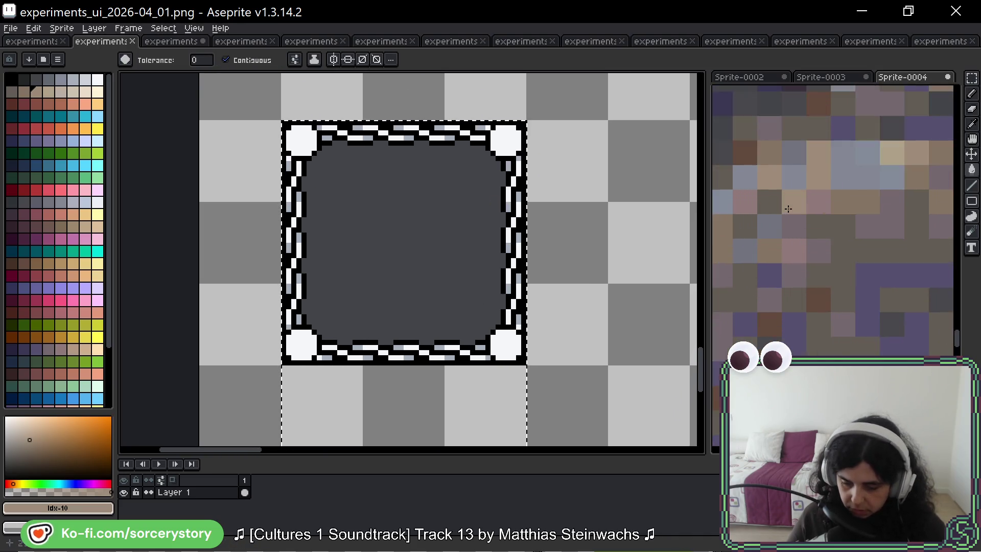
{"action": "key", "text": "i"}
{"action": "key", "text": "g"}
{"action": "left_click", "coordinate": [505, 145]}
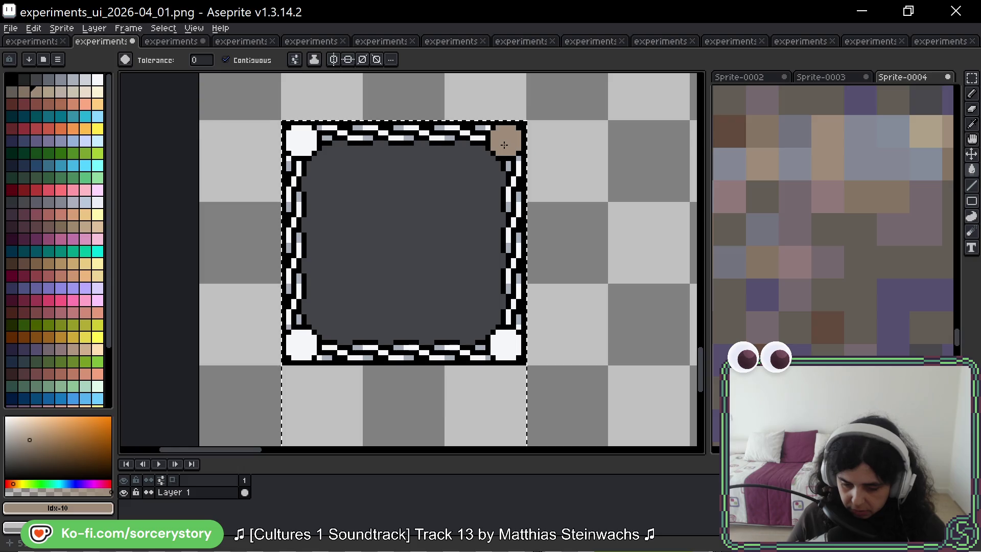
{"action": "left_click", "coordinate": [225, 60]}
{"action": "left_click", "coordinate": [304, 140]}
{"action": "scroll", "coordinate": [431, 181], "scroll_direction": "down", "scroll_amount": 2}
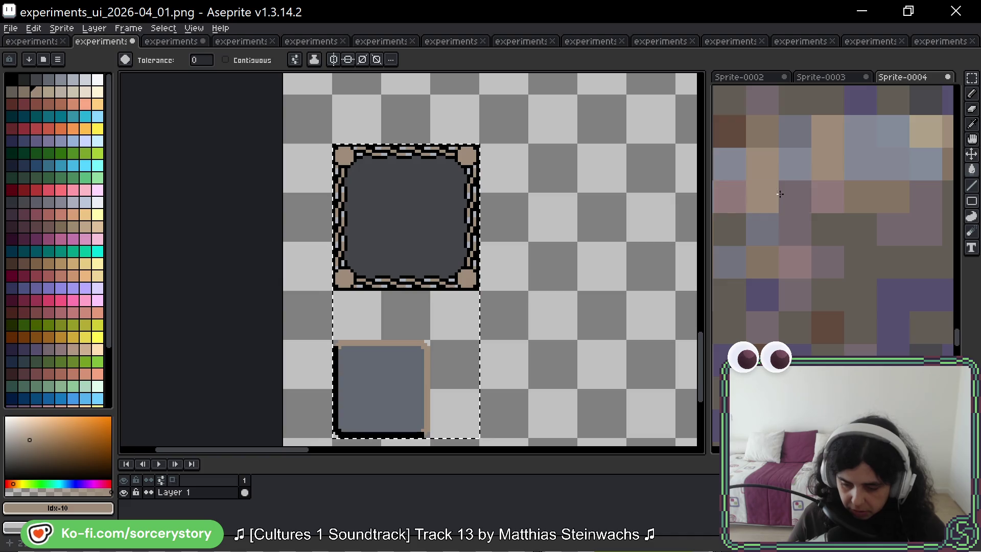
{"action": "scroll", "coordinate": [868, 243], "scroll_direction": "up", "scroll_amount": 4}
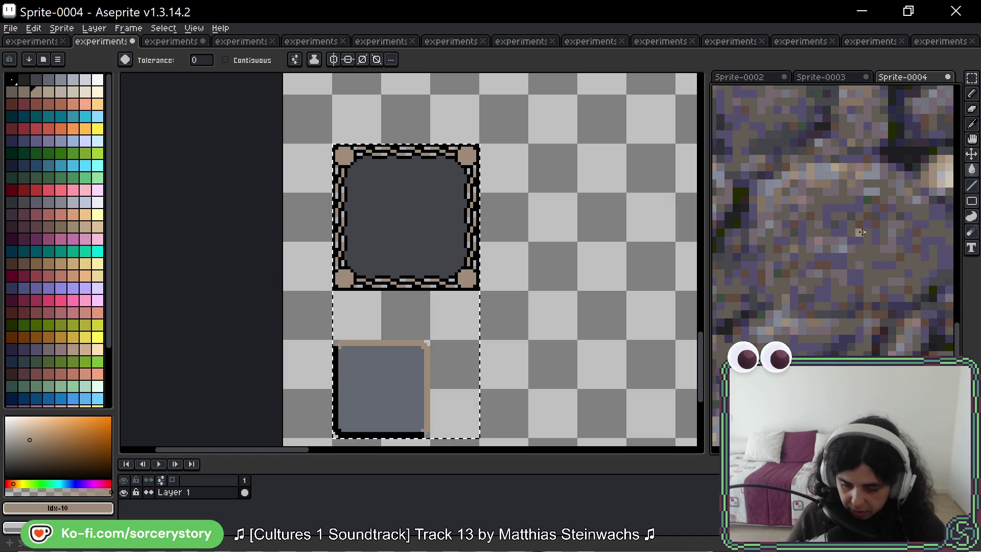
Step: Sample brown and dark blue-grey from the photo and recolour the black outline blue-grey
{"action": "key", "text": "i"}
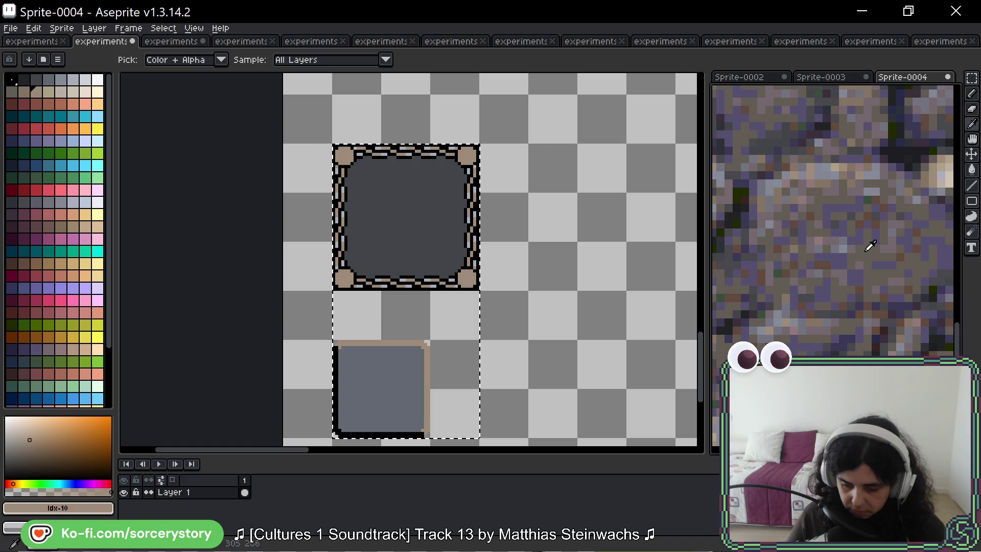
{"action": "key", "text": "g"}
{"action": "scroll", "coordinate": [894, 263], "scroll_direction": "down", "scroll_amount": 4}
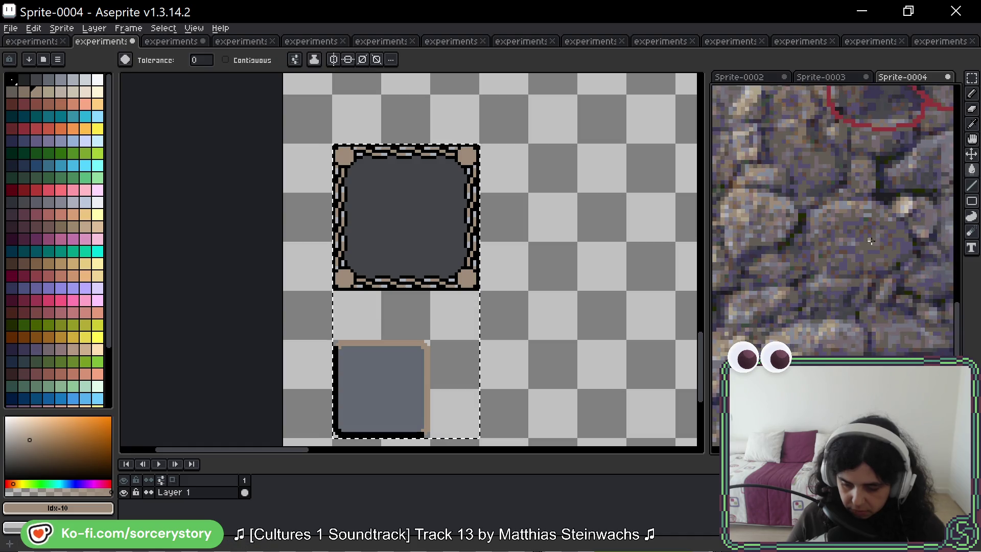
{"action": "scroll", "coordinate": [894, 262], "scroll_direction": "down", "scroll_amount": 2}
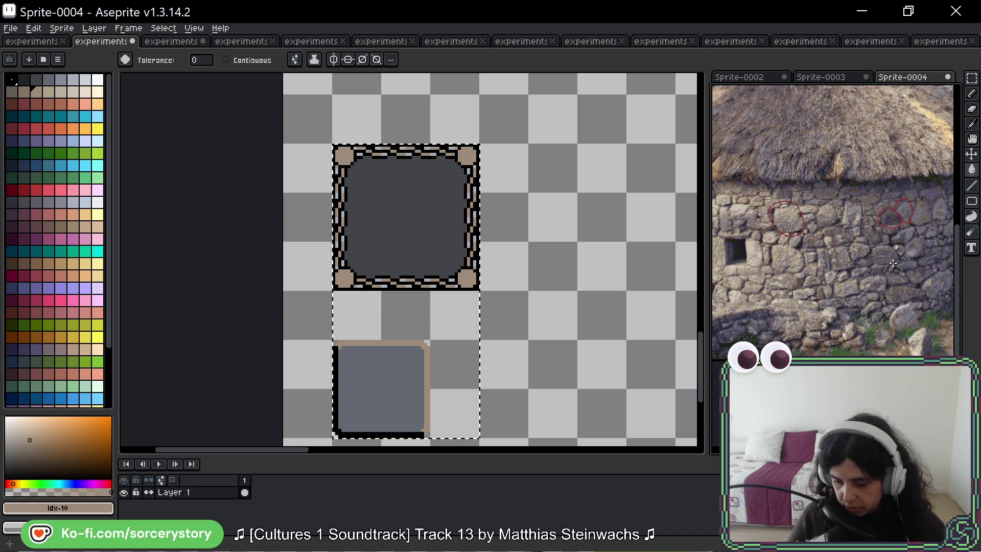
{"action": "scroll", "coordinate": [879, 256], "scroll_direction": "up", "scroll_amount": 6}
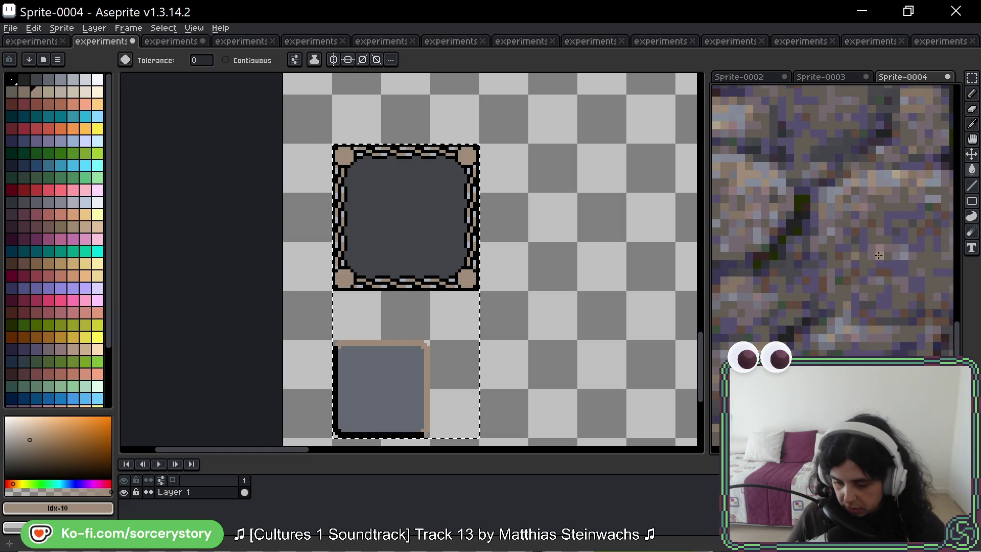
{"action": "left_click", "coordinate": [854, 171], "text": "alt"}
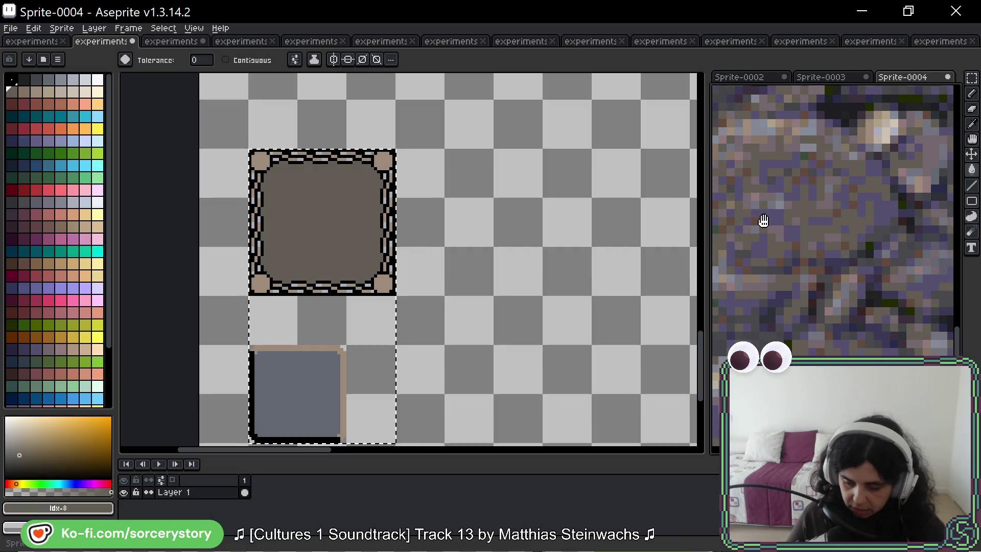
{"action": "scroll", "coordinate": [890, 250], "scroll_direction": "up", "scroll_amount": 3}
{"action": "left_click", "coordinate": [875, 241], "text": "alt"}
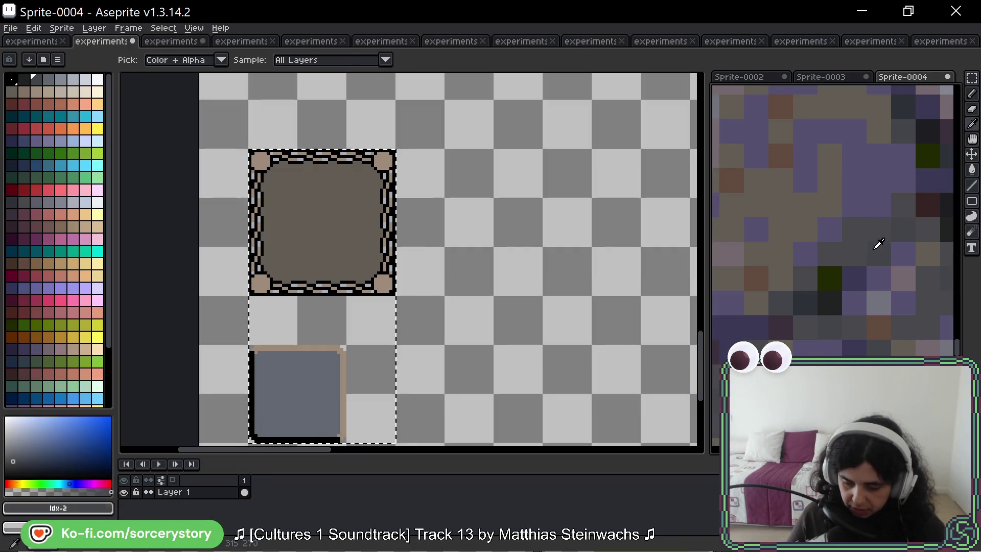
{"action": "left_click", "coordinate": [386, 287]}
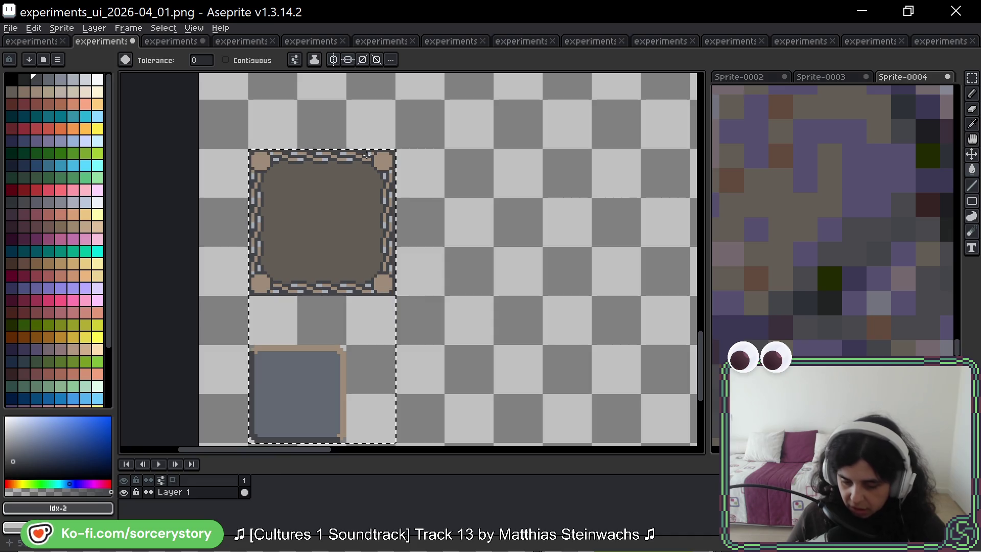
Step: Sample the frame's brown-grey interior colour from the canvas
{"action": "left_click", "coordinate": [383, 176], "text": "alt"}
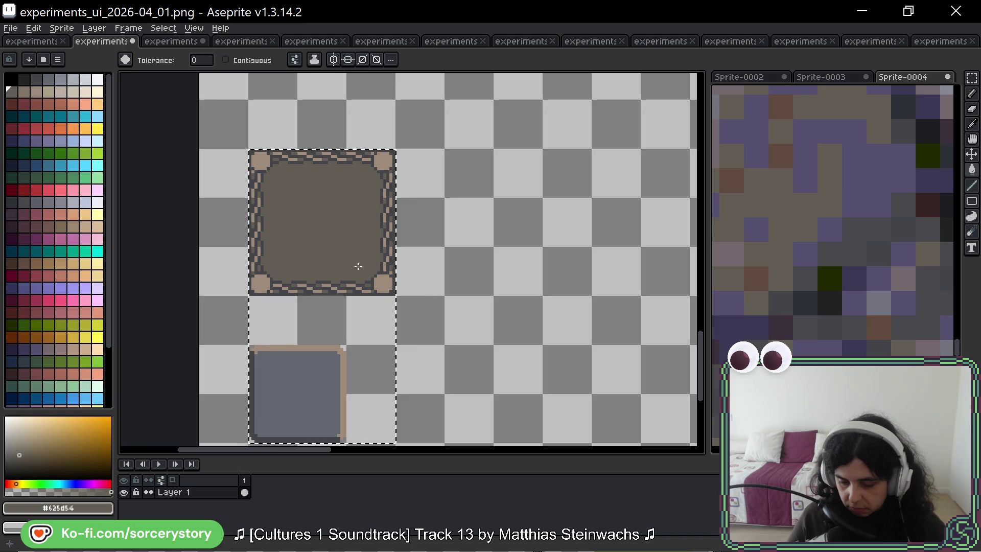
{"action": "scroll", "coordinate": [355, 268], "scroll_direction": "down", "scroll_amount": 4}
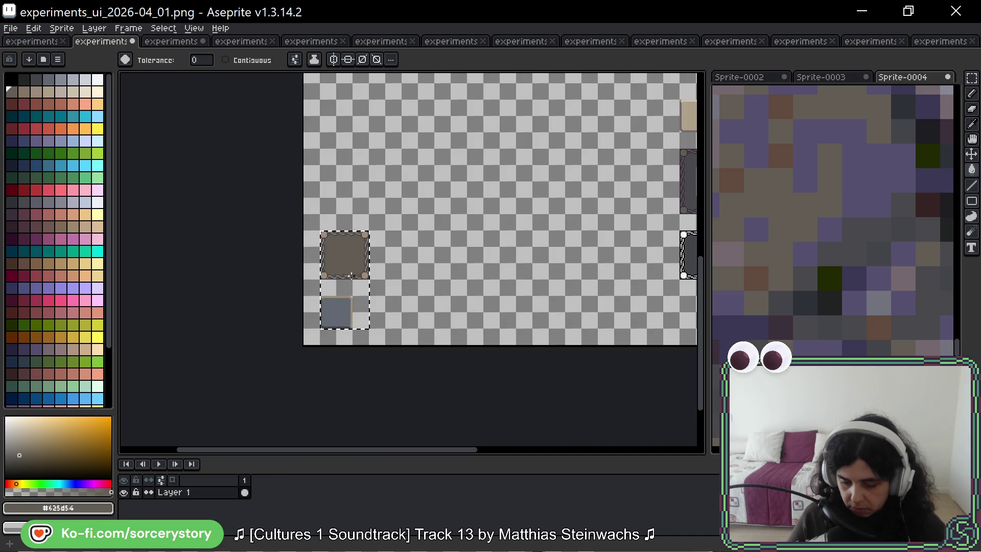
{"action": "scroll", "coordinate": [340, 256], "scroll_direction": "up", "scroll_amount": 4}
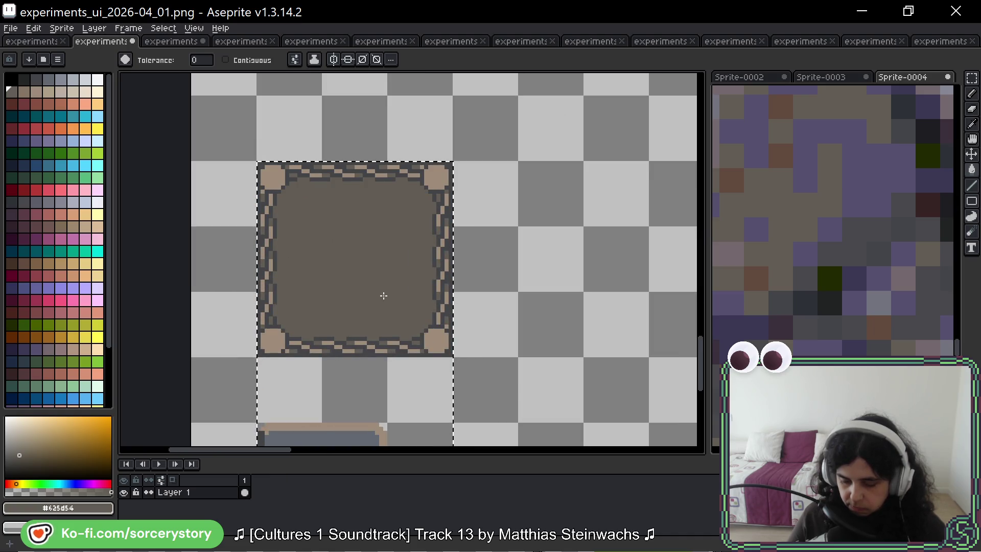
{"action": "left_click_drag", "start_coordinate": [384, 295], "coordinate": [379, 254]}
{"action": "scroll", "coordinate": [379, 254], "scroll_direction": "down", "scroll_amount": 4}
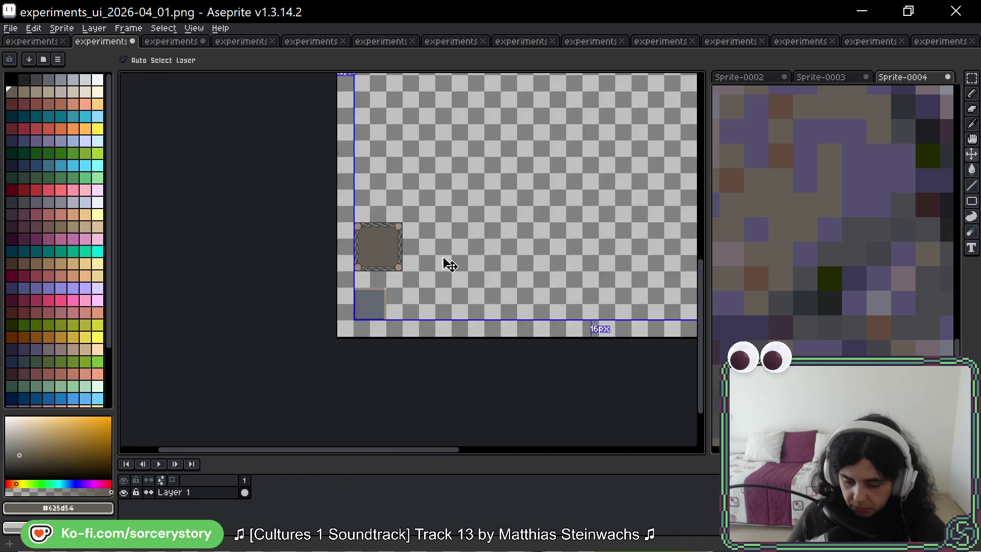
Step: Move the light tile onto the framed tile and confirm it
{"action": "scroll", "coordinate": [468, 286], "scroll_direction": "down", "scroll_amount": 2}
{"action": "scroll", "coordinate": [495, 174], "scroll_direction": "up", "scroll_amount": 4}
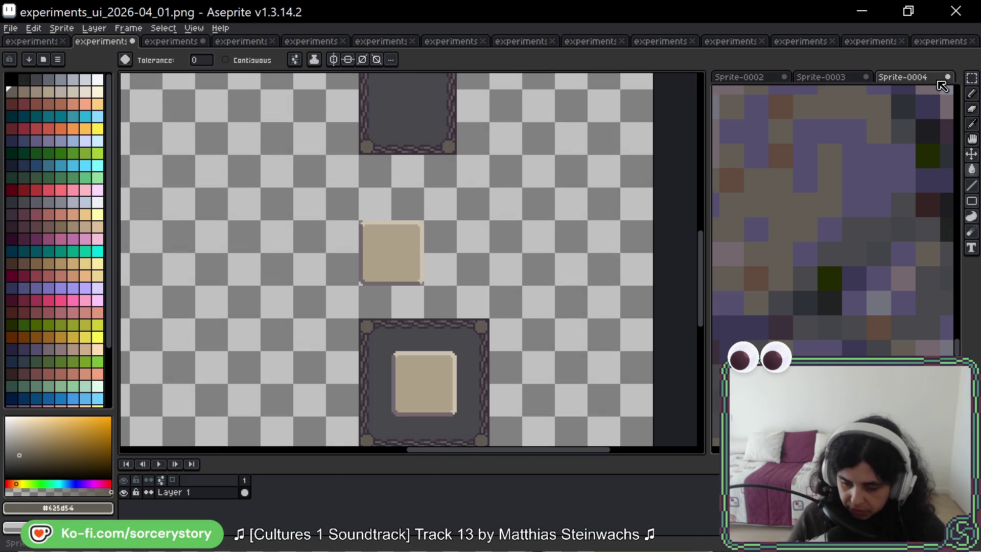
{"action": "left_click", "coordinate": [973, 77]}
{"action": "mouse_move", "coordinate": [424, 220]}
{"action": "left_mouse_down"}
{"action": "mouse_move", "coordinate": [361, 284]}
{"action": "mouse_move", "coordinate": [123, 450]}
{"action": "mouse_move", "coordinate": [514, 282]}
{"action": "mouse_move", "coordinate": [495, 260]}
{"action": "mouse_move", "coordinate": [580, 123]}
{"action": "mouse_move", "coordinate": [552, 139]}
{"action": "left_mouse_up"}
{"action": "key", "text": "Return"}
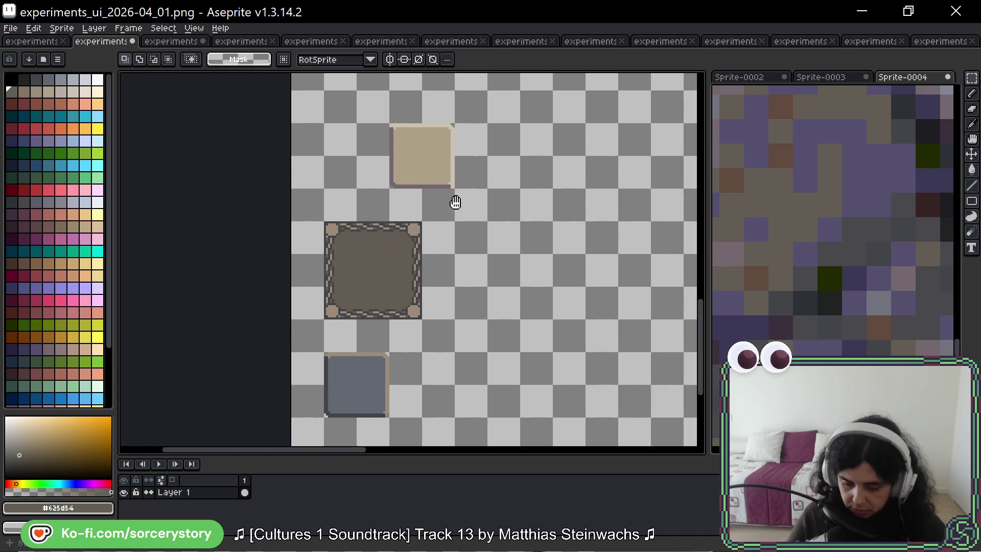
Step: Delete the blue tile and widen the framed tile right and down
{"action": "mouse_move", "coordinate": [335, 223]}
{"action": "left_mouse_down"}
{"action": "mouse_move", "coordinate": [434, 353]}
{"action": "mouse_move", "coordinate": [404, 325]}
{"action": "left_mouse_up"}
{"action": "left_click", "coordinate": [396, 311]}
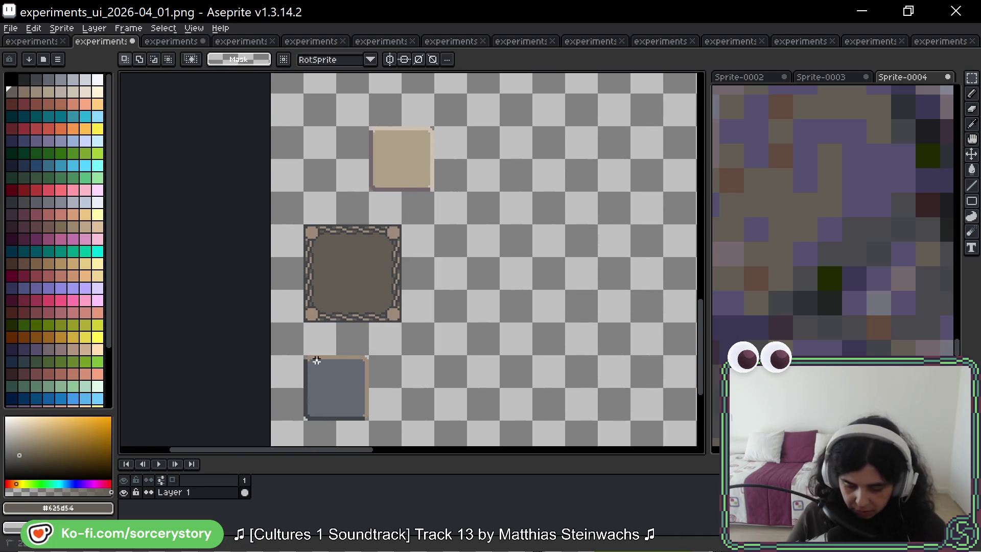
{"action": "left_click_drag", "start_coordinate": [305, 352], "coordinate": [371, 422]}
{"action": "key", "text": "Delete"}
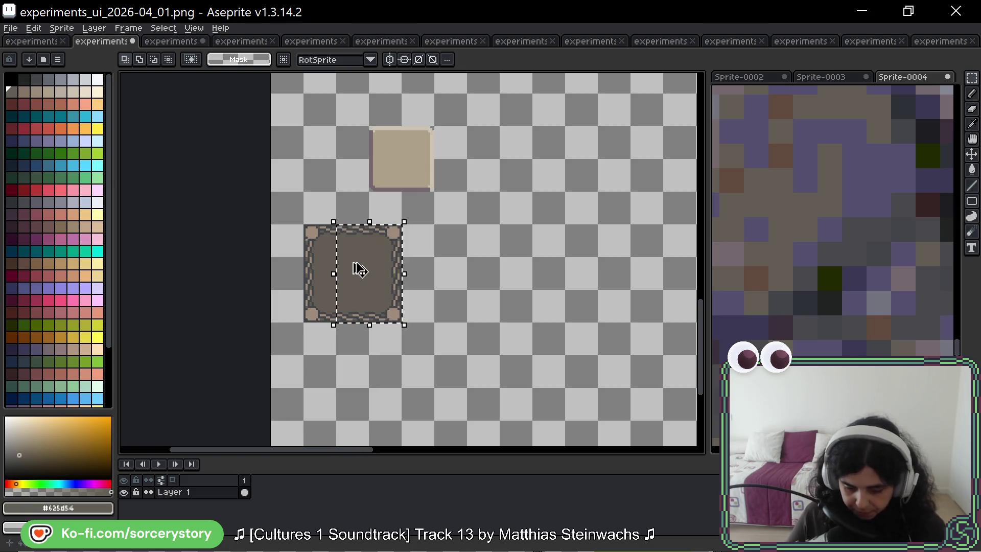
{"action": "mouse_move", "coordinate": [361, 263]}
{"action": "left_mouse_down"}
{"action": "mouse_move", "coordinate": [412, 262]}
{"action": "mouse_move", "coordinate": [394, 264]}
{"action": "left_mouse_up"}
{"action": "left_click", "coordinate": [319, 269]}
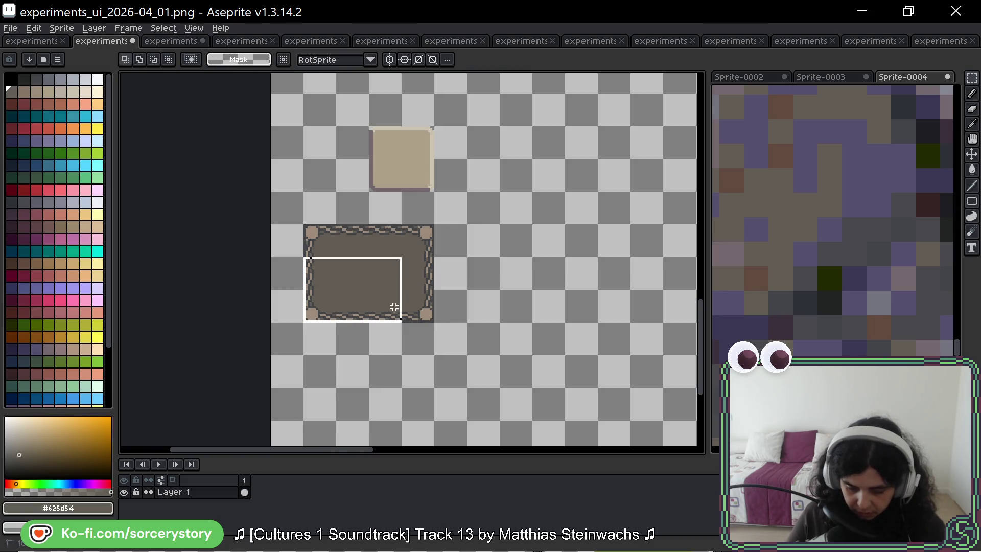
{"action": "left_click_drag", "start_coordinate": [394, 307], "coordinate": [434, 327]}
Step: Extend the frame down with a copy of its lower half and centre the beige square
{"action": "left_click_drag", "start_coordinate": [405, 289], "coordinate": [404, 339]}
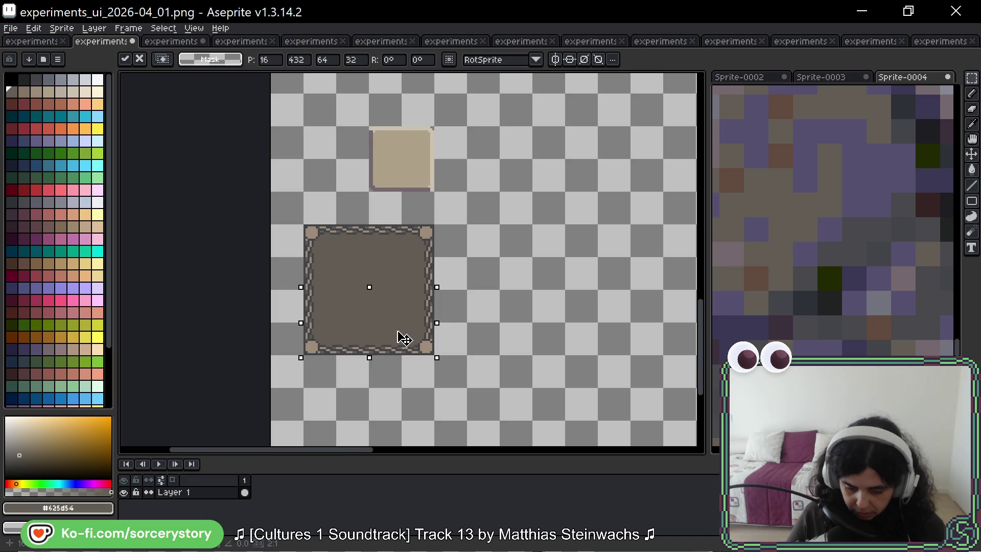
{"action": "left_click", "coordinate": [381, 202]}
{"action": "mouse_move", "coordinate": [370, 126]}
{"action": "left_mouse_down"}
{"action": "mouse_move", "coordinate": [434, 191]}
{"action": "mouse_move", "coordinate": [383, 297]}
{"action": "left_mouse_up"}
{"action": "left_click", "coordinate": [484, 278]}
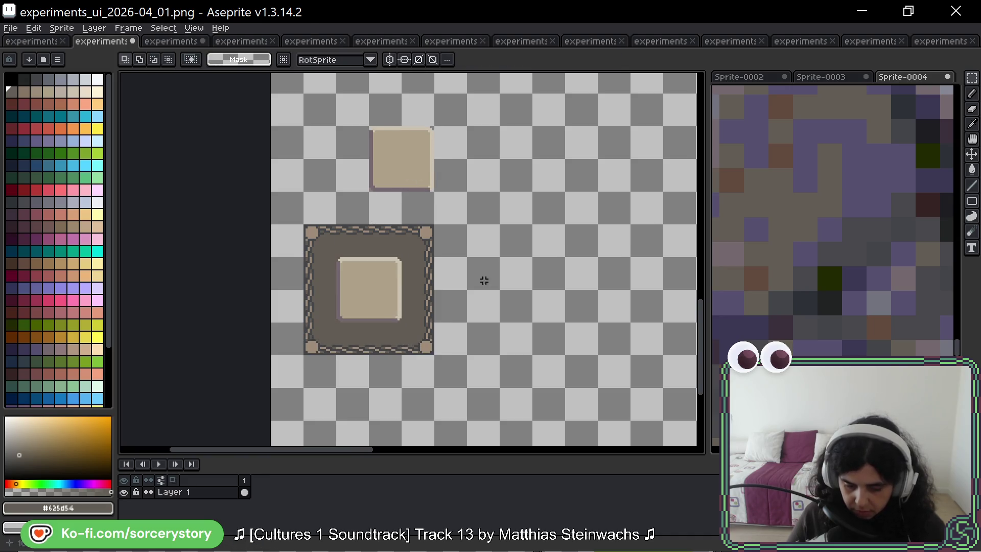
Step: Duplicate the whole framed panel to its right, nudged 16 px, and drop it
{"action": "scroll", "coordinate": [499, 296], "scroll_direction": "down", "scroll_amount": 2}
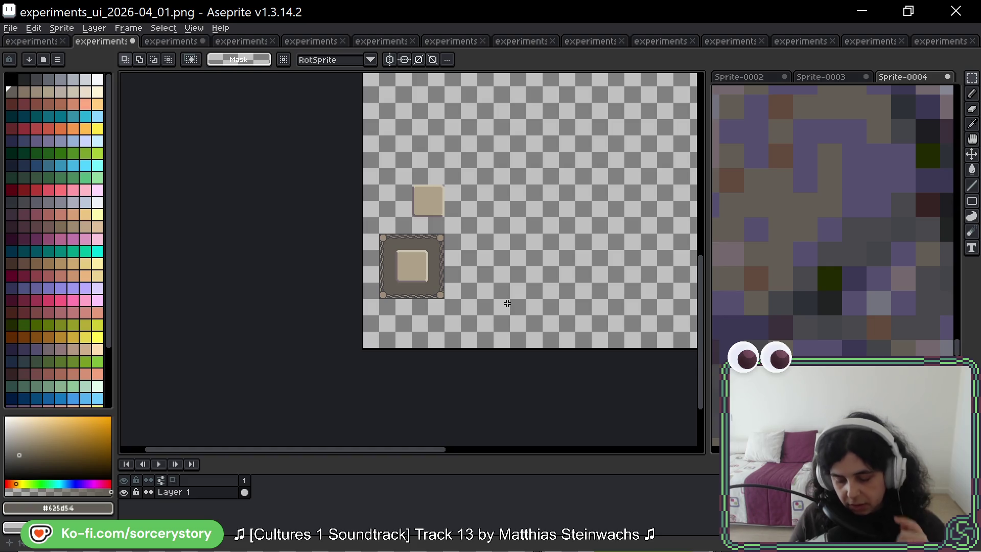
{"action": "scroll", "coordinate": [399, 233], "scroll_direction": "up", "scroll_amount": 3}
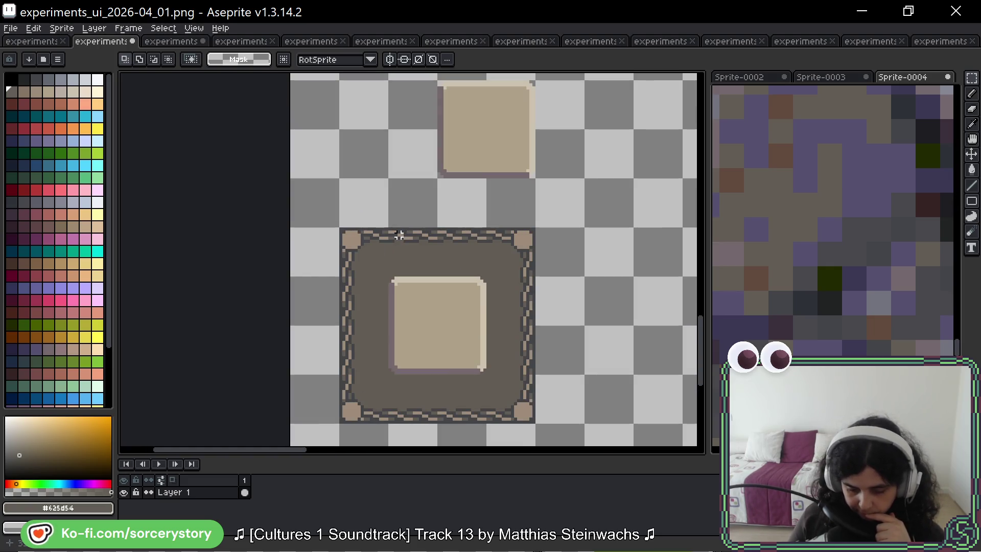
{"action": "mouse_move", "coordinate": [359, 254]}
{"action": "left_mouse_down"}
{"action": "mouse_move", "coordinate": [484, 339]}
{"action": "mouse_move", "coordinate": [501, 397]}
{"action": "left_mouse_up"}
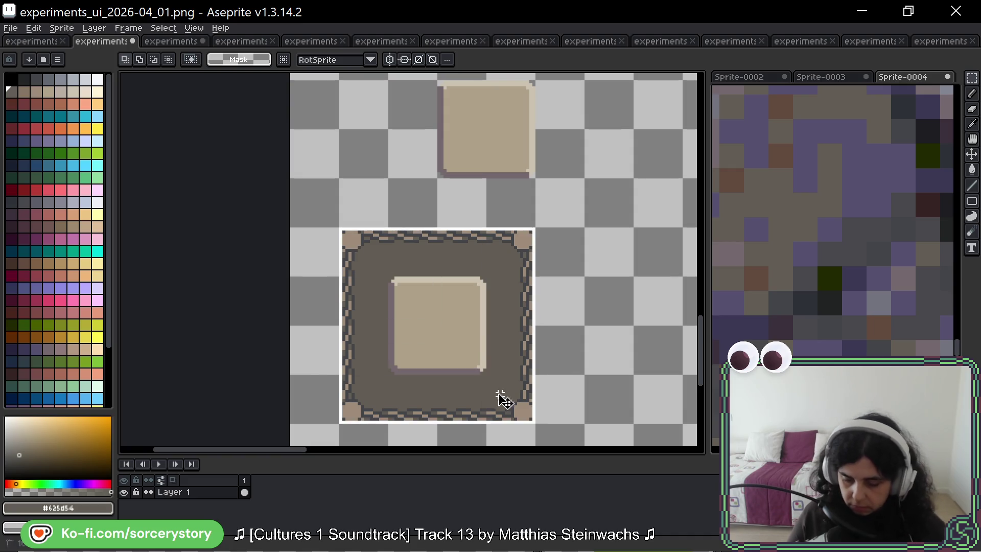
{"action": "scroll", "coordinate": [408, 306], "scroll_direction": "right", "scroll_amount": 3}
{"action": "left_click_drag", "start_coordinate": [344, 309], "coordinate": [521, 308]}
{"action": "key", "text": "shift+Right"}
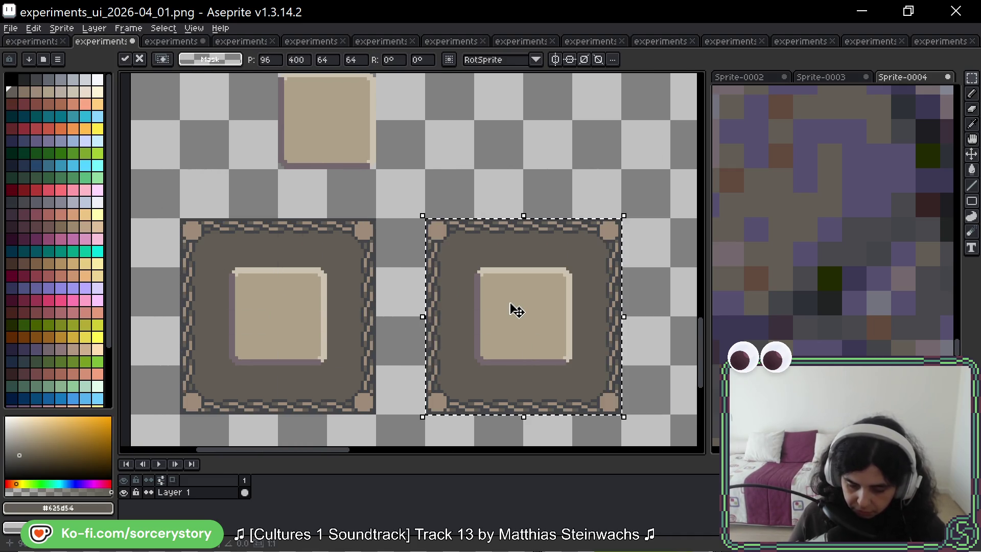
{"action": "scroll", "coordinate": [506, 294], "scroll_direction": "right", "scroll_amount": 2}
{"action": "key", "text": "ctrl+d"}
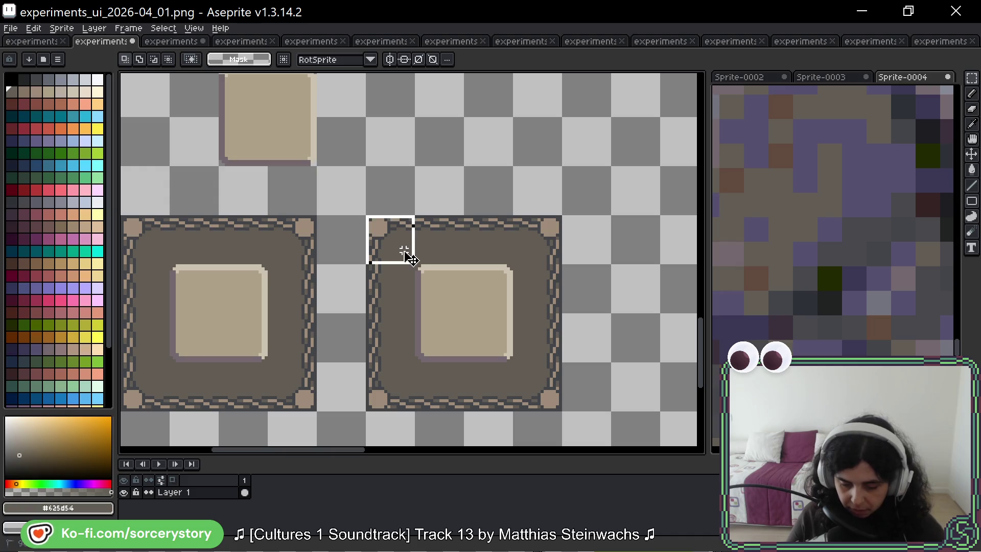
Step: Clear the beige square inside the right tile and deselect
{"action": "left_click_drag", "start_coordinate": [394, 240], "coordinate": [509, 355]}
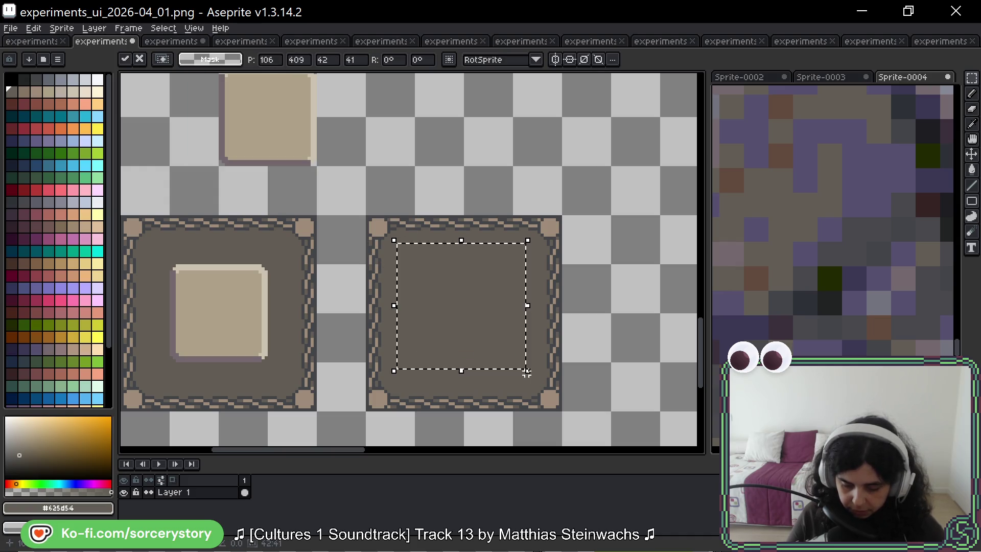
{"action": "key", "text": "ctrl+d"}
{"action": "scroll", "coordinate": [499, 300], "scroll_direction": "right", "scroll_amount": 2}
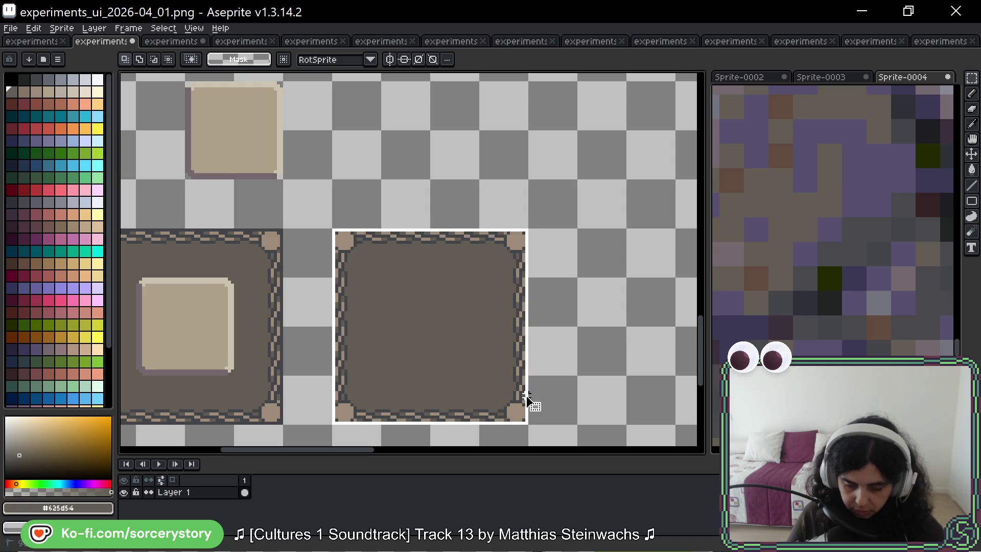
{"action": "key", "text": "g"}
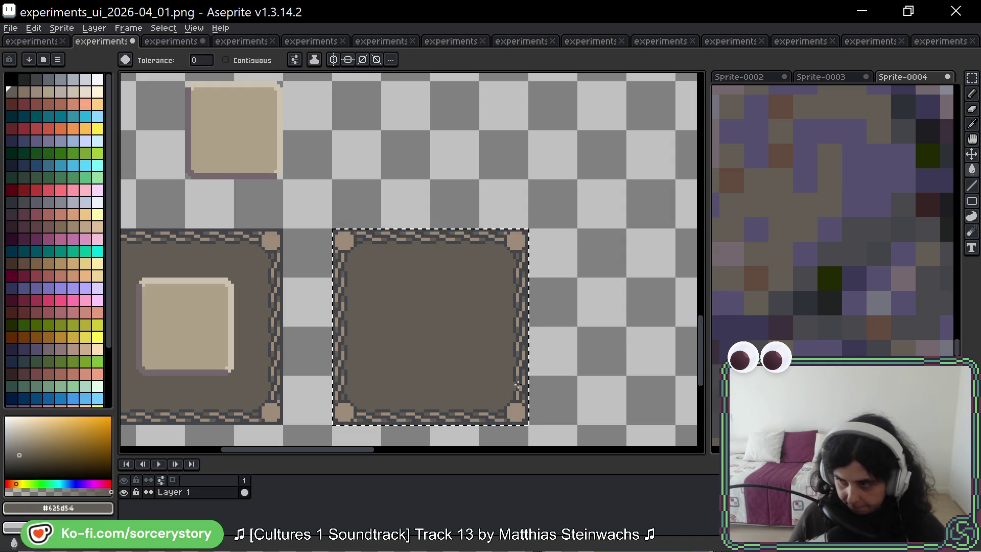
{"action": "scroll", "coordinate": [830, 264], "scroll_direction": "down", "scroll_amount": 5}
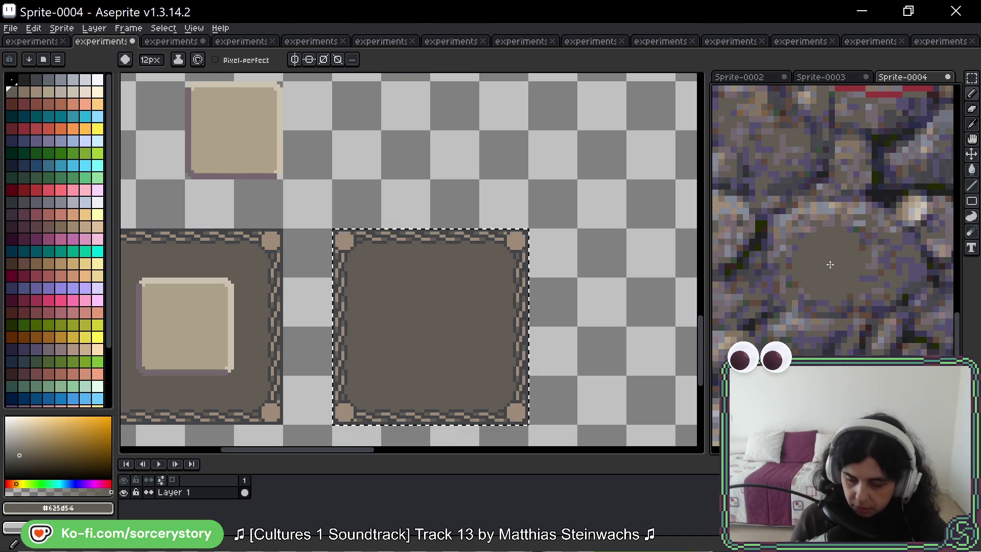
Step: With a thin pure-red brush, draw an ellipse around a stone in the reference
{"action": "key", "text": "alt"}
{"action": "left_click", "coordinate": [891, 88], "text": "alt"}
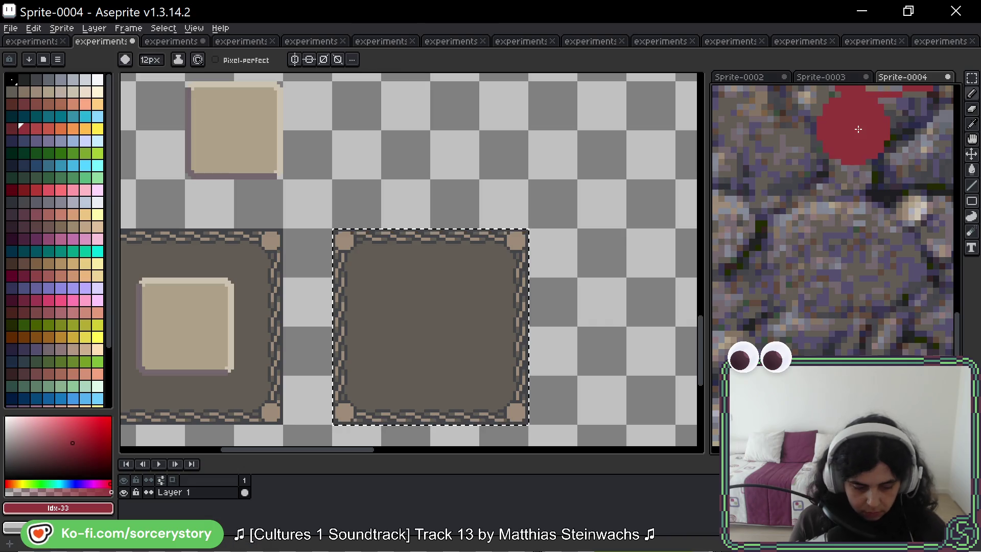
{"action": "key", "text": "minus"}
{"action": "key", "text": "minus"}
{"action": "key", "text": "minus"}
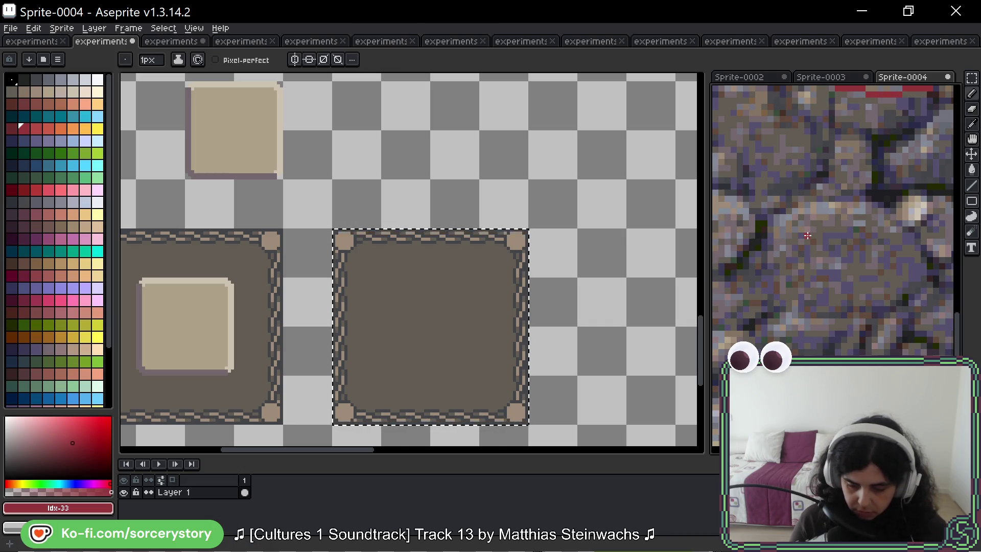
{"action": "left_click_drag", "start_coordinate": [92, 433], "coordinate": [128, 392]}
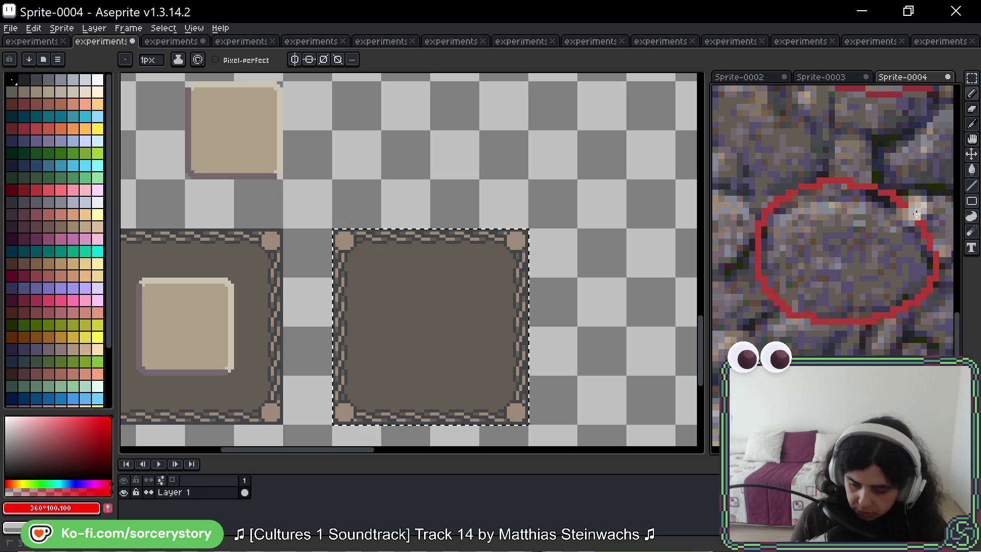
{"action": "key", "text": "ctrl+z"}
{"action": "left_click_drag", "start_coordinate": [889, 193], "coordinate": [862, 178]}
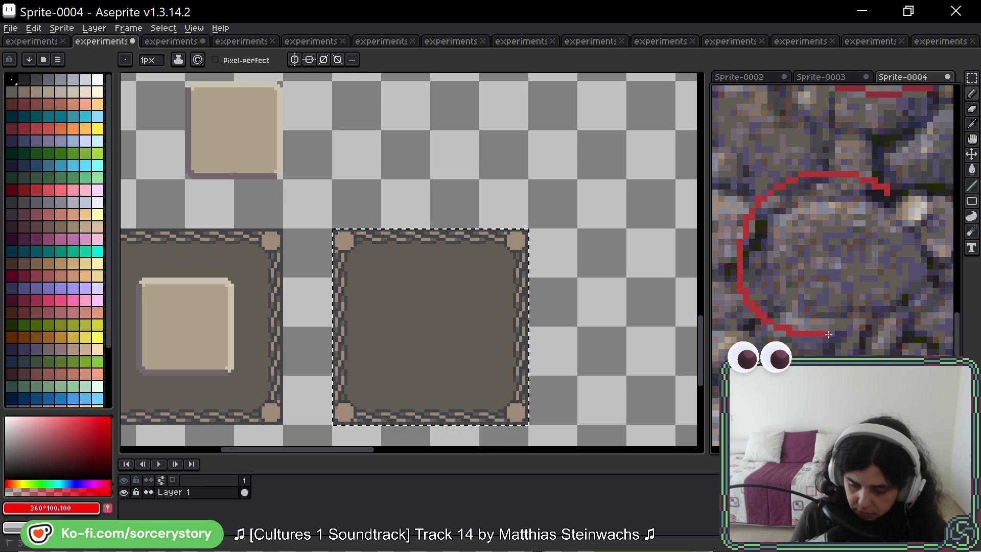
Step: Shift the reference view, swap the colour to white and back to red, recentre tiles
{"action": "scroll", "coordinate": [813, 185], "scroll_direction": "down", "scroll_amount": 1}
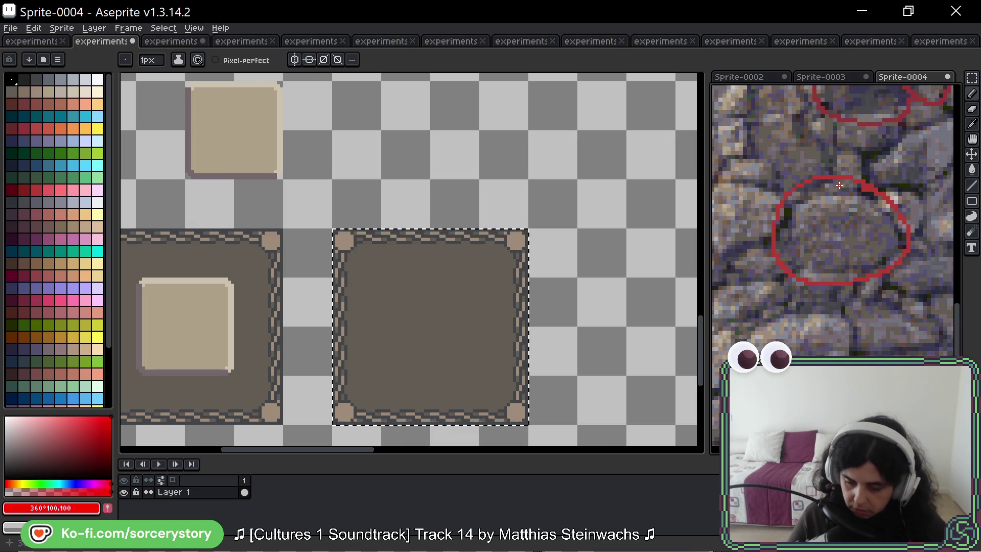
{"action": "left_click_drag", "start_coordinate": [868, 151], "coordinate": [828, 164]}
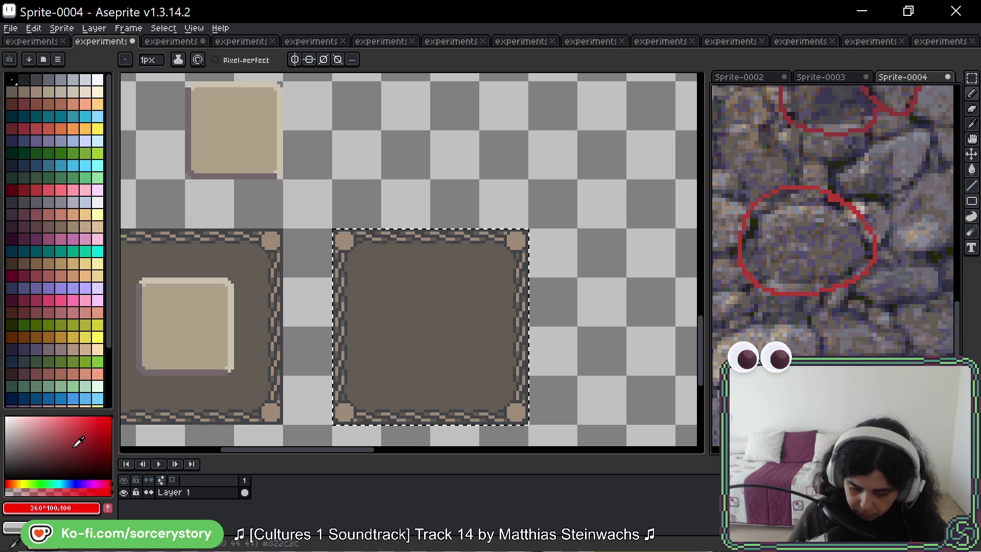
{"action": "left_click_drag", "start_coordinate": [97, 436], "coordinate": [6, 399]}
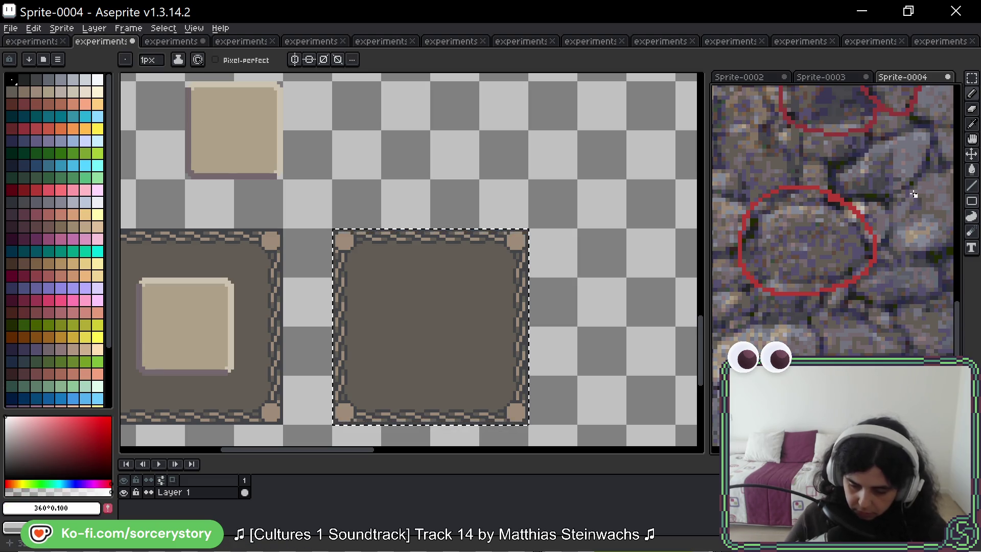
{"action": "left_click_drag", "start_coordinate": [95, 435], "coordinate": [112, 416]}
{"action": "mouse_move", "coordinate": [466, 284]}
{"action": "left_mouse_down"}
{"action": "mouse_move", "coordinate": [537, 254]}
{"action": "mouse_move", "coordinate": [539, 242]}
{"action": "left_mouse_up"}
{"action": "scroll", "coordinate": [830, 200], "scroll_direction": "up", "scroll_amount": 5}
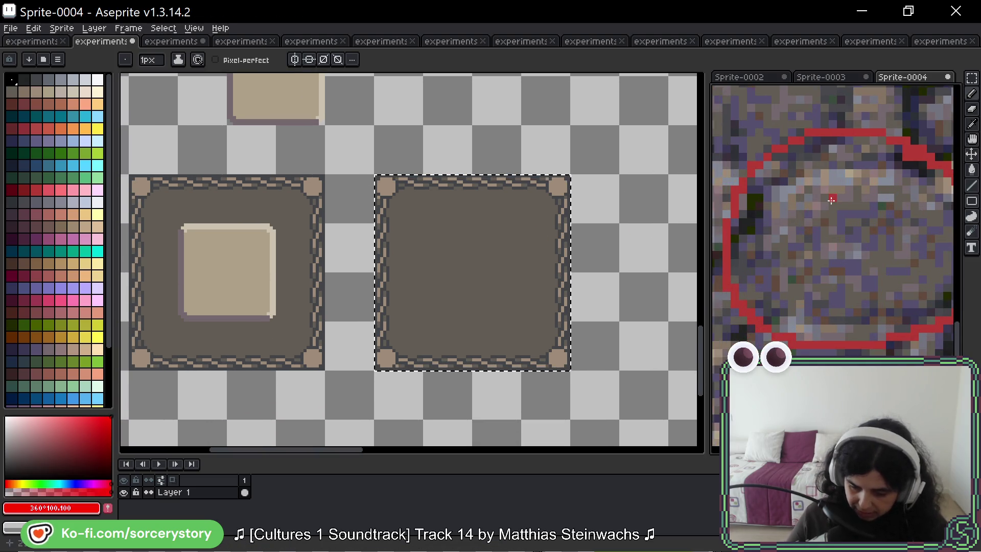
{"action": "scroll", "coordinate": [894, 206], "scroll_direction": "down", "scroll_amount": 3}
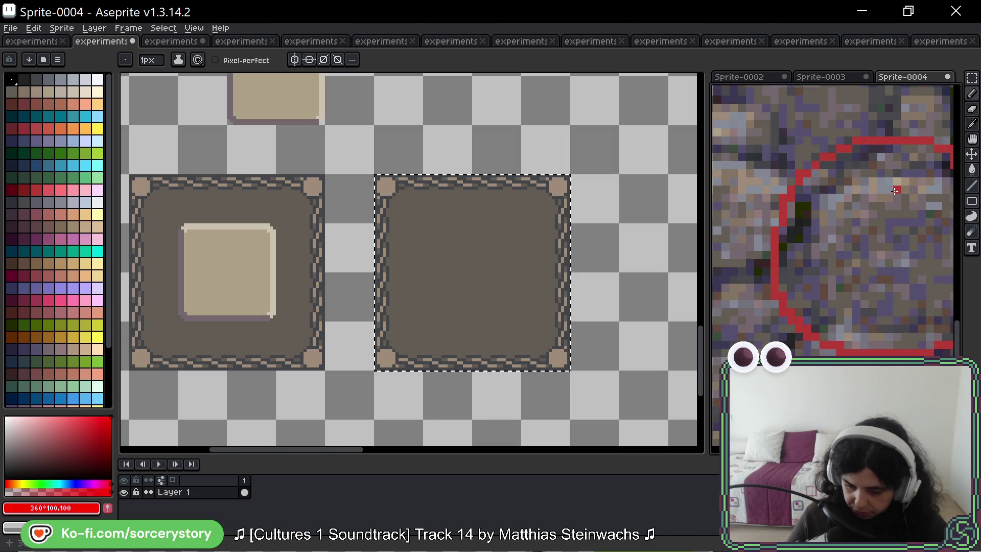
Step: Pick a tan stone colour and make the UI sprite canvas active with the Paint Bucket
{"action": "key", "text": "i"}
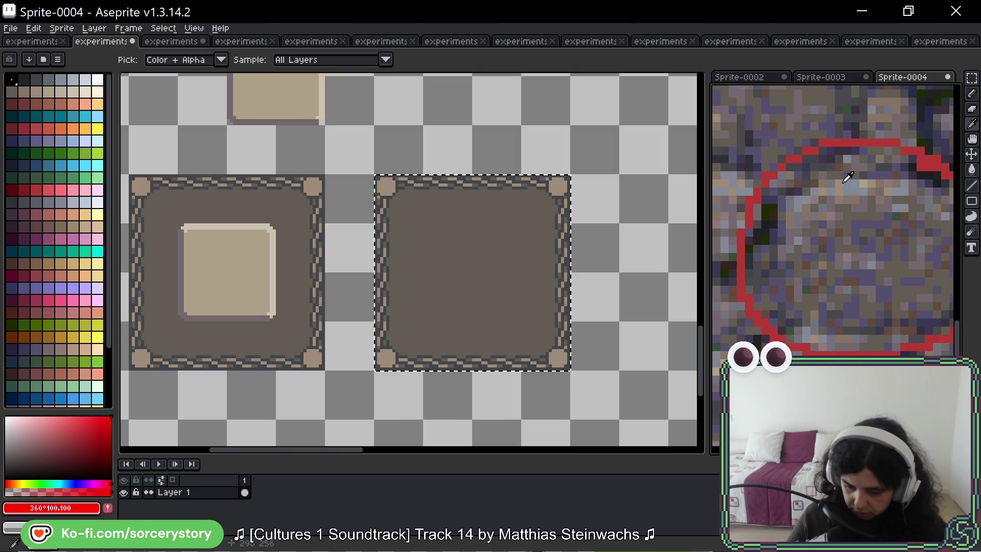
{"action": "left_click", "coordinate": [832, 177]}
{"action": "key", "text": "b"}
{"action": "scroll", "coordinate": [562, 189], "scroll_direction": "up", "scroll_amount": 2}
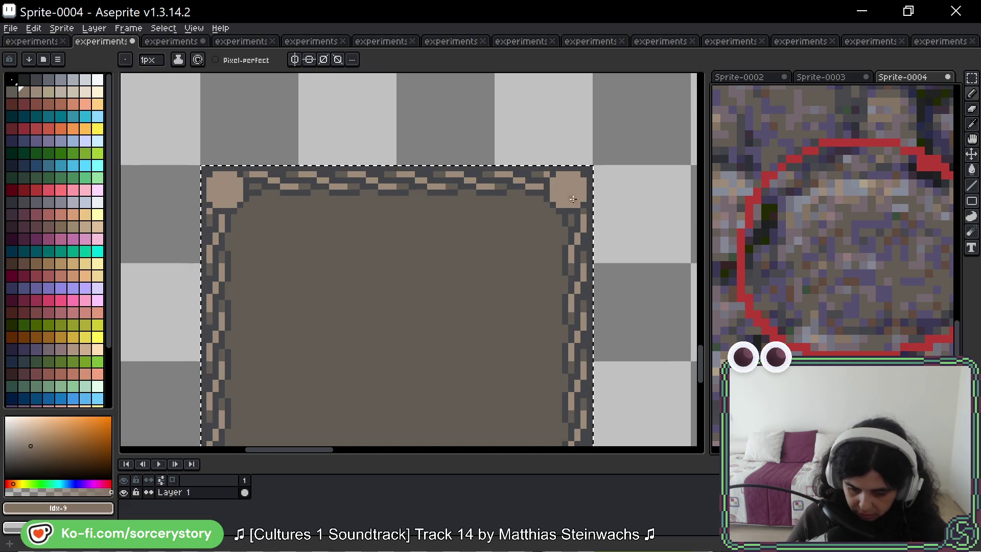
{"action": "left_click", "coordinate": [573, 199]}
{"action": "key", "text": "v"}
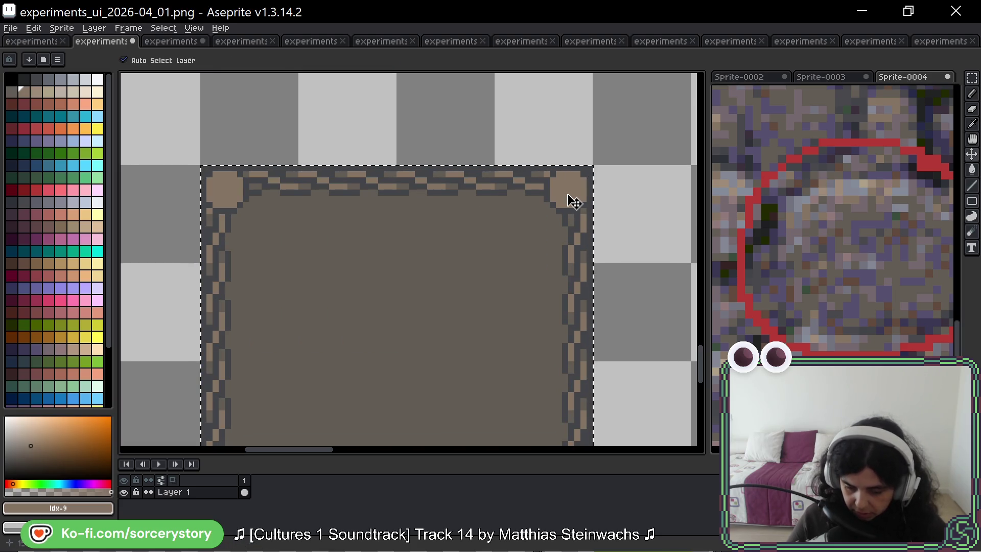
{"action": "key", "text": "g"}
Step: Sample the lighter brown (Idx-9) from the stone reference as drawing colour
{"action": "scroll", "coordinate": [598, 268], "scroll_direction": "down", "scroll_amount": 3}
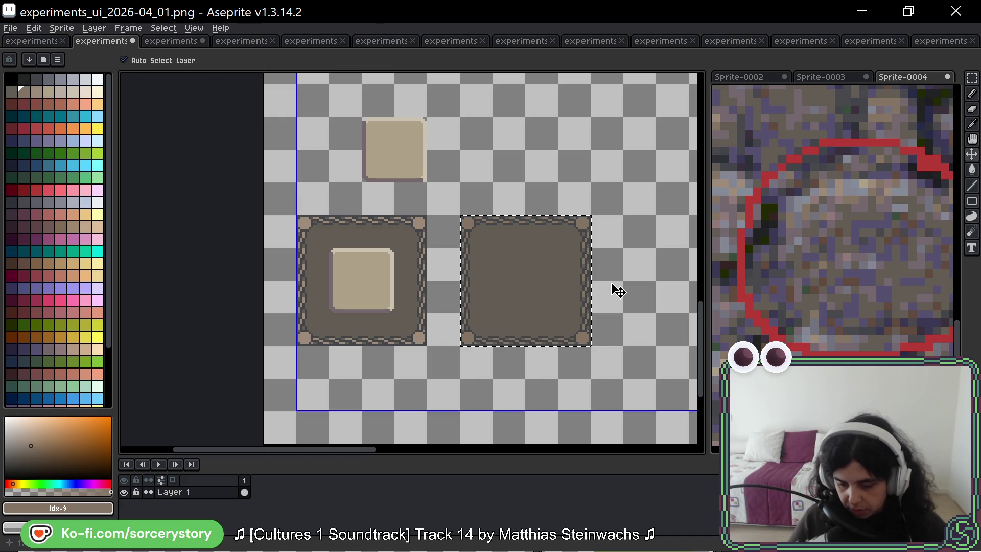
{"action": "scroll", "coordinate": [595, 233], "scroll_direction": "up", "scroll_amount": 2}
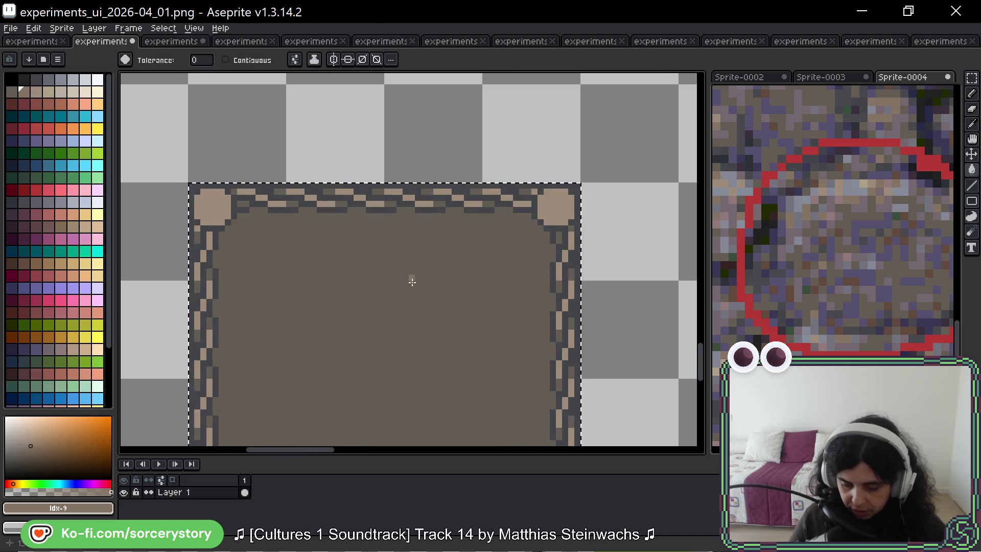
{"action": "scroll", "coordinate": [412, 280], "scroll_direction": "down", "scroll_amount": 1}
{"action": "scroll", "coordinate": [846, 196], "scroll_direction": "up", "scroll_amount": 3}
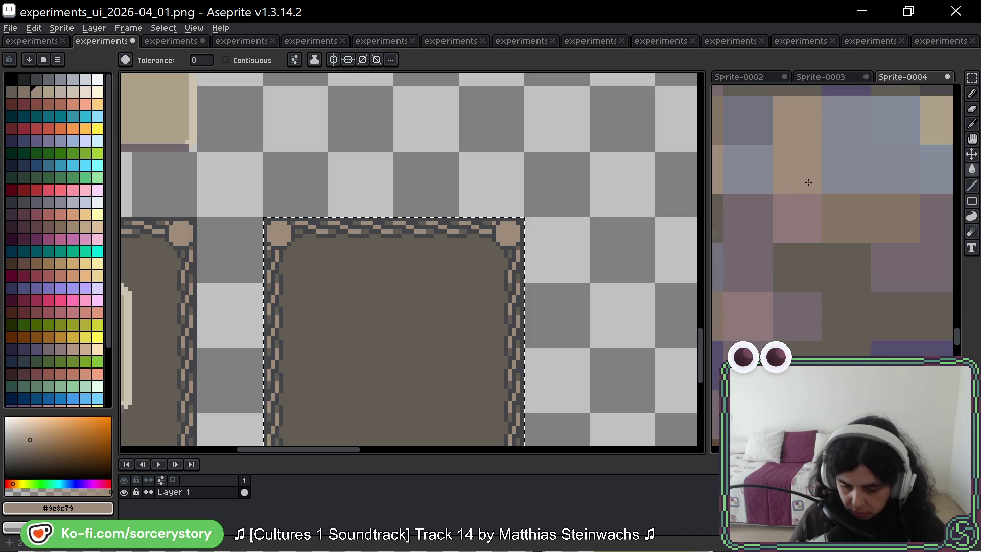
{"action": "scroll", "coordinate": [898, 149], "scroll_direction": "up", "scroll_amount": 2}
{"action": "left_click", "coordinate": [794, 200]}
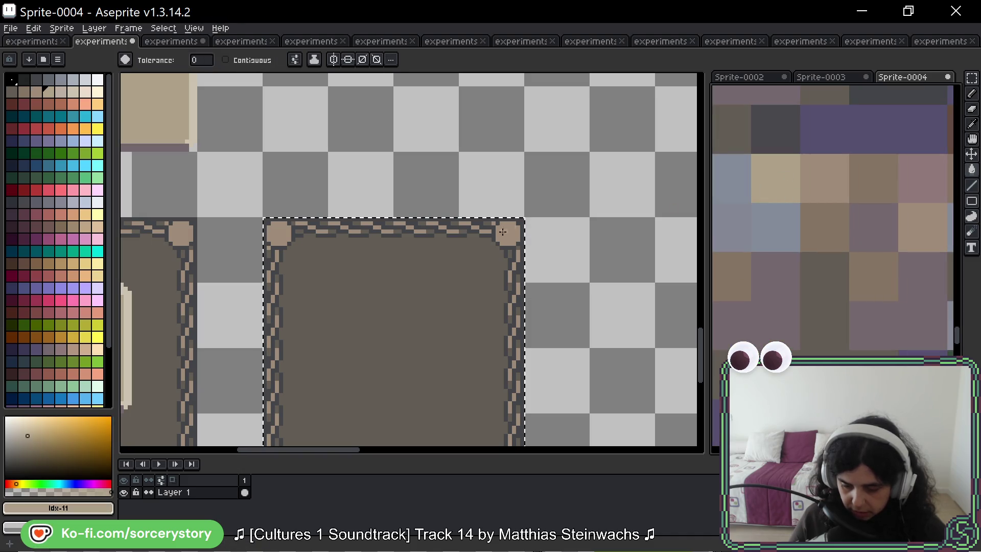
{"action": "scroll", "coordinate": [497, 255], "scroll_direction": "down", "scroll_amount": 5}
{"action": "scroll", "coordinate": [498, 255], "scroll_direction": "up", "scroll_amount": 1}
{"action": "scroll", "coordinate": [497, 256], "scroll_direction": "up", "scroll_amount": 6}
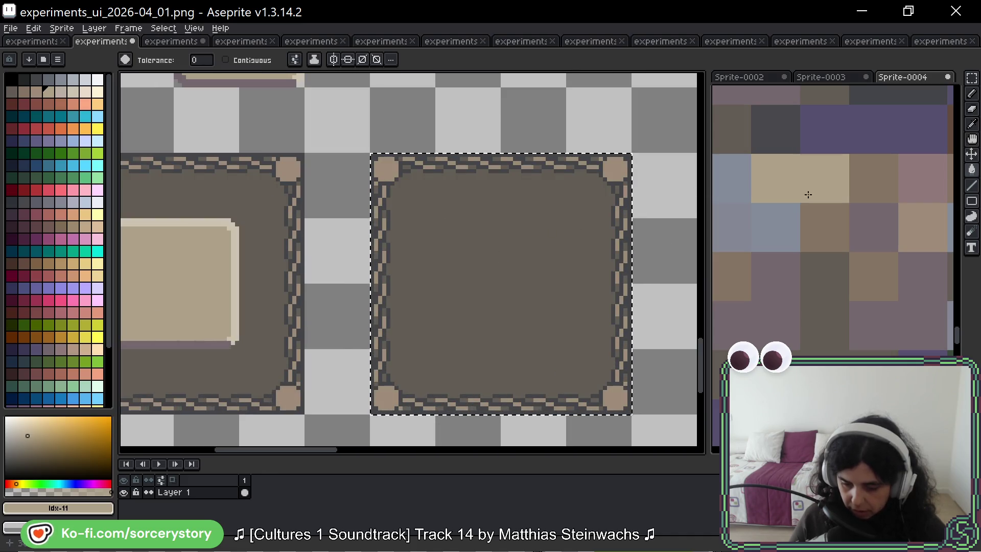
{"action": "scroll", "coordinate": [763, 184], "scroll_direction": "down", "scroll_amount": 4}
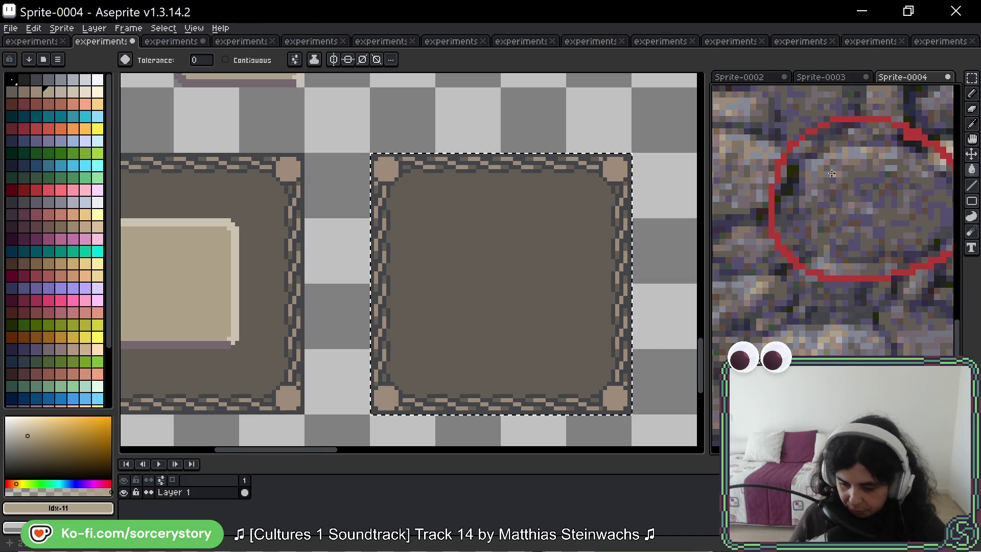
{"action": "scroll", "coordinate": [856, 211], "scroll_direction": "up", "scroll_amount": 5}
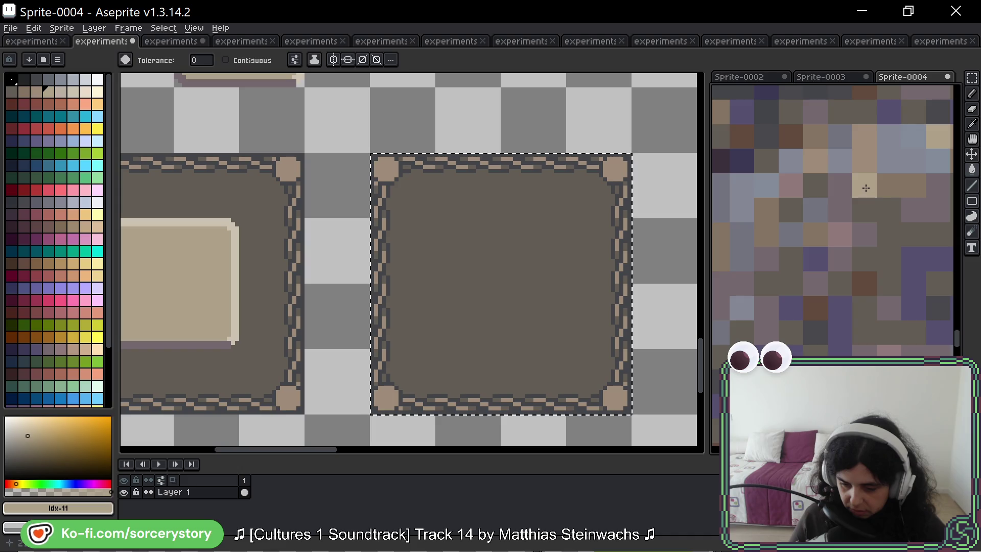
{"action": "left_click", "coordinate": [817, 132], "text": "alt"}
{"action": "scroll", "coordinate": [612, 198], "scroll_direction": "up", "scroll_amount": 2}
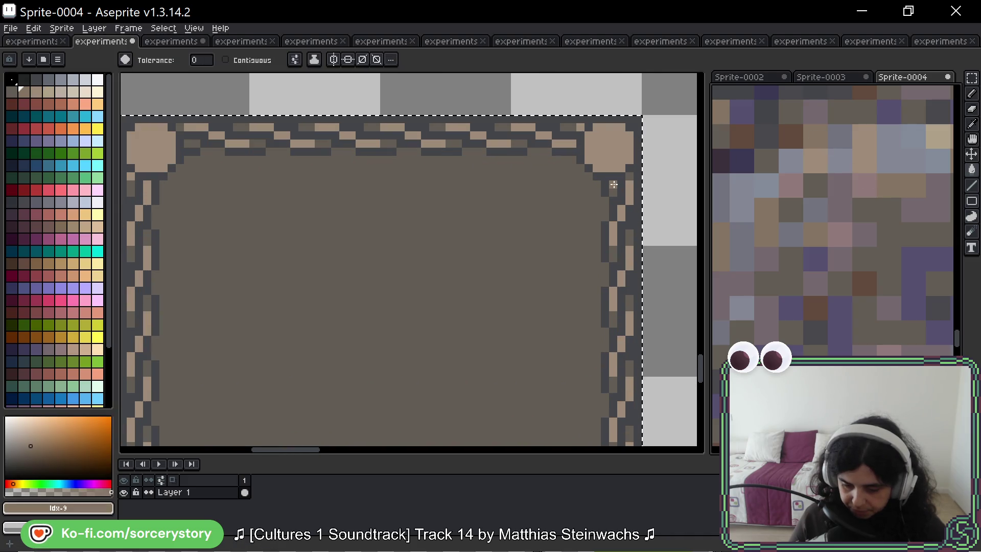
{"action": "scroll", "coordinate": [614, 184], "scroll_direction": "down", "scroll_amount": 4}
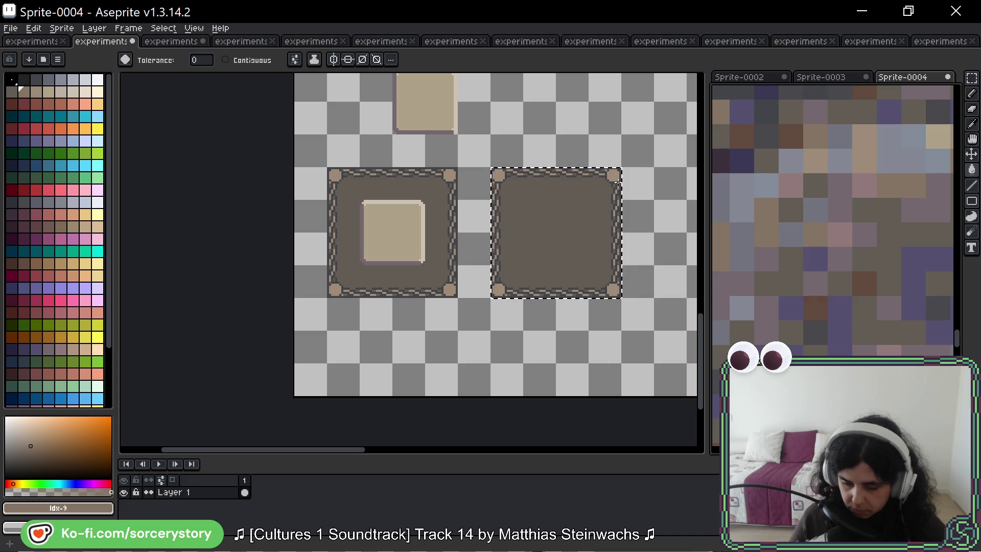
Step: Fill the right tile, then with Contiguous on refill it with the left tile's #625d54
{"action": "scroll", "coordinate": [582, 196], "scroll_direction": "up", "scroll_amount": 2}
{"action": "left_click", "coordinate": [557, 222]}
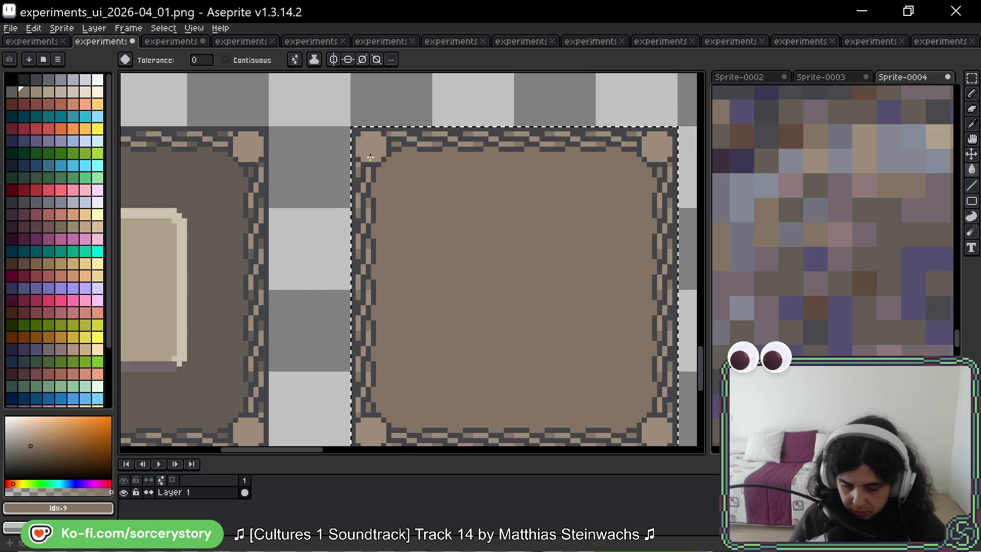
{"action": "left_click", "coordinate": [225, 60]}
{"action": "left_click", "coordinate": [225, 184], "text": "alt"}
{"action": "left_click", "coordinate": [506, 206]}
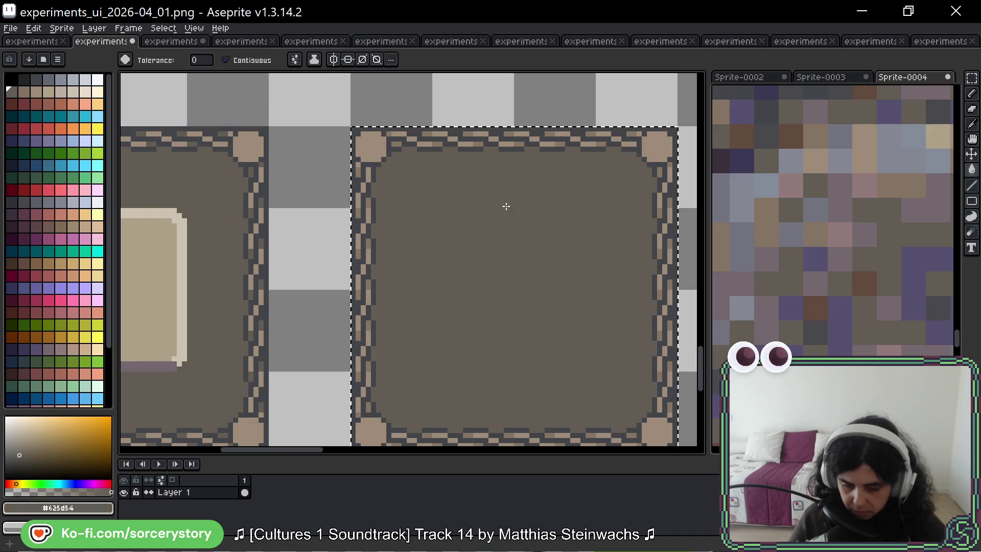
{"action": "scroll", "coordinate": [521, 211], "scroll_direction": "down", "scroll_amount": 2}
{"action": "scroll", "coordinate": [537, 235], "scroll_direction": "down", "scroll_amount": 4}
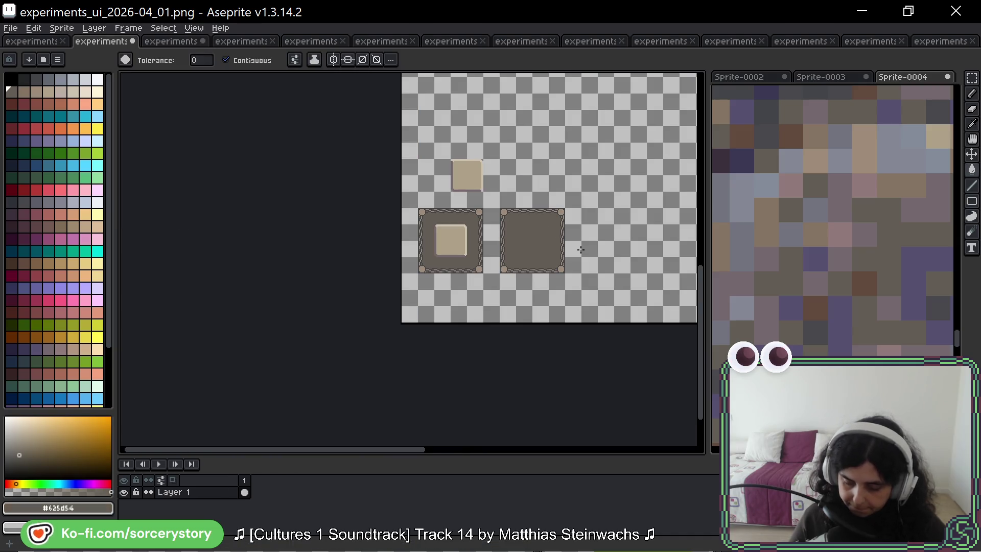
Step: Sample the frame's tan, brown and finally outline grey #434549 as drawing colour
{"action": "key", "text": "shift+q"}
{"action": "scroll", "coordinate": [485, 233], "scroll_direction": "up", "scroll_amount": 3}
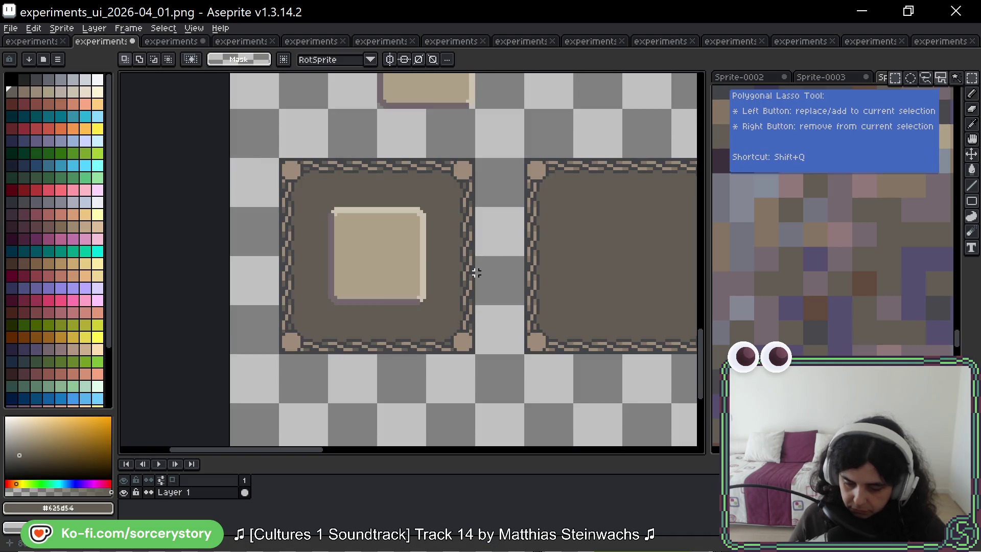
{"action": "scroll", "coordinate": [536, 168], "scroll_direction": "up", "scroll_amount": 2}
{"action": "key", "text": "b"}
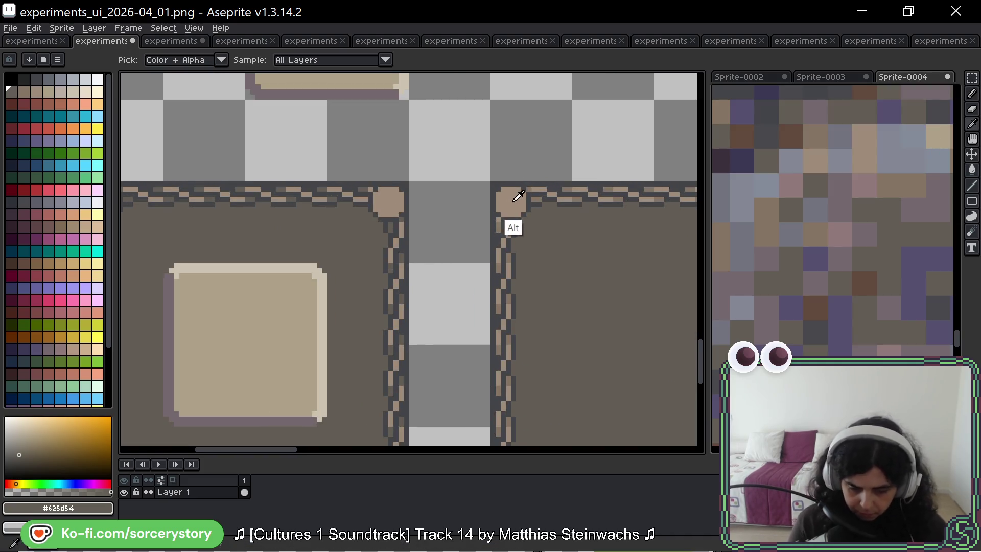
{"action": "left_click", "coordinate": [513, 202], "text": "alt"}
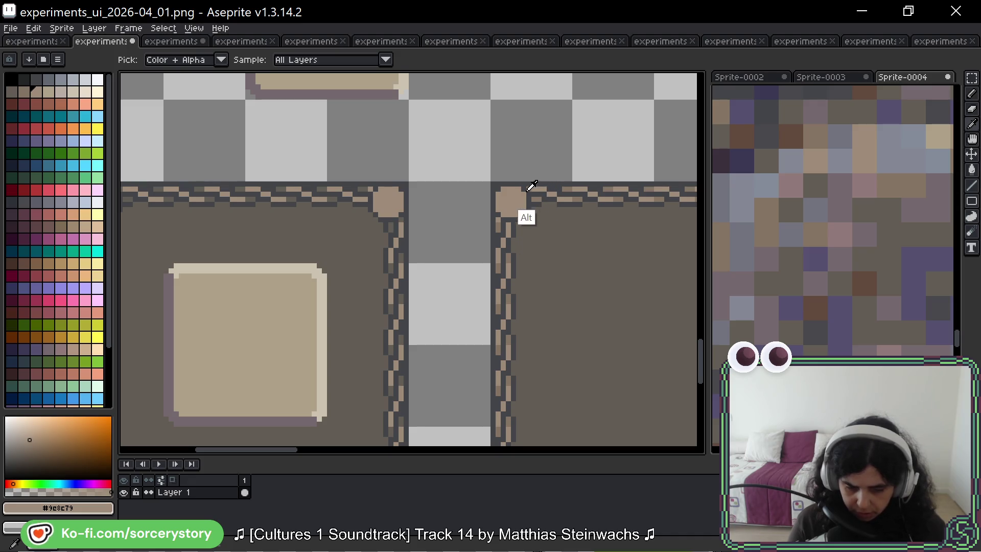
{"action": "left_click", "coordinate": [534, 242], "text": "alt"}
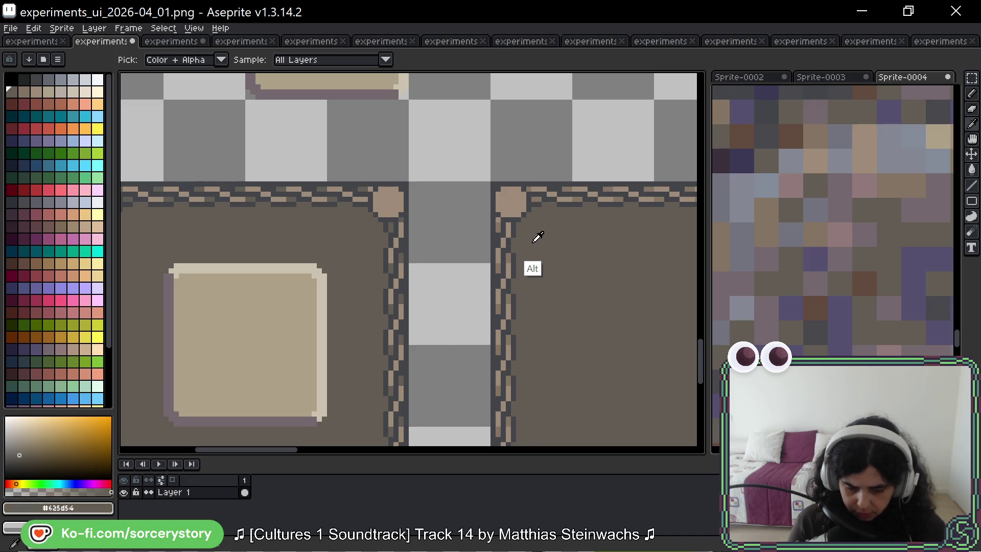
{"action": "left_click", "coordinate": [530, 184], "text": "alt"}
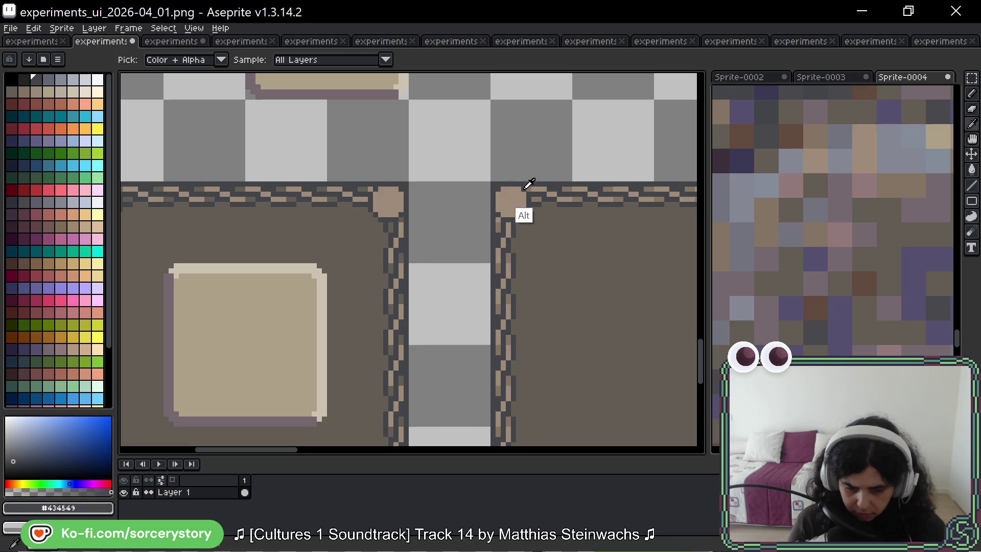
{"action": "scroll", "coordinate": [533, 164], "scroll_direction": "down", "scroll_amount": 3}
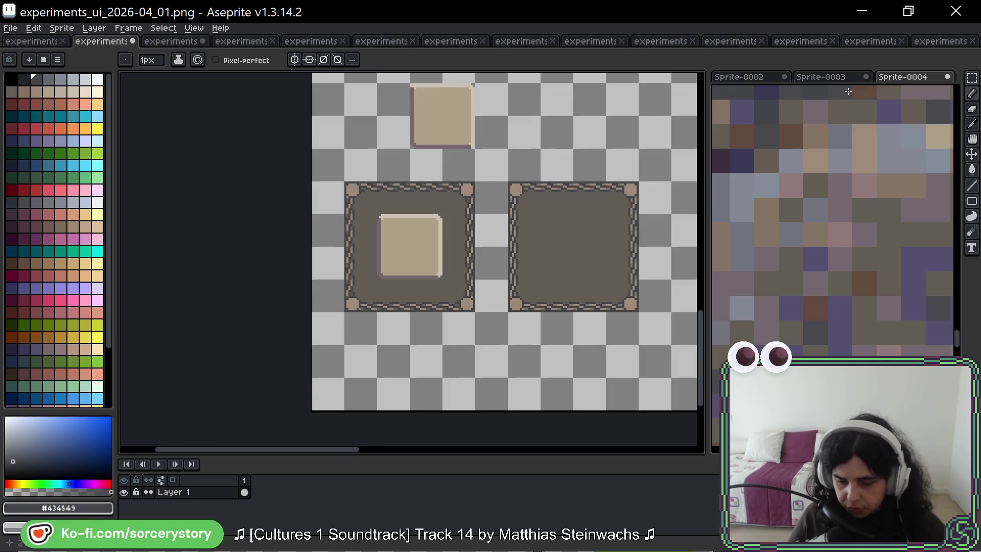
Step: Marquee-select the right frame tile and sample the beige tile's pale and dark border colours
{"action": "left_click", "coordinate": [971, 78]}
{"action": "left_click_drag", "start_coordinate": [410, 84], "coordinate": [475, 149]}
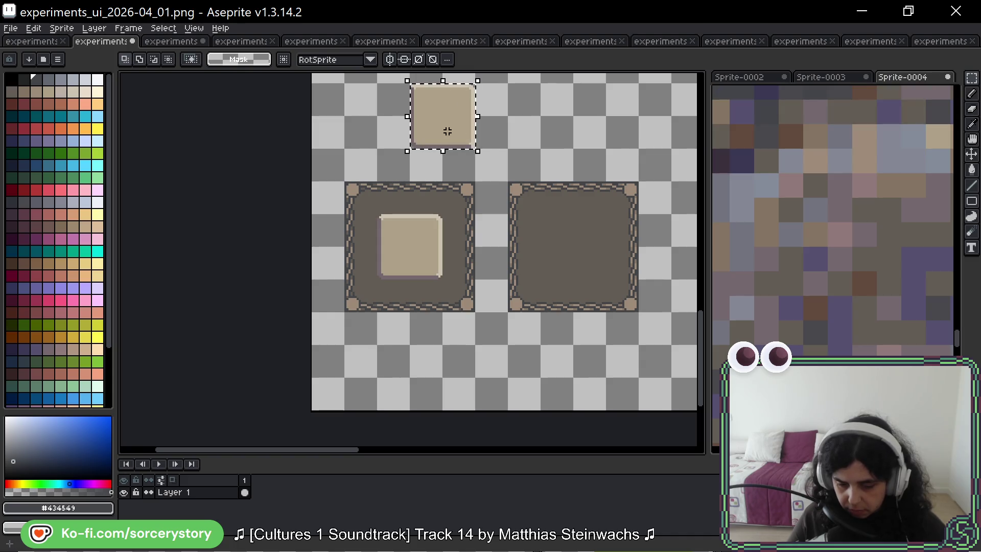
{"action": "left_click_drag", "start_coordinate": [513, 188], "coordinate": [639, 312]}
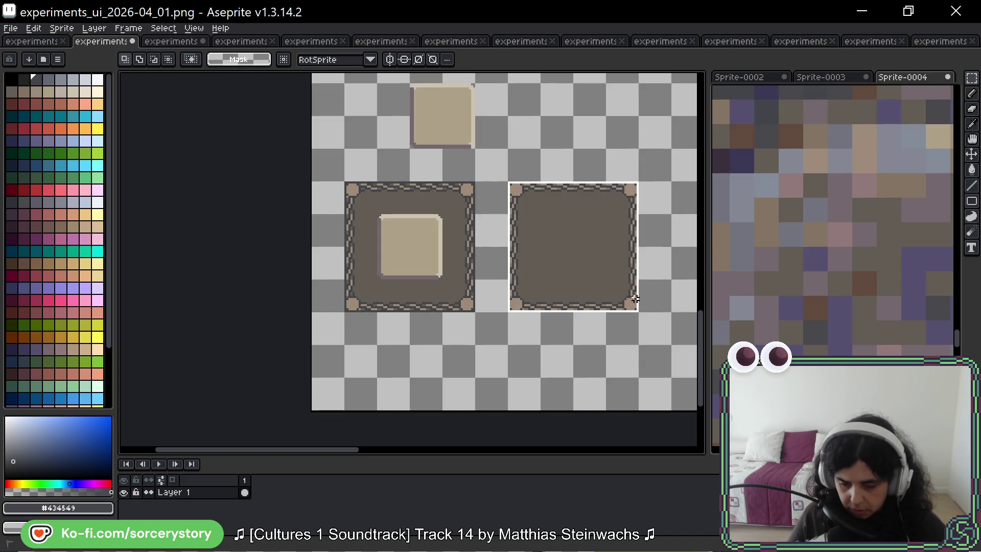
{"action": "key", "text": "w"}
{"action": "scroll", "coordinate": [511, 176], "scroll_direction": "up", "scroll_amount": 2}
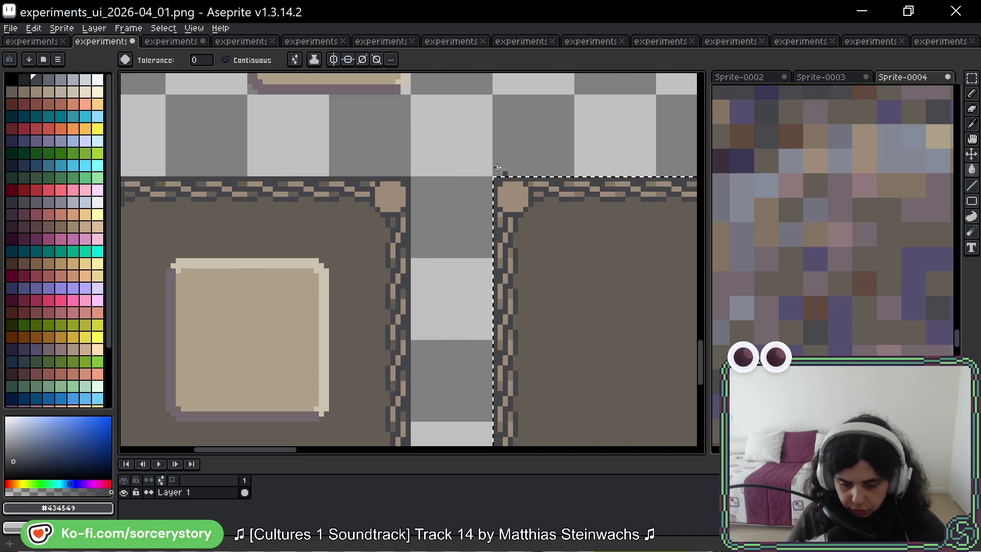
{"action": "key", "text": "i"}
{"action": "left_click", "coordinate": [407, 91]}
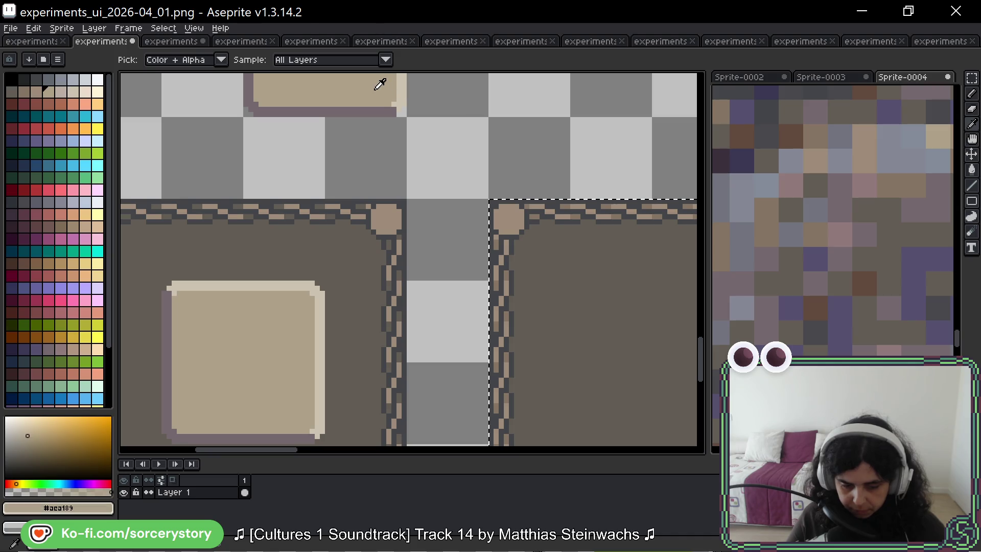
{"action": "left_click", "coordinate": [342, 109]}
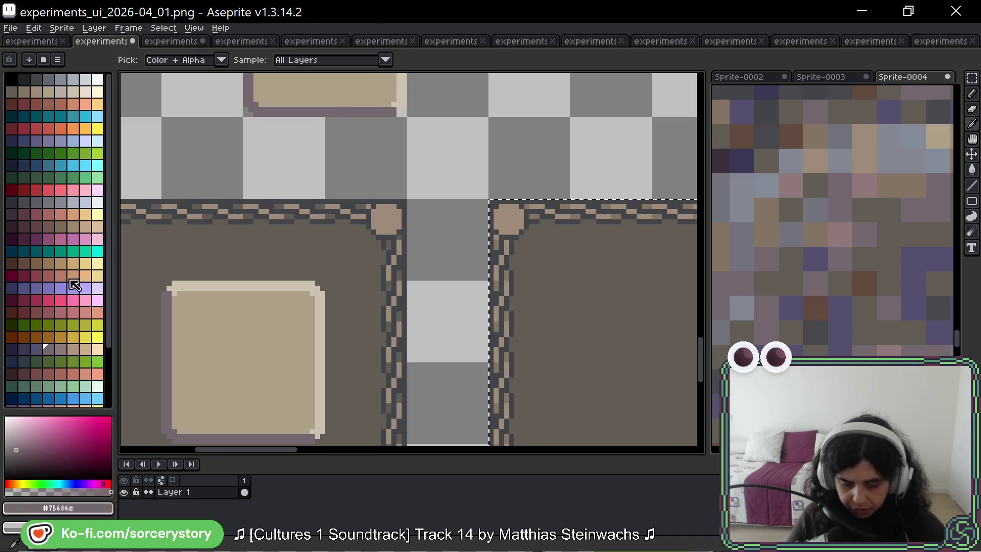
Step: Recolour the small isolated outline pixel, trying purple and then a darker grey
{"action": "key", "text": "v"}
{"action": "left_click_drag", "start_coordinate": [557, 281], "coordinate": [442, 255]}
{"action": "key", "text": "g"}
{"action": "scroll", "coordinate": [475, 235], "scroll_direction": "down", "scroll_amount": 1}
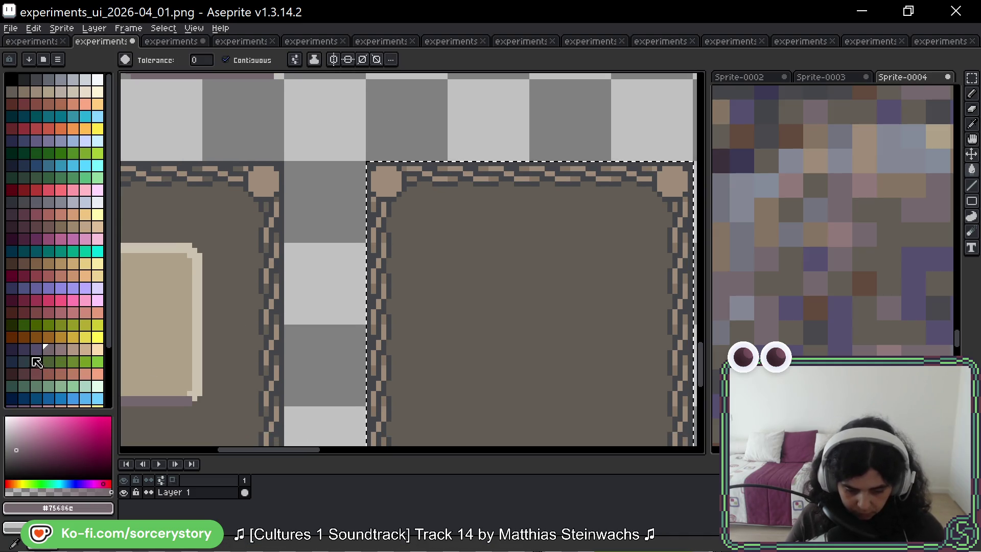
{"action": "scroll", "coordinate": [404, 186], "scroll_direction": "up", "scroll_amount": 3}
{"action": "scroll", "coordinate": [404, 185], "scroll_direction": "up", "scroll_amount": 1}
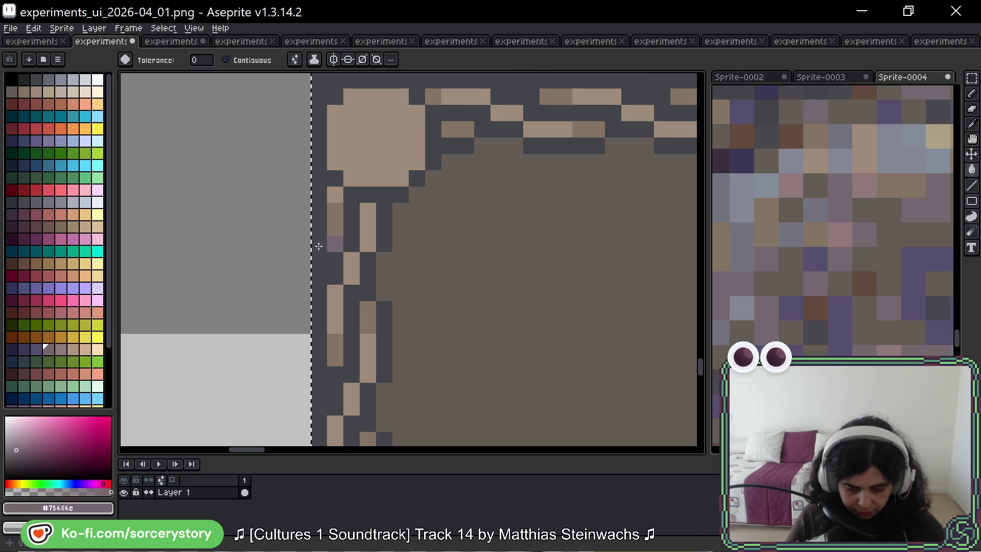
{"action": "left_click", "coordinate": [36, 349]}
{"action": "scroll", "coordinate": [332, 197], "scroll_direction": "up", "scroll_amount": 1}
{"action": "left_click", "coordinate": [333, 197]}
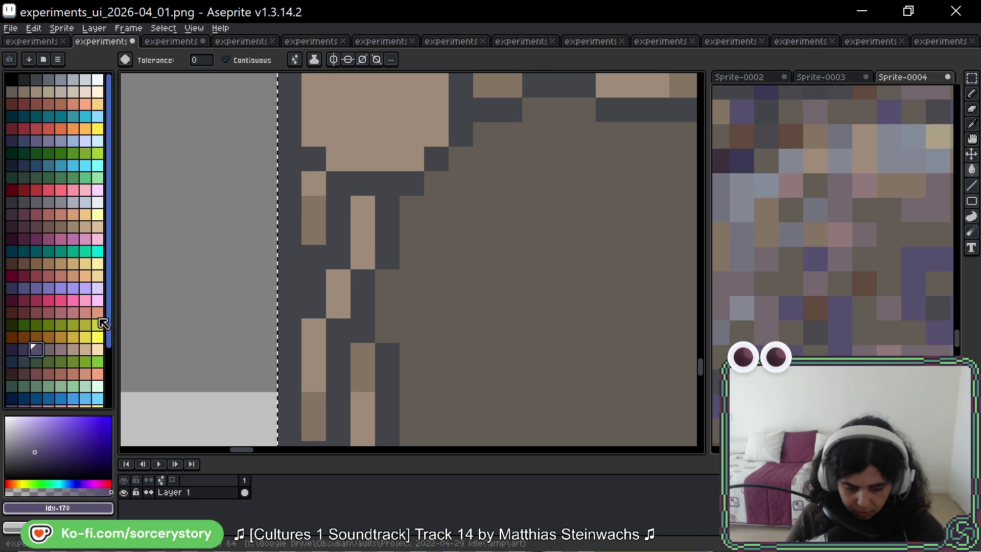
{"action": "left_click", "coordinate": [24, 350]}
{"action": "left_click", "coordinate": [338, 205]}
Step: Try a dark navy fill on the frame's outline, then undo it
{"action": "left_click", "coordinate": [12, 349]}
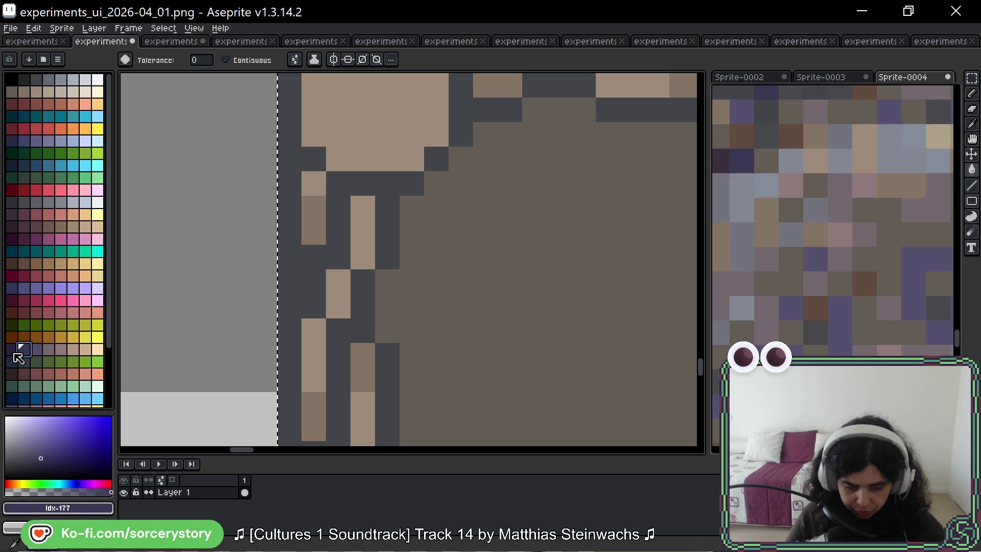
{"action": "left_click", "coordinate": [336, 198]}
{"action": "scroll", "coordinate": [387, 204], "scroll_direction": "down", "scroll_amount": 4}
{"action": "scroll", "coordinate": [393, 215], "scroll_direction": "down", "scroll_amount": 3}
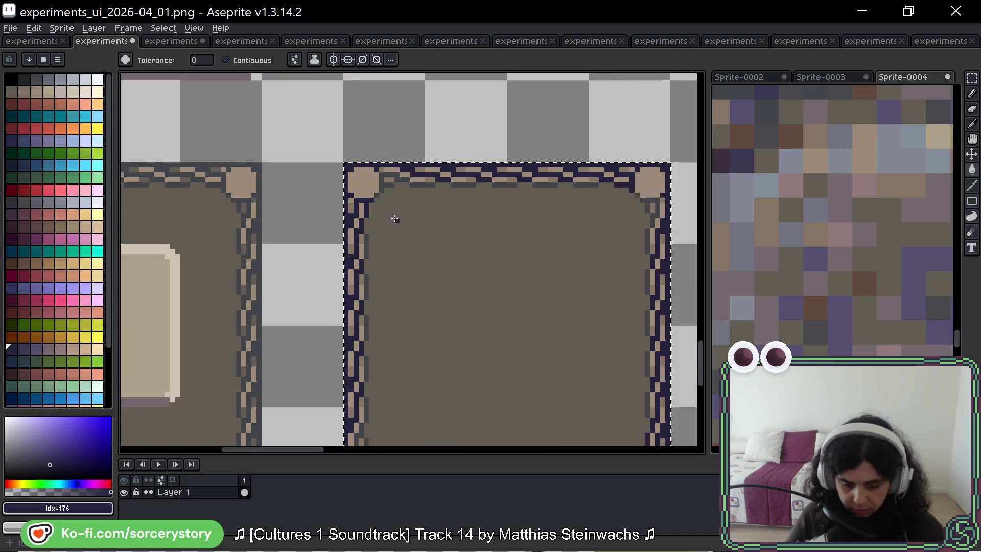
{"action": "key", "text": "ctrl+z"}
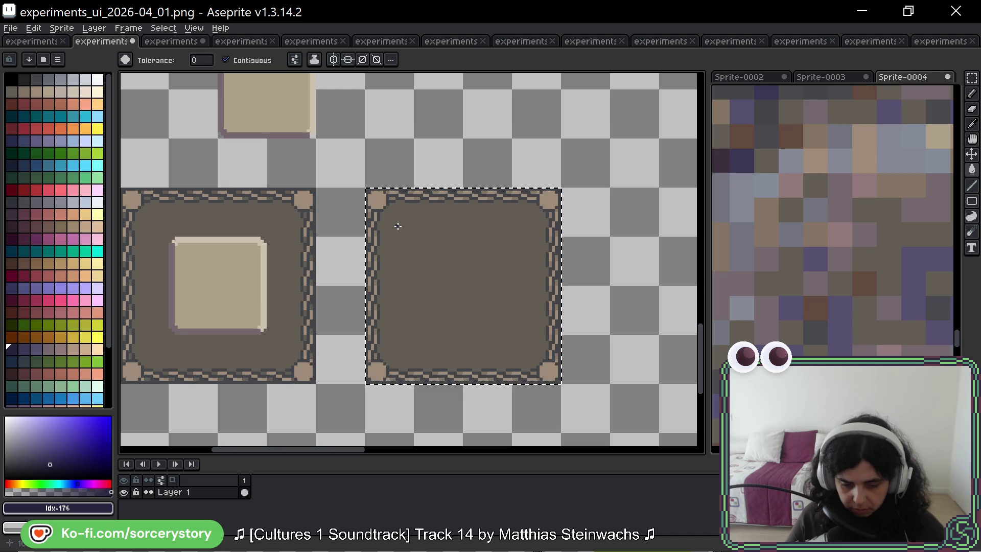
Step: Sample the original outline grey, test a bluish-grey fill on the outline, and undo it
{"action": "scroll", "coordinate": [413, 203], "scroll_direction": "up", "scroll_amount": 3}
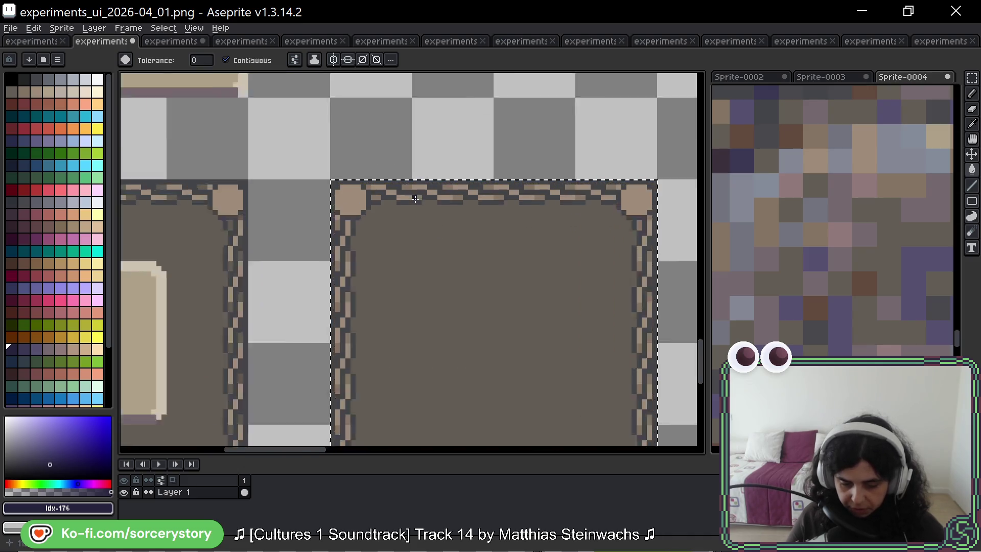
{"action": "left_click", "coordinate": [371, 167], "text": "alt"}
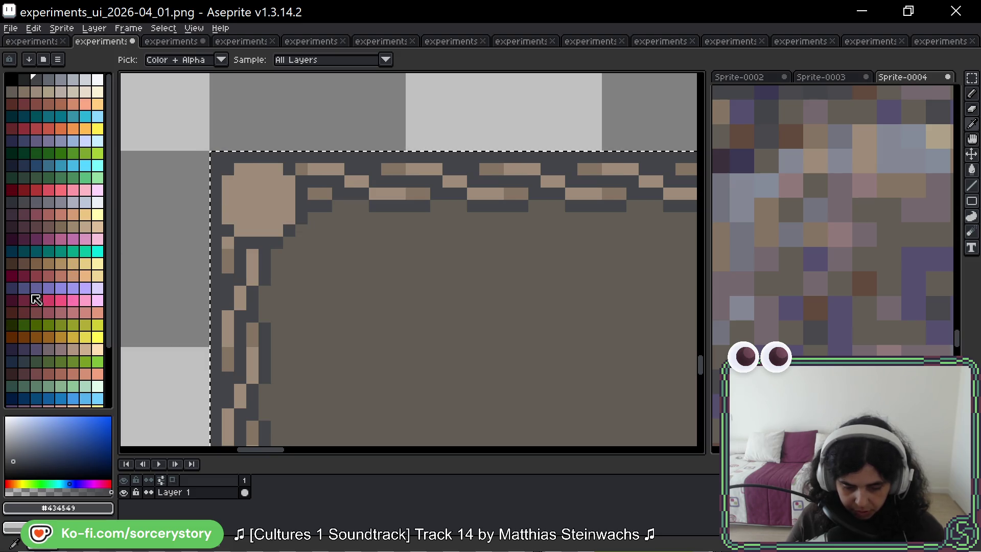
{"action": "left_click", "coordinate": [36, 202]}
{"action": "key", "text": "g"}
{"action": "scroll", "coordinate": [367, 169], "scroll_direction": "up", "scroll_amount": 2}
{"action": "left_click", "coordinate": [366, 169]}
{"action": "key", "text": "ctrl+z"}
Step: Fill the right frame's whole outline with the darker grey swatch Idx-80
{"action": "left_click", "coordinate": [23, 202]}
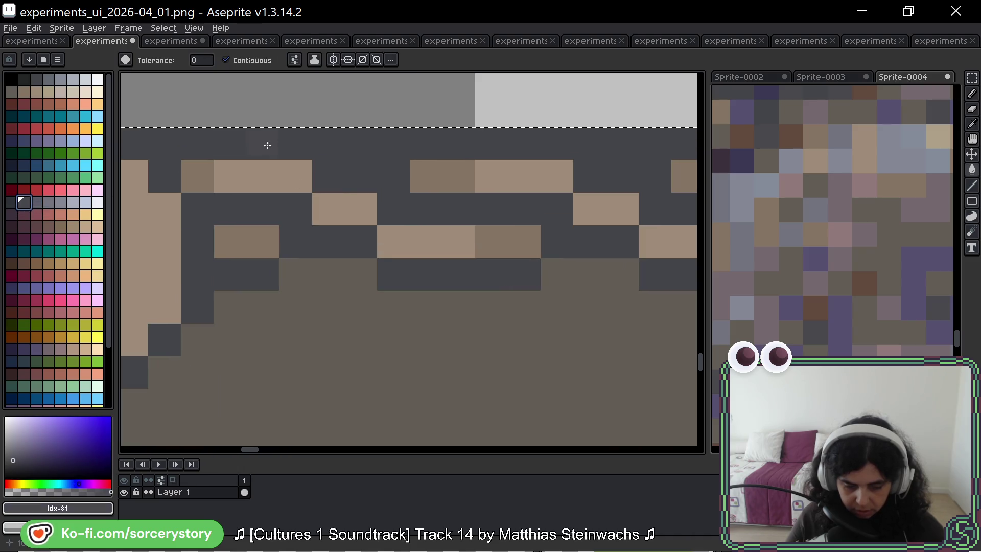
{"action": "left_click", "coordinate": [339, 152]}
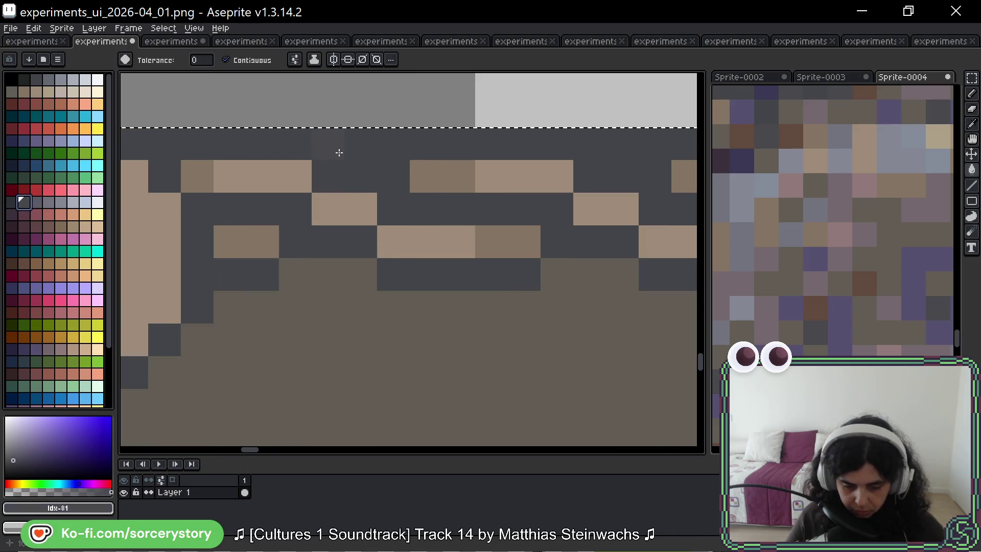
{"action": "left_click", "coordinate": [11, 202]}
{"action": "left_click", "coordinate": [348, 171]}
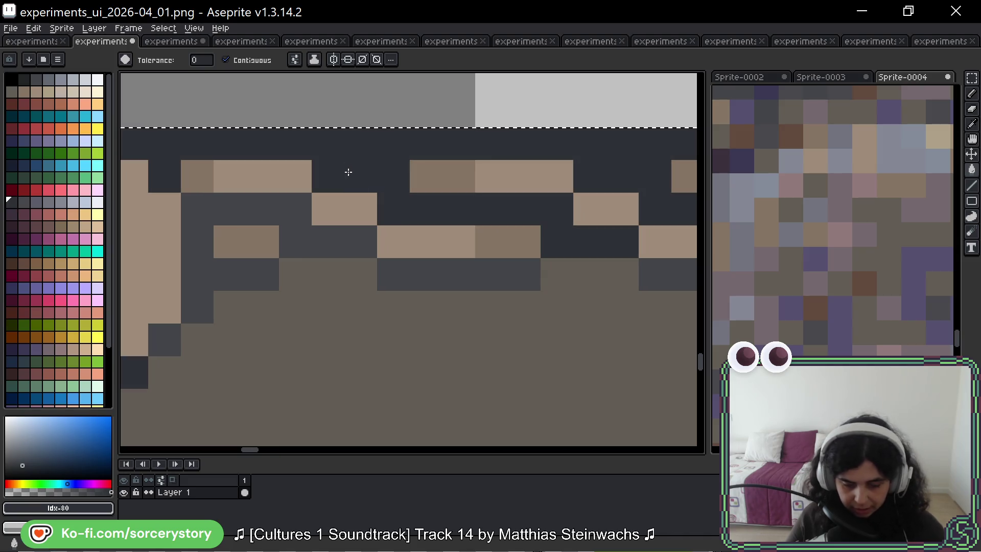
{"action": "scroll", "coordinate": [358, 171], "scroll_direction": "down", "scroll_amount": 5}
{"action": "key", "text": "v"}
{"action": "key", "text": "g"}
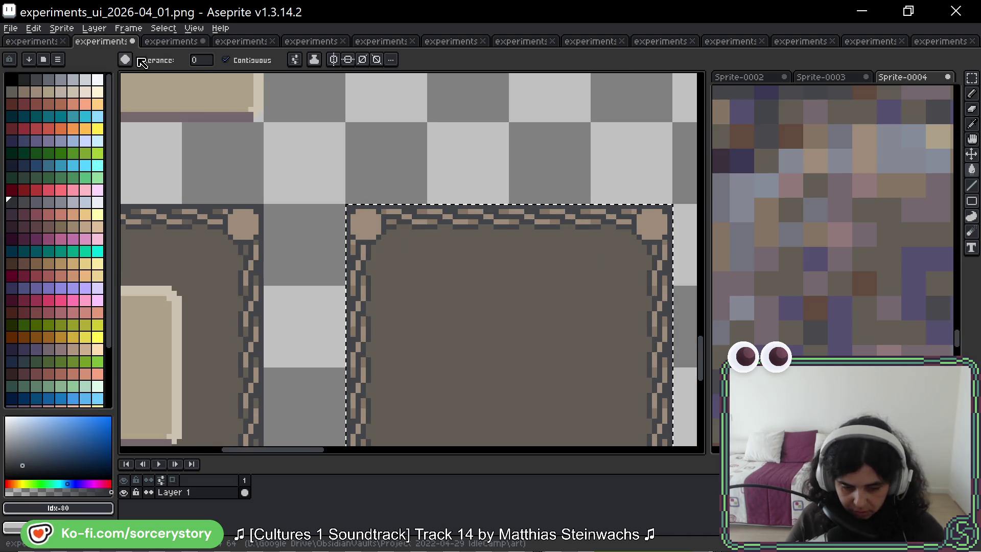
{"action": "scroll", "coordinate": [408, 206], "scroll_direction": "up", "scroll_amount": 2}
{"action": "left_click", "coordinate": [408, 206]}
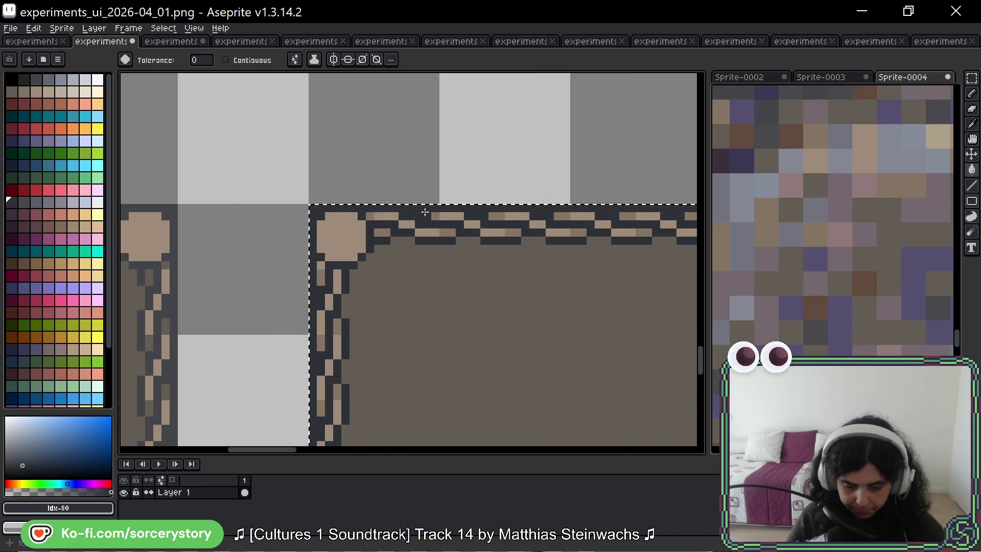
{"action": "scroll", "coordinate": [491, 195], "scroll_direction": "down", "scroll_amount": 2}
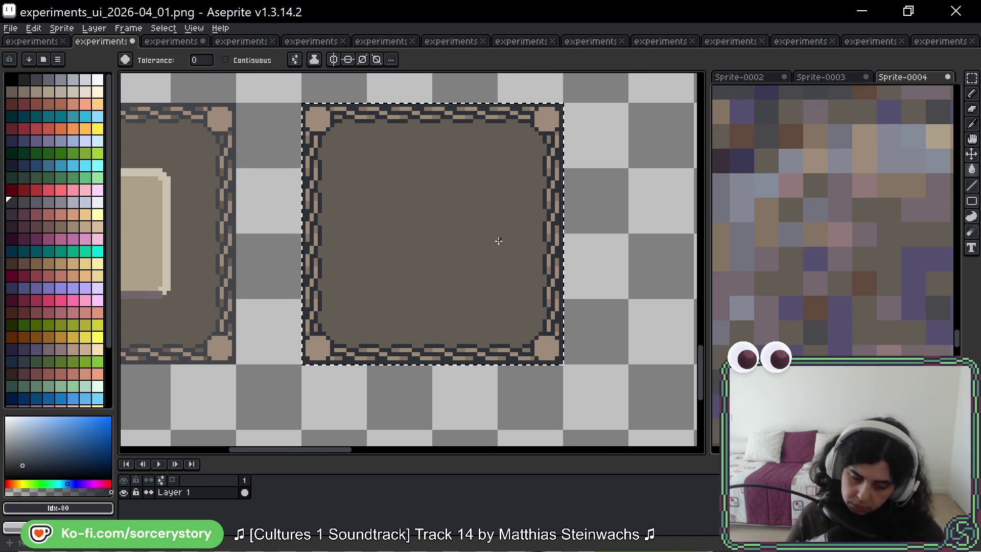
Step: Pan across the right stone panel, clear its selection with Ctrl+D, and bring up the reference photo
{"action": "scroll", "coordinate": [498, 242], "scroll_direction": "down", "scroll_amount": 2}
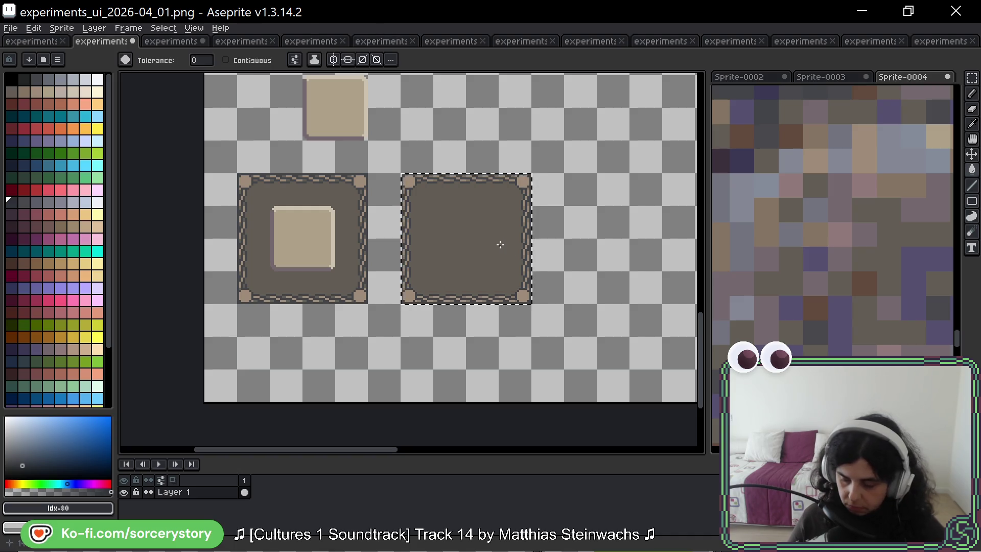
{"action": "scroll", "coordinate": [485, 235], "scroll_direction": "left", "scroll_amount": 2}
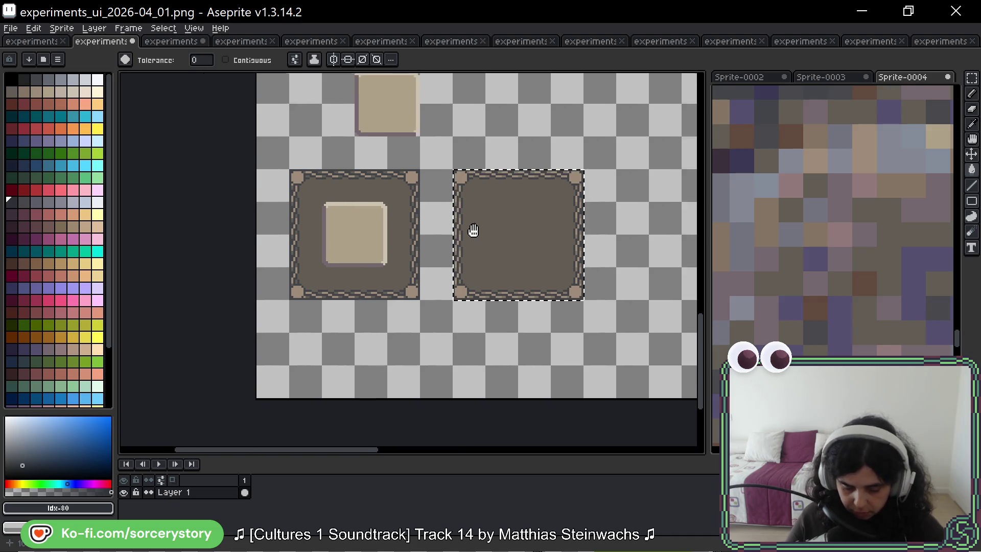
{"action": "key", "text": "v"}
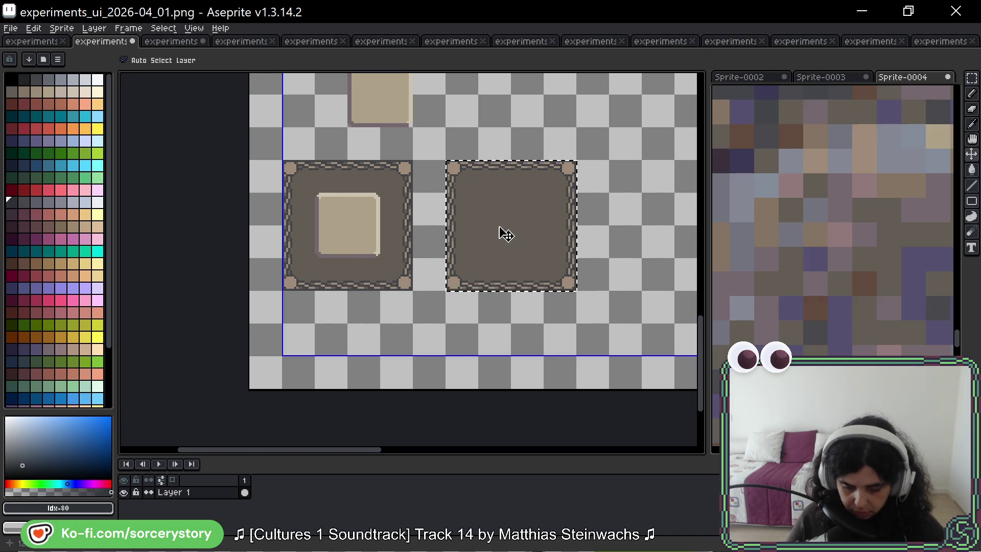
{"action": "key", "text": "w"}
{"action": "scroll", "coordinate": [561, 214], "scroll_direction": "right", "scroll_amount": 1}
{"action": "left_click_drag", "start_coordinate": [562, 214], "coordinate": [533, 213]}
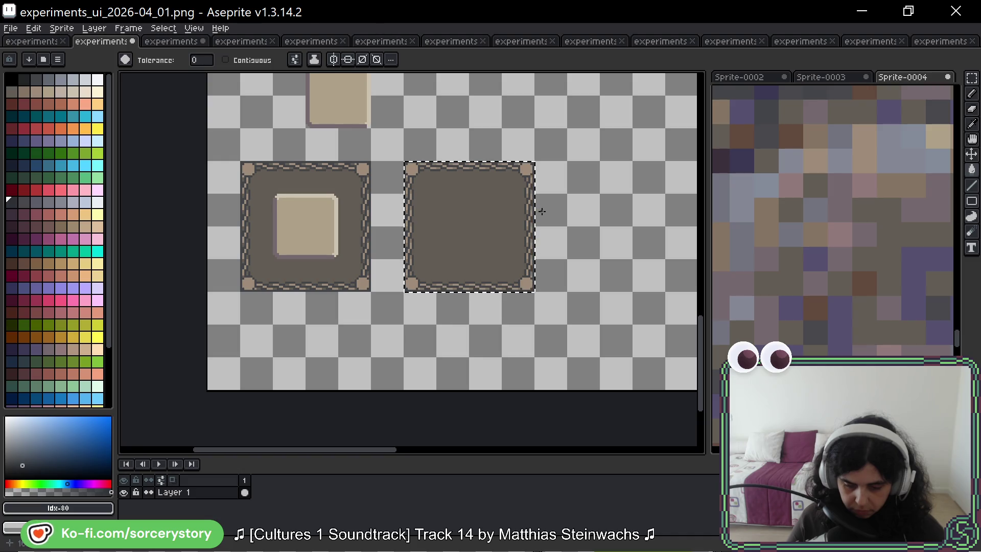
{"action": "left_click_drag", "start_coordinate": [565, 213], "coordinate": [424, 204]}
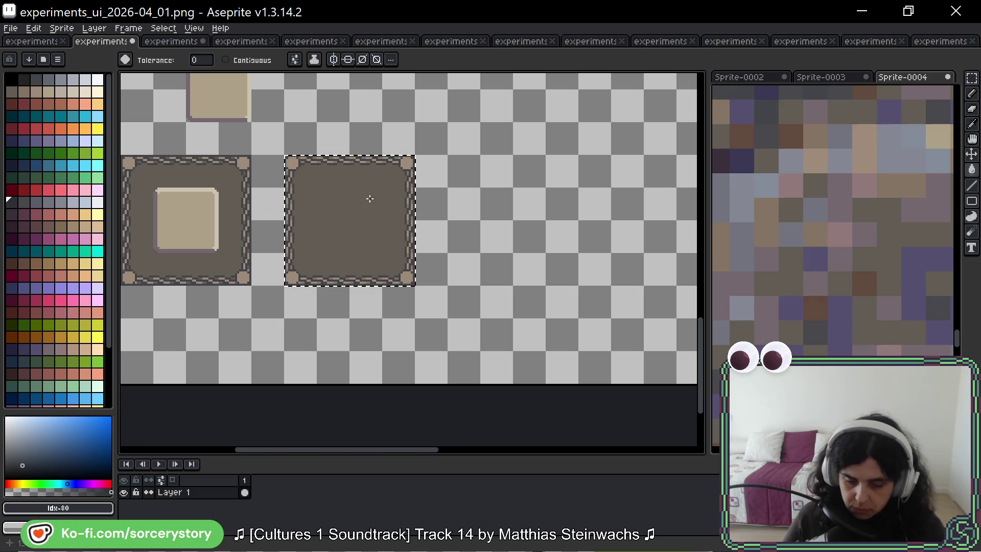
{"action": "scroll", "coordinate": [469, 176], "scroll_direction": "right", "scroll_amount": 1}
{"action": "scroll", "coordinate": [567, 191], "scroll_direction": "up", "scroll_amount": 1}
{"action": "key", "text": "ctrl+d"}
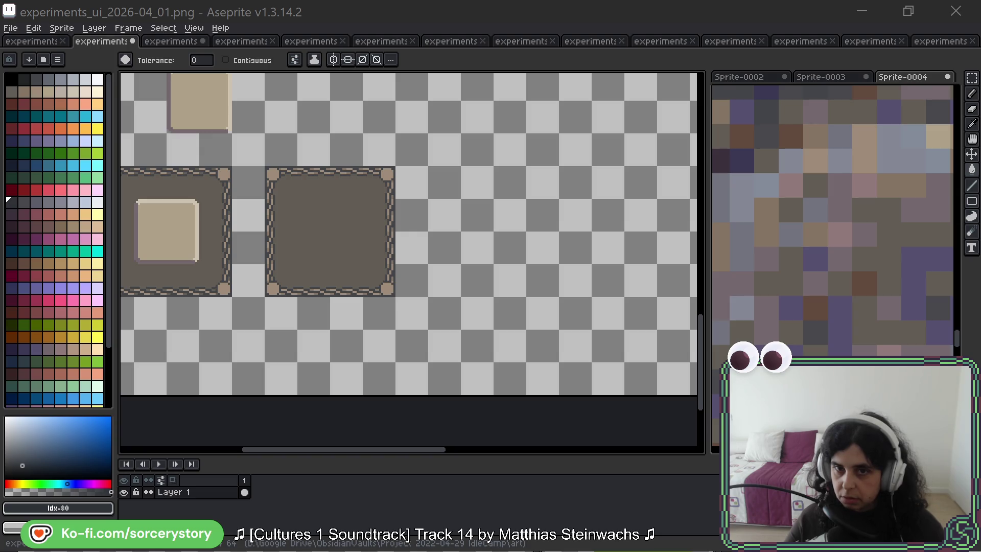
{"action": "key", "text": "alt+Tab"}
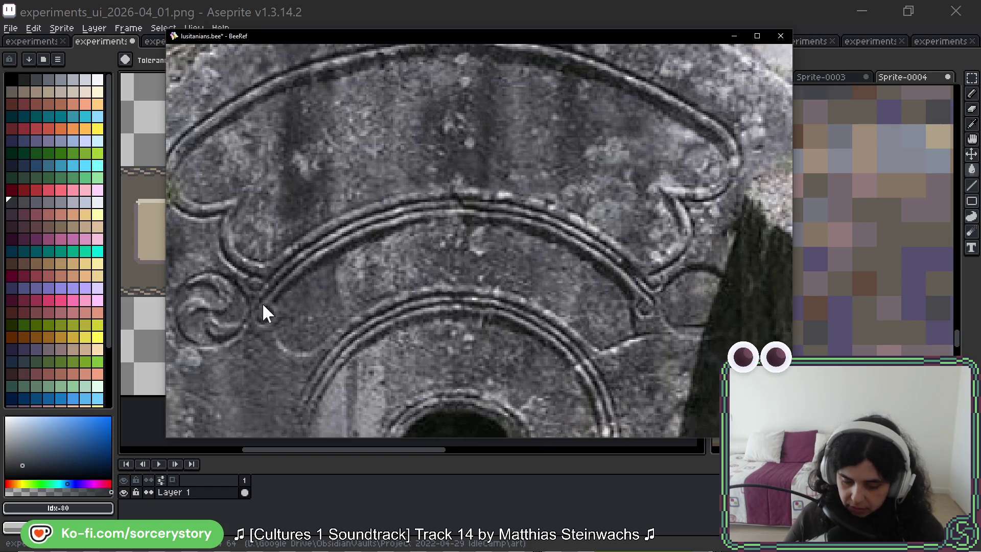
Step: Zoom out and pan the BeeRef photo to view the carved doorway, then hide it
{"action": "scroll", "coordinate": [620, 372], "scroll_direction": "down", "scroll_amount": 2}
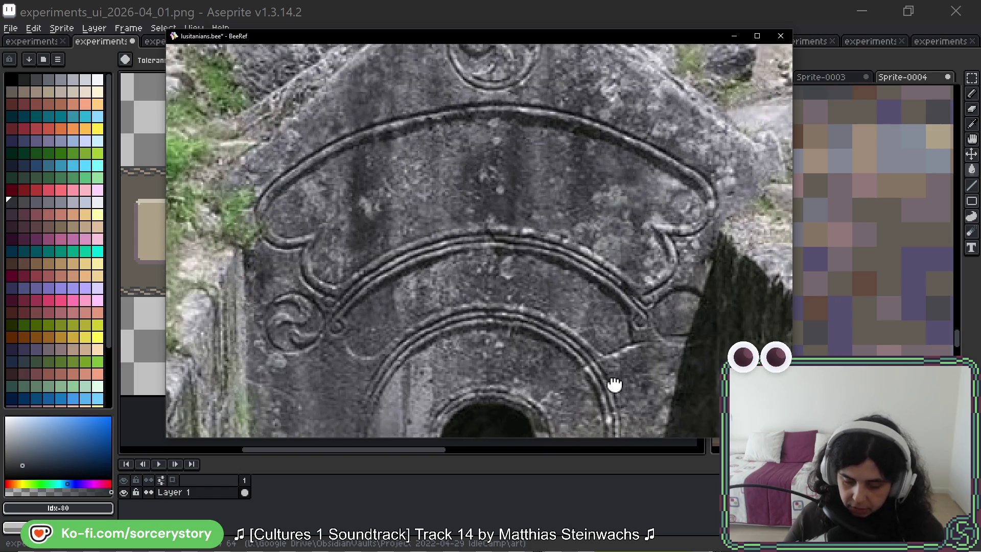
{"action": "left_click_drag", "start_coordinate": [611, 385], "coordinate": [587, 186]}
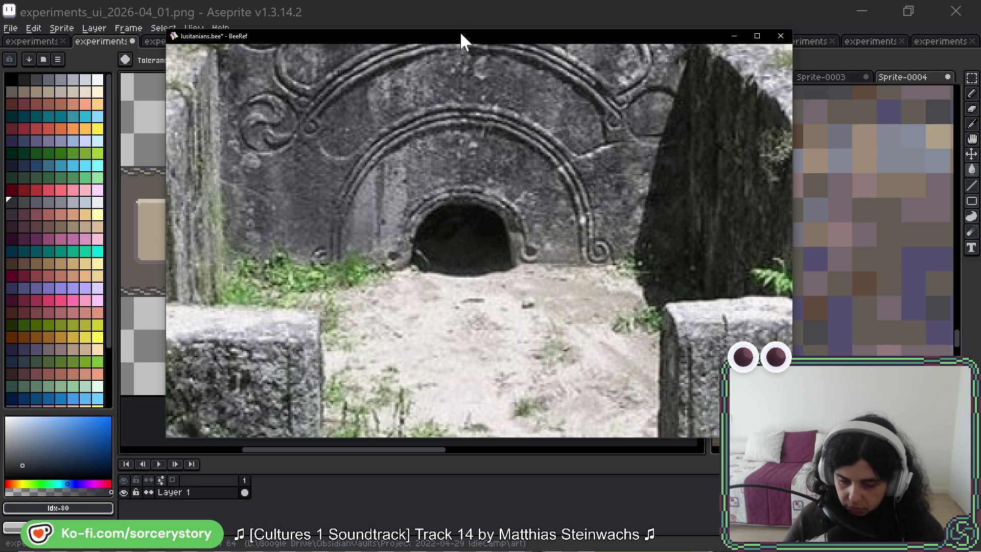
{"action": "key", "text": "alt+Tab"}
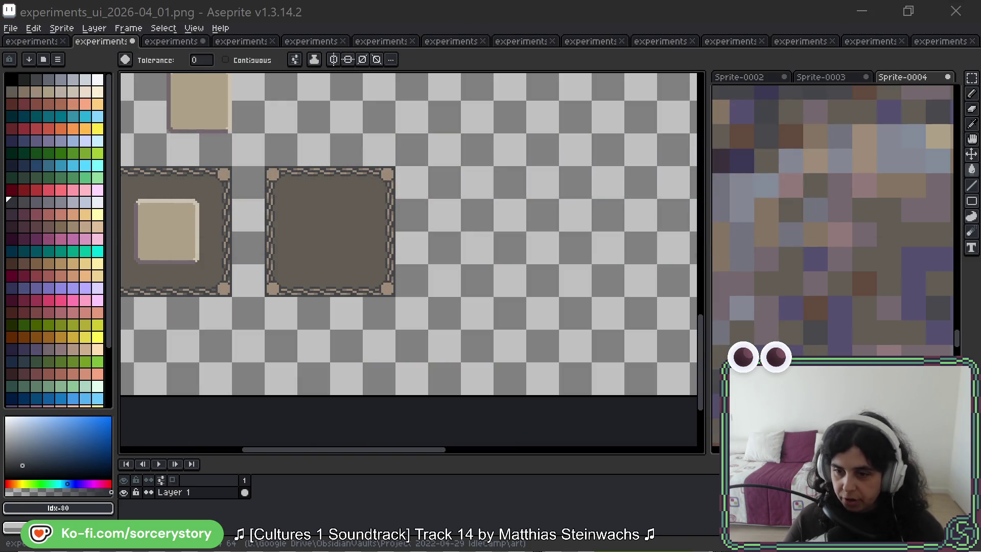
Step: In Aseprite, choose rectangular selection and zoom in over the empty canvas area
{"action": "left_click", "coordinate": [973, 78]}
{"action": "left_click_drag", "start_coordinate": [598, 191], "coordinate": [565, 194]}
{"action": "scroll", "coordinate": [565, 195], "scroll_direction": "down", "scroll_amount": 2}
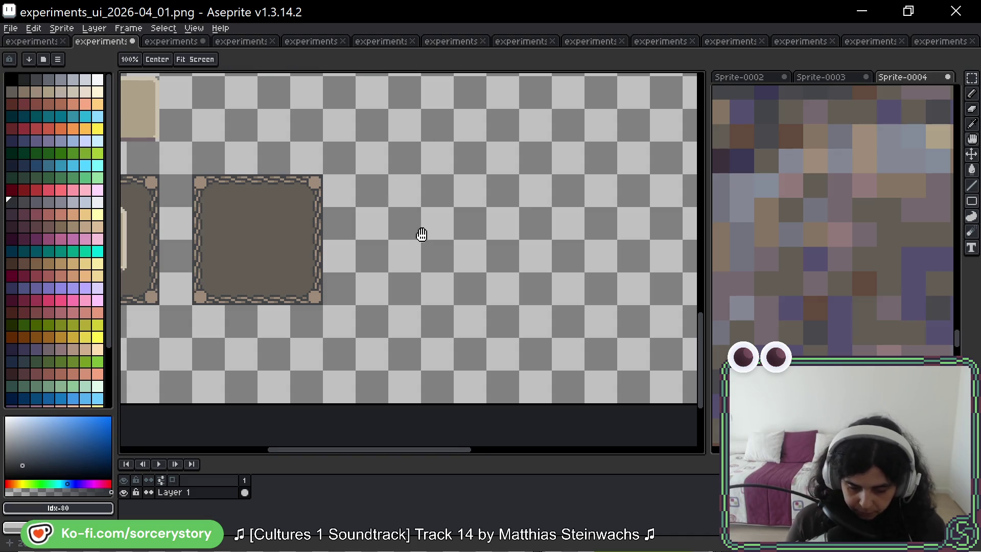
{"action": "scroll", "coordinate": [421, 234], "scroll_direction": "up", "scroll_amount": 2}
{"action": "scroll", "coordinate": [355, 222], "scroll_direction": "up", "scroll_amount": 2}
{"action": "scroll", "coordinate": [421, 170], "scroll_direction": "up", "scroll_amount": 2}
Step: With a black 1px pencil, draw the spiral's first vertical stroke and its curled loop
{"action": "key", "text": "b"}
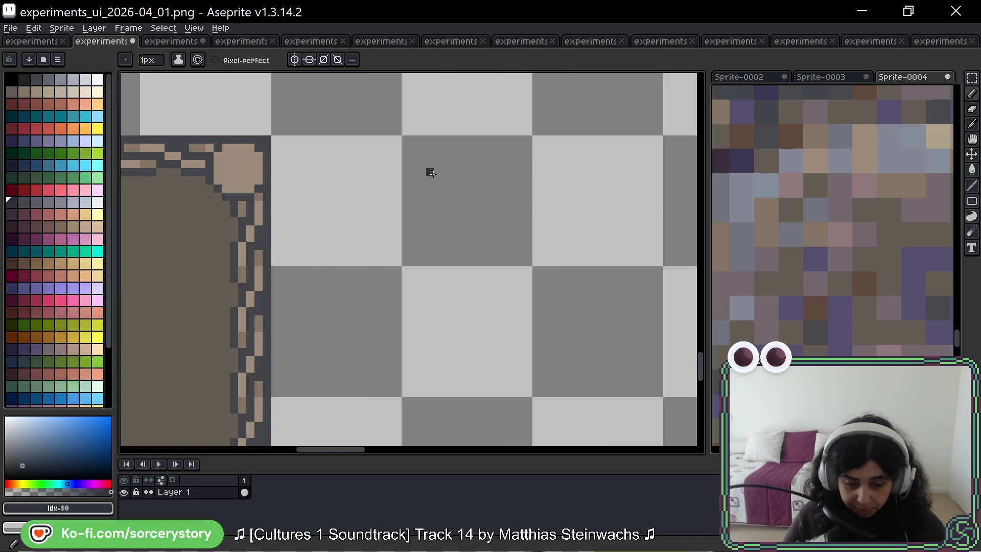
{"action": "left_click", "coordinate": [12, 79]}
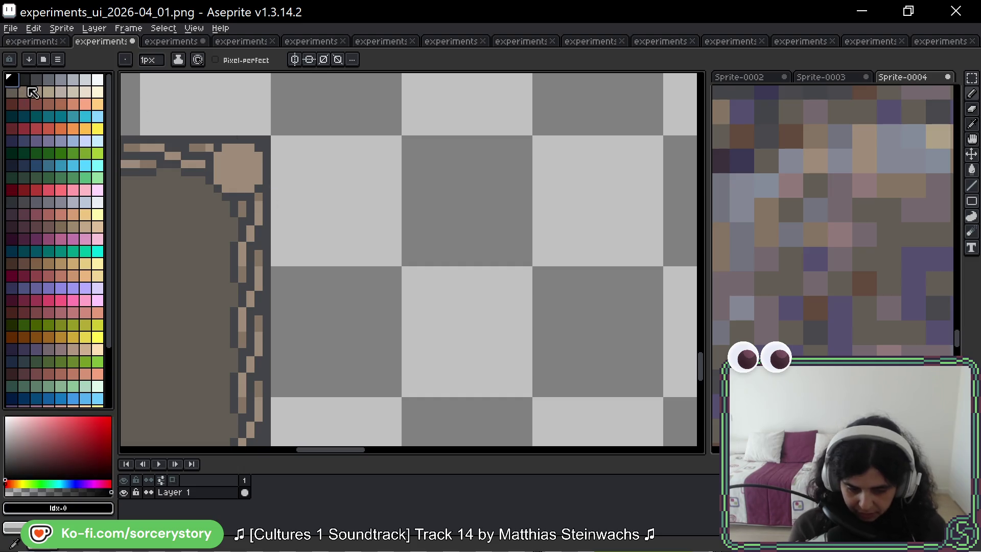
{"action": "left_click_drag", "start_coordinate": [573, 223], "coordinate": [574, 228]}
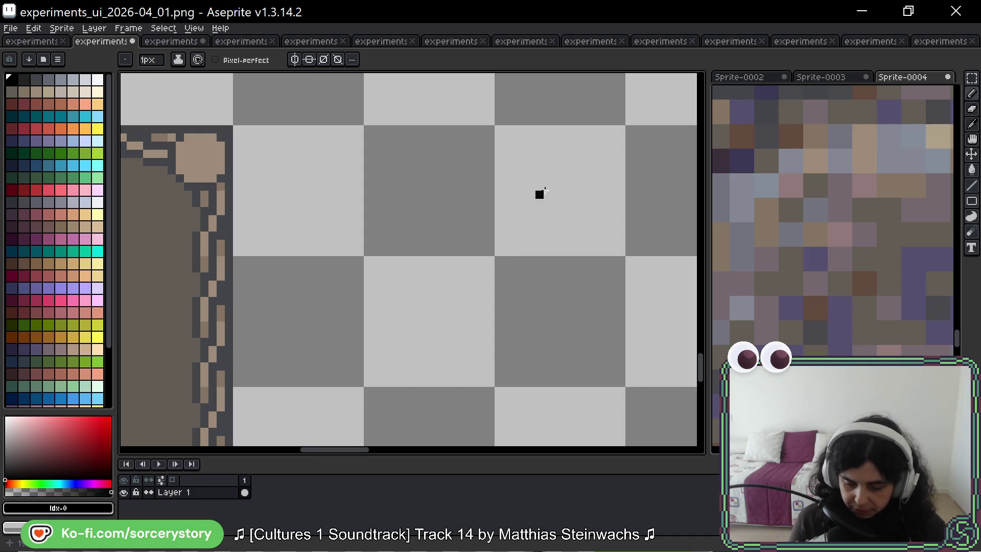
{"action": "left_click_drag", "start_coordinate": [564, 178], "coordinate": [564, 154]}
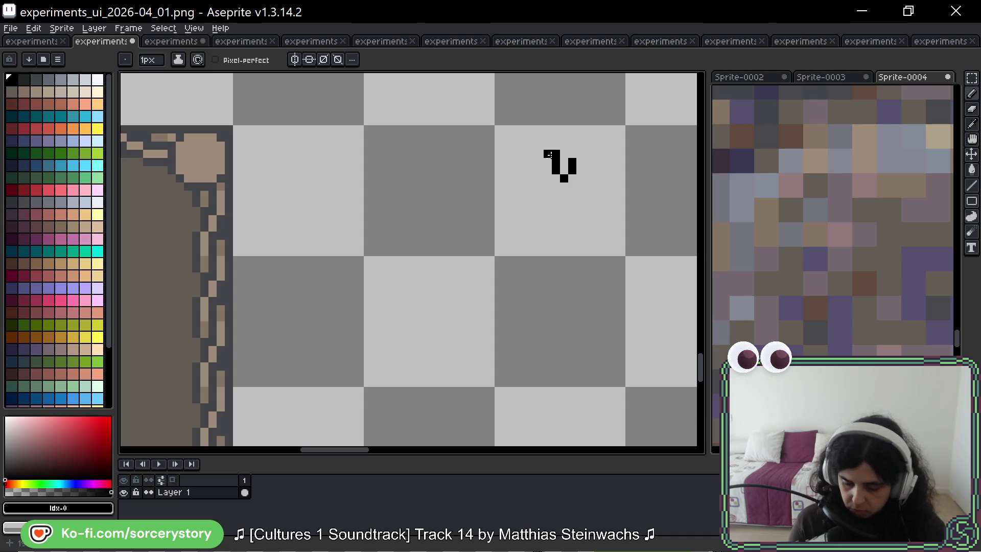
{"action": "mouse_move", "coordinate": [549, 155]}
{"action": "left_mouse_down"}
{"action": "mouse_move", "coordinate": [531, 164]}
{"action": "mouse_move", "coordinate": [540, 178]}
{"action": "left_mouse_up"}
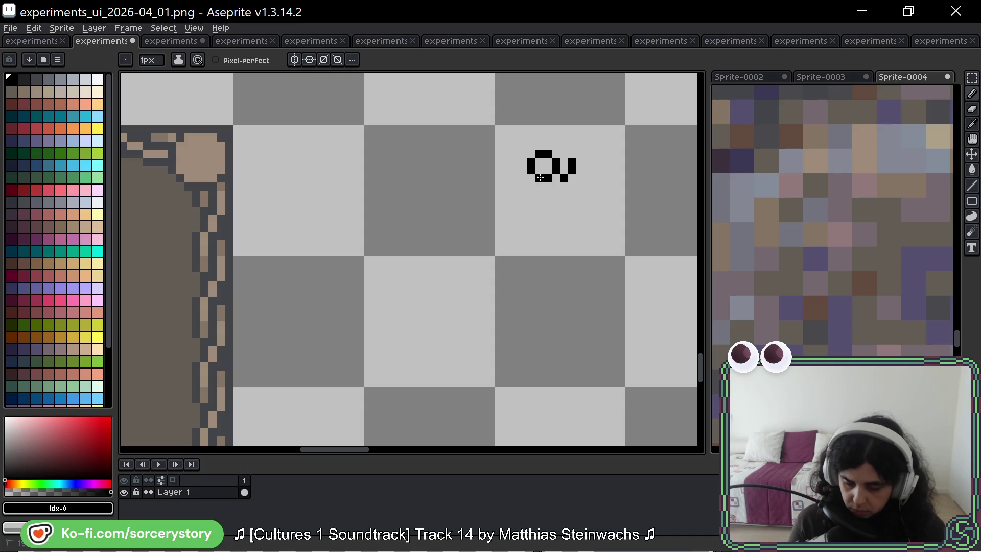
Step: Extend the curl into a P shape with an outer column and bottom stroke, removing stray pixels
{"action": "left_click", "coordinate": [538, 179], "text": "alt"}
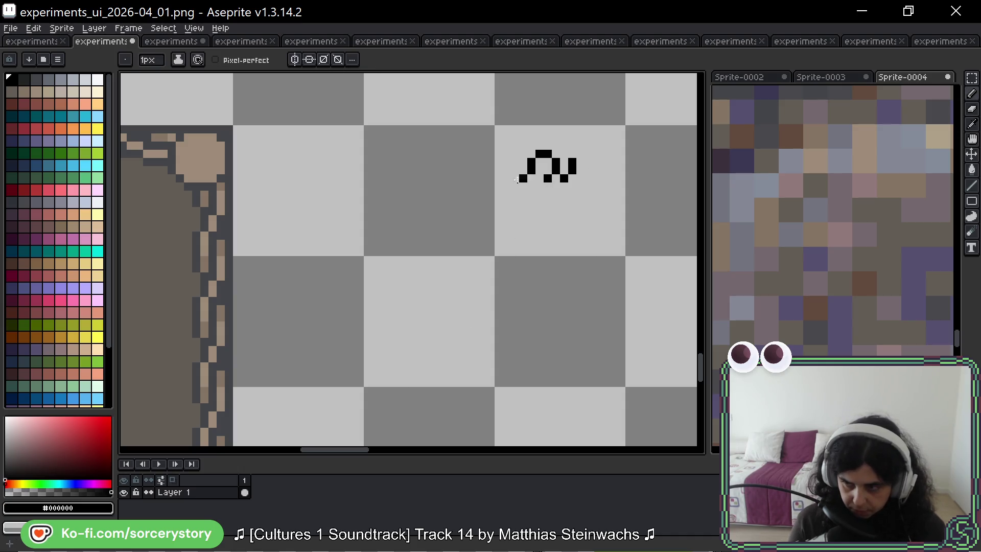
{"action": "key", "text": "ctrl+z"}
{"action": "left_click_drag", "start_coordinate": [532, 176], "coordinate": [531, 197]}
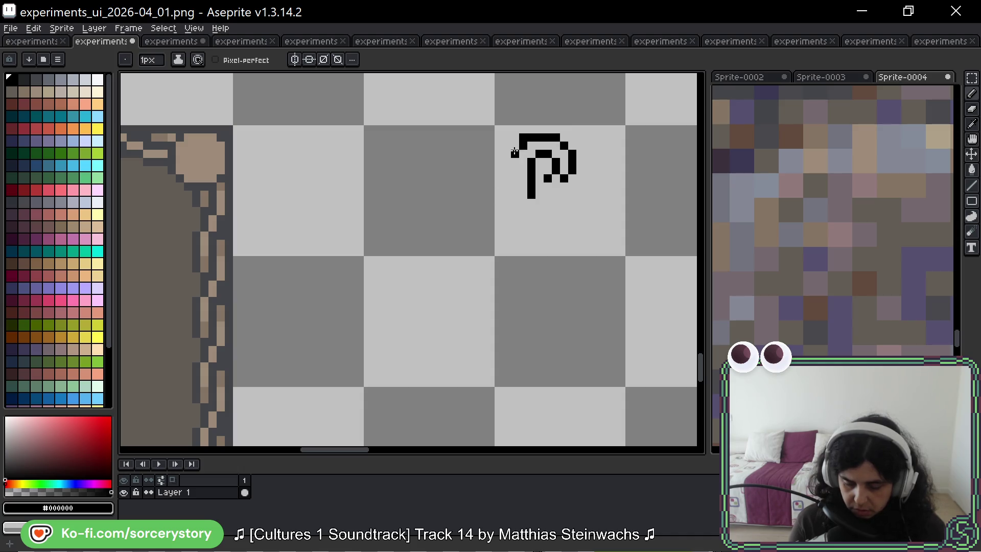
{"action": "right_click", "coordinate": [523, 138]}
{"action": "left_click_drag", "start_coordinate": [523, 146], "coordinate": [515, 179]}
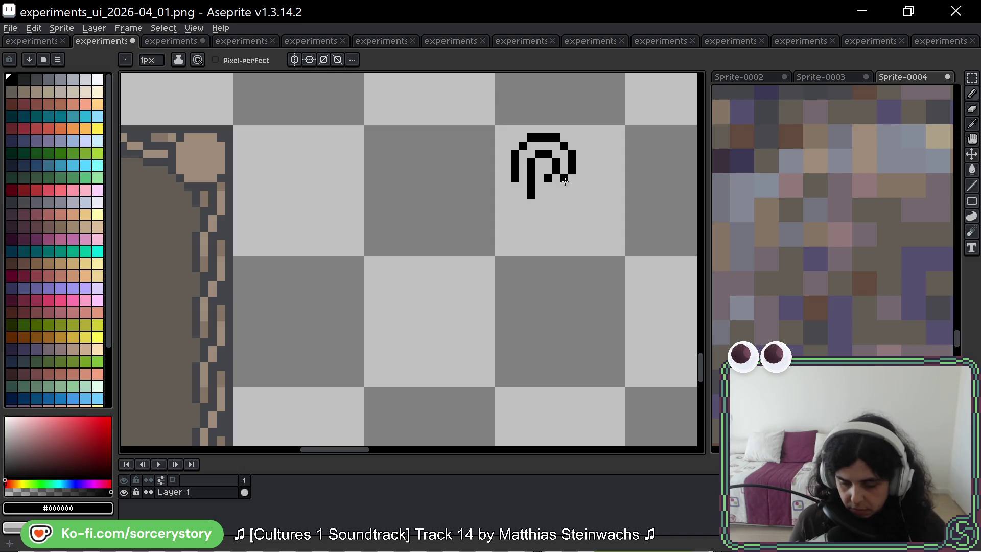
{"action": "left_click_drag", "start_coordinate": [571, 176], "coordinate": [556, 187]}
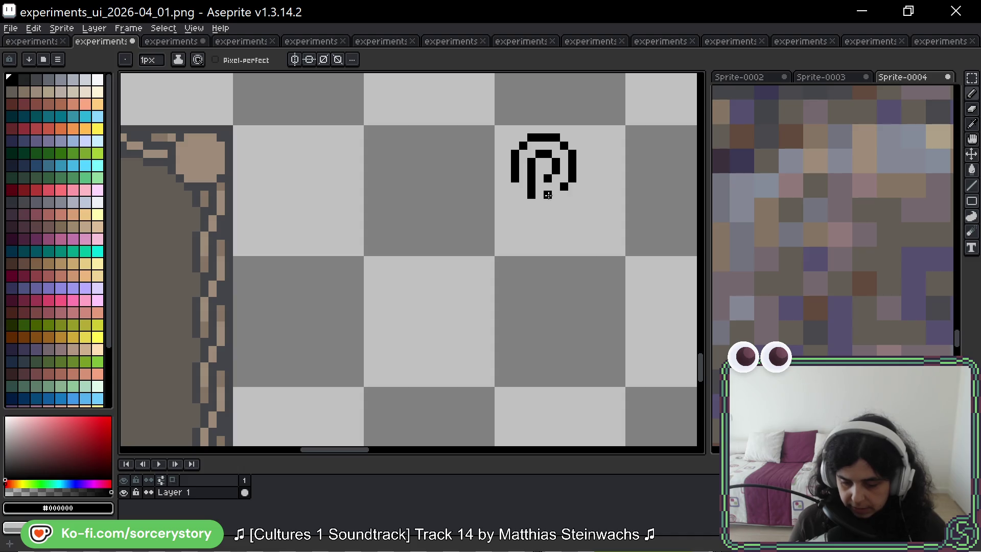
{"action": "left_click", "coordinate": [499, 228]}
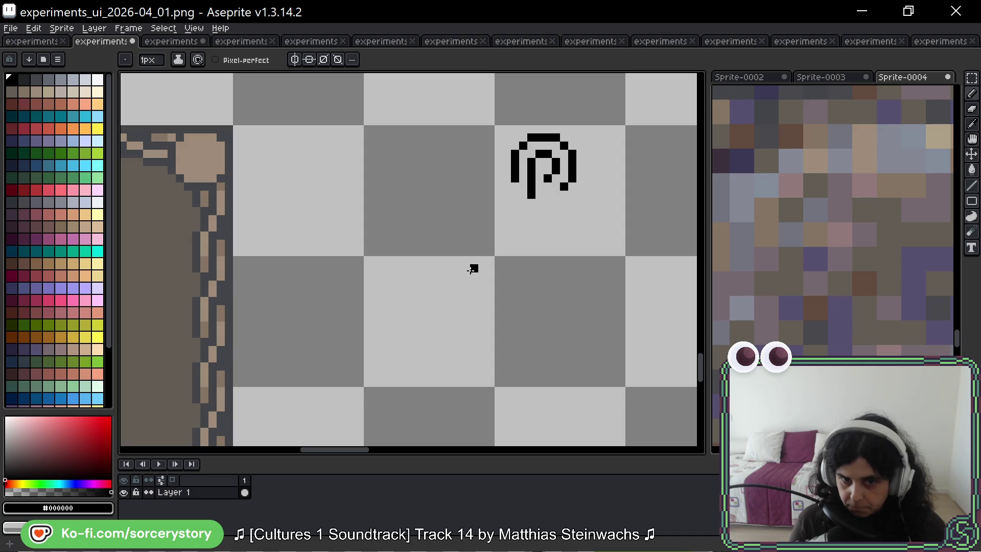
{"action": "left_click_drag", "start_coordinate": [623, 221], "coordinate": [601, 231]}
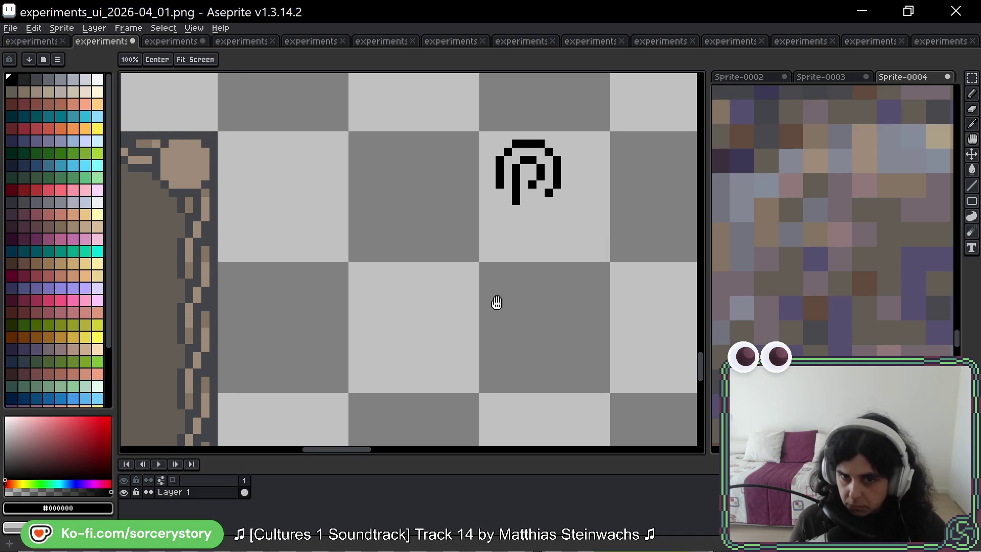
Step: Lengthen the ornament's three vertical legs, redraw the bowl's lower-right corner, and place the BeeRef photo over the drawing
{"action": "left_click", "coordinate": [532, 193]}
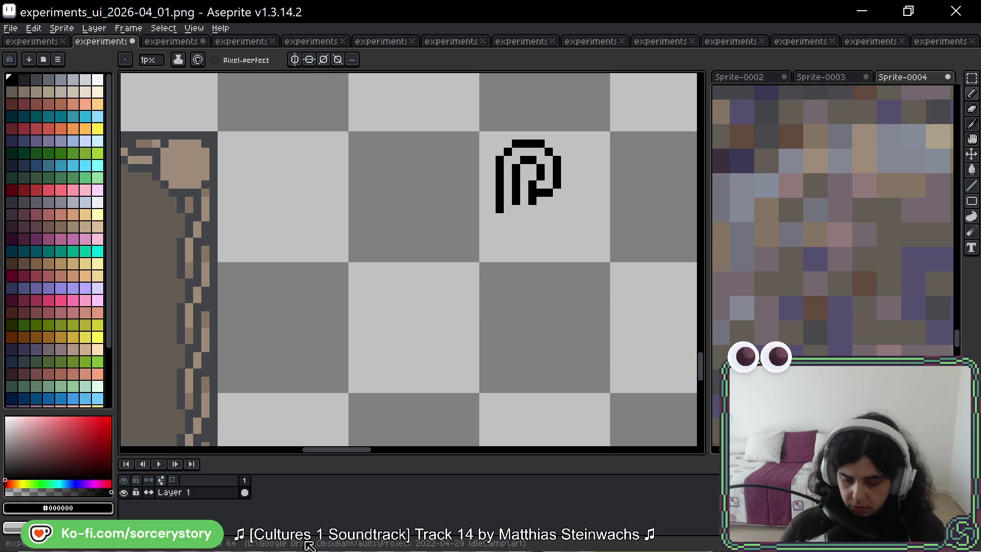
{"action": "mouse_move", "coordinate": [532, 210]}
{"action": "left_mouse_down"}
{"action": "mouse_move", "coordinate": [532, 241]}
{"action": "mouse_move", "coordinate": [499, 225]}
{"action": "mouse_move", "coordinate": [499, 243]}
{"action": "mouse_move", "coordinate": [533, 268]}
{"action": "left_mouse_up"}
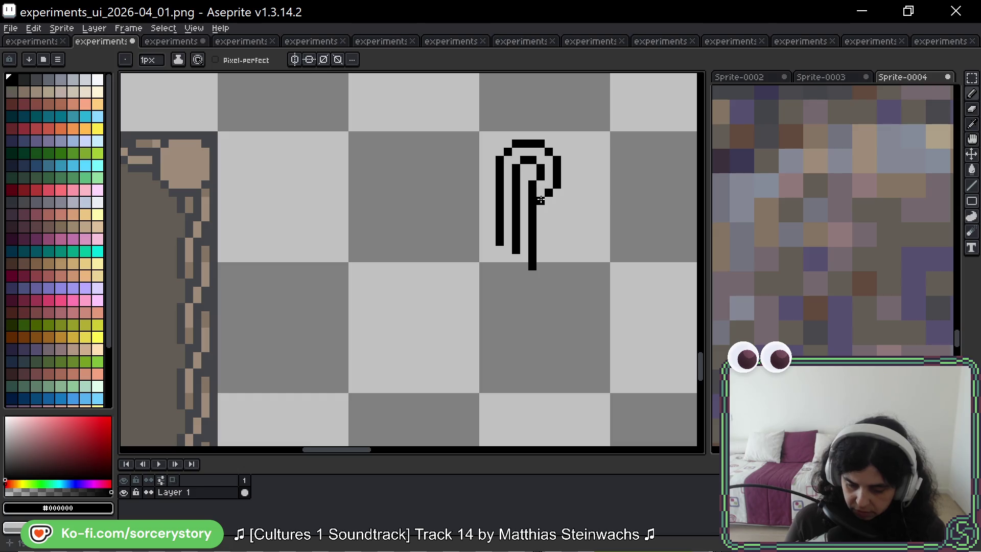
{"action": "left_click", "coordinate": [541, 200]}
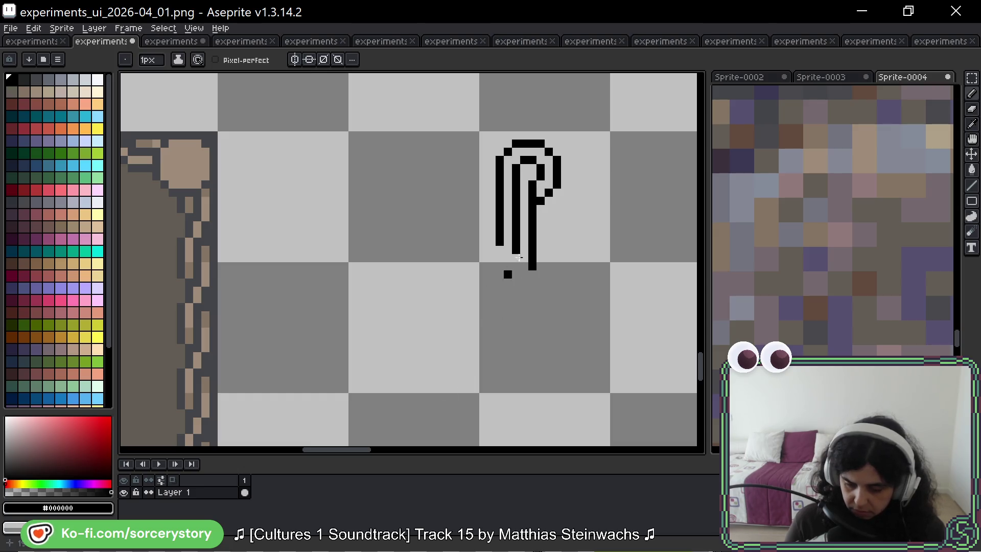
{"action": "key", "text": "ctrl+z"}
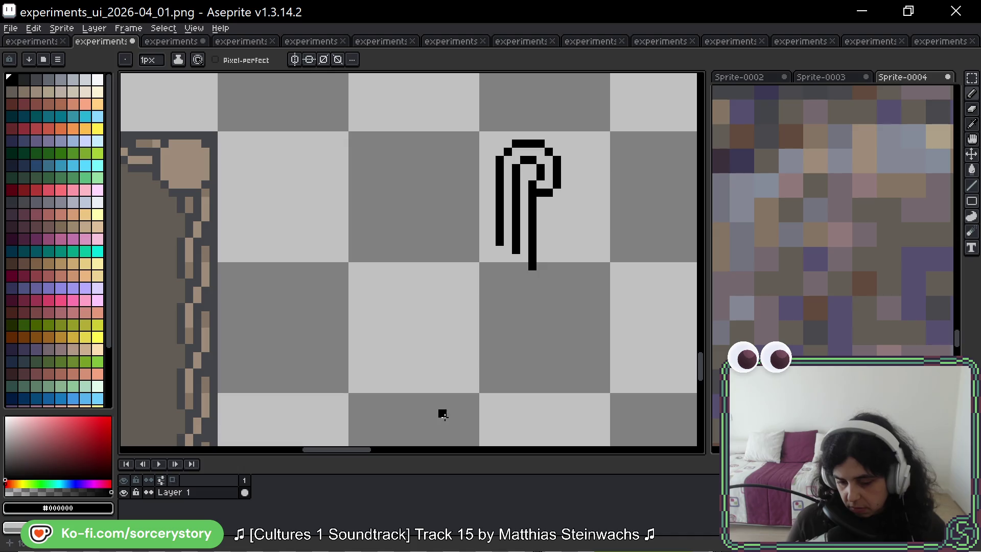
{"action": "key", "text": "ctrl+z"}
{"action": "key", "text": "ctrl+z"}
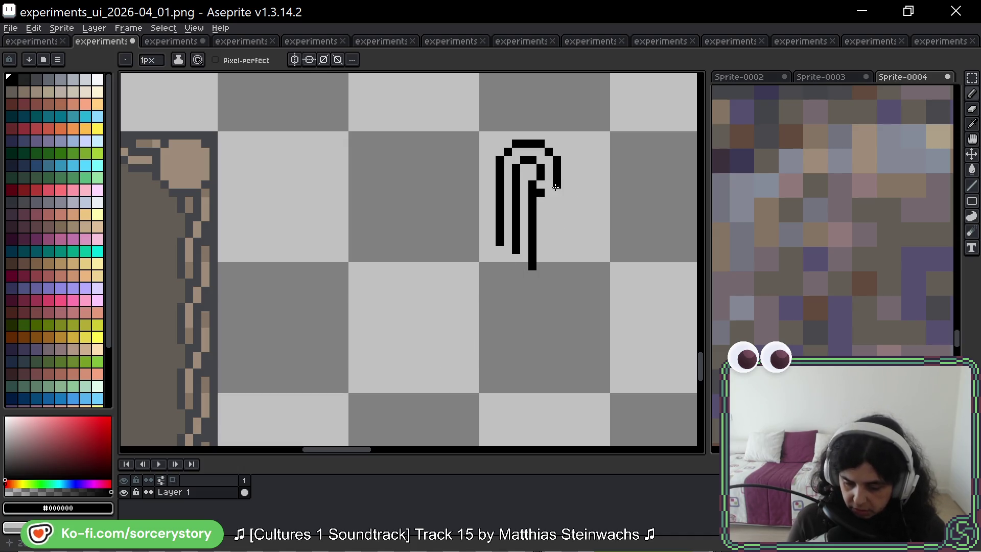
{"action": "left_click_drag", "start_coordinate": [557, 184], "coordinate": [545, 194]}
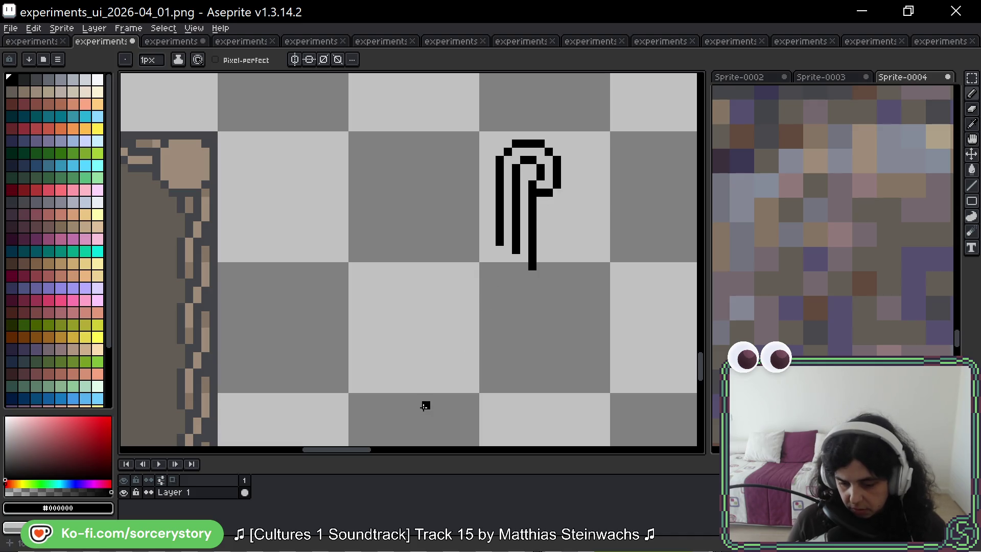
{"action": "left_click_drag", "start_coordinate": [584, 256], "coordinate": [499, 344]}
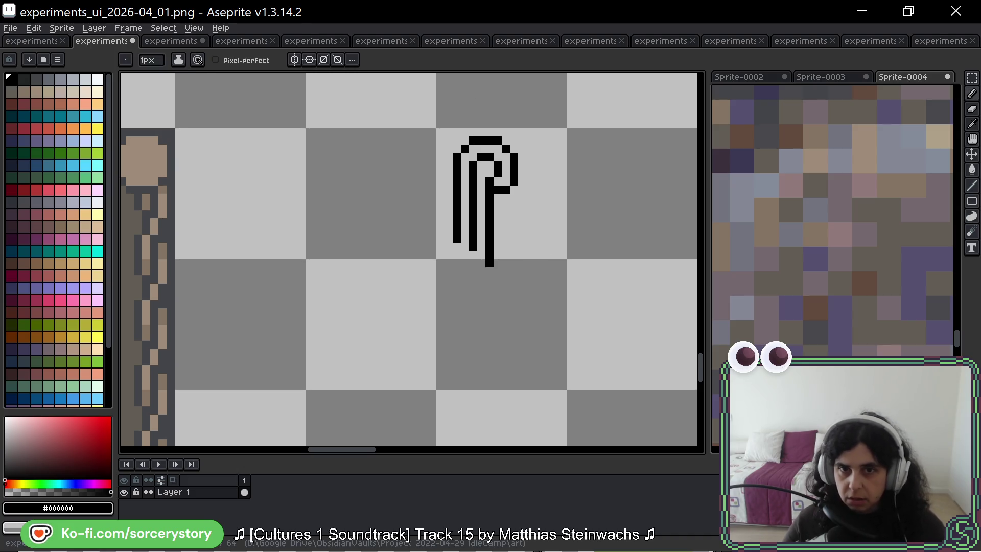
{"action": "key", "text": "alt+Tab"}
{"action": "mouse_move", "coordinate": [317, 231]}
{"action": "left_mouse_down"}
{"action": "mouse_move", "coordinate": [492, 73]}
{"action": "mouse_move", "coordinate": [437, 60]}
{"action": "left_mouse_up"}
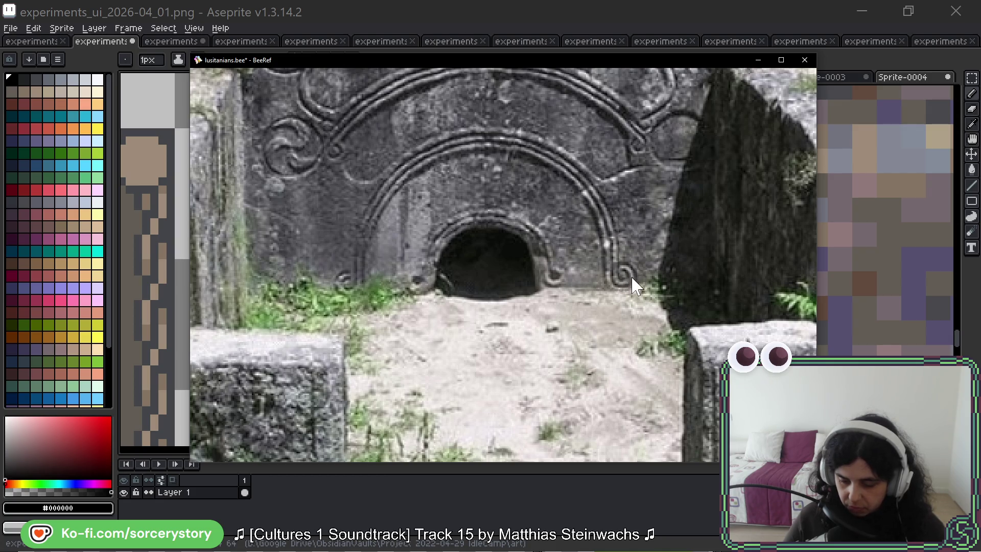
Step: After comparing the carved spirals, drag the BeeRef window off the top of the screen
{"action": "left_click_drag", "start_coordinate": [568, 63], "coordinate": [613, 0]}
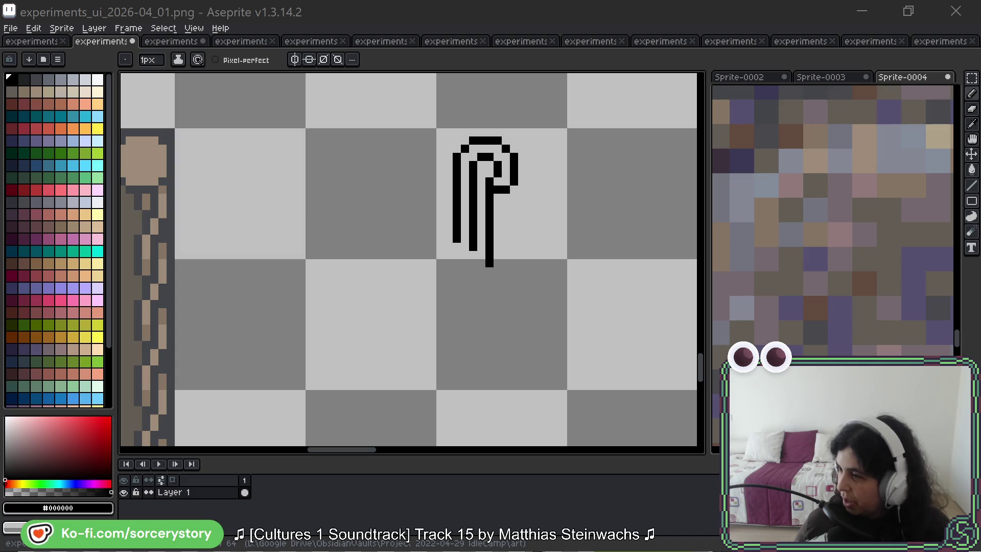
{"action": "scroll", "coordinate": [348, 192], "scroll_direction": "down", "scroll_amount": 5}
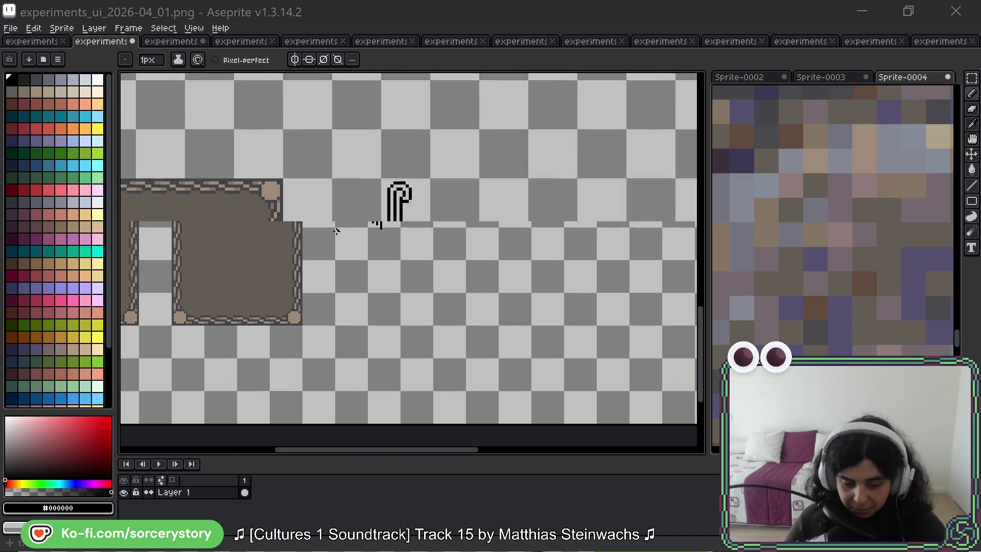
{"action": "scroll", "coordinate": [601, 248], "scroll_direction": "up", "scroll_amount": 5}
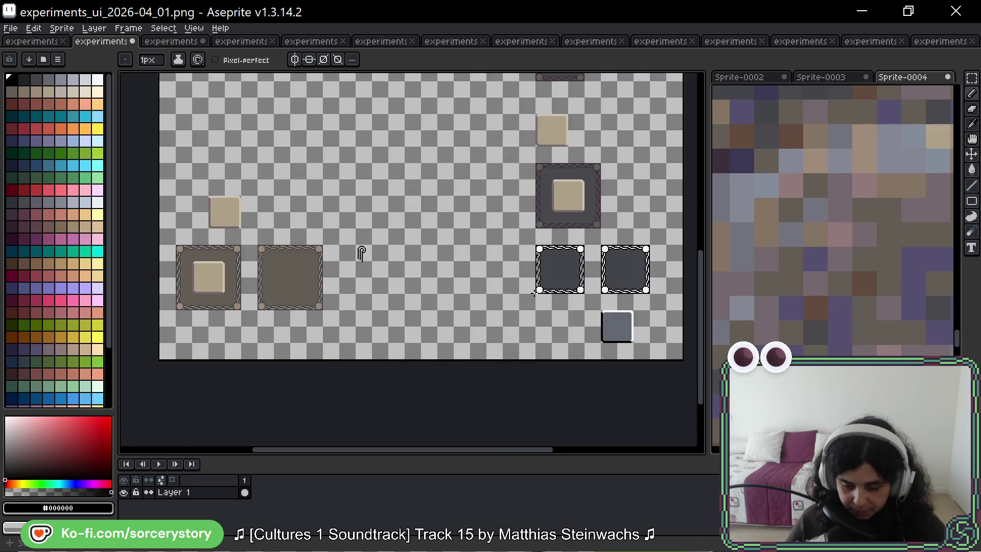
{"action": "scroll", "coordinate": [493, 325], "scroll_direction": "down", "scroll_amount": 4}
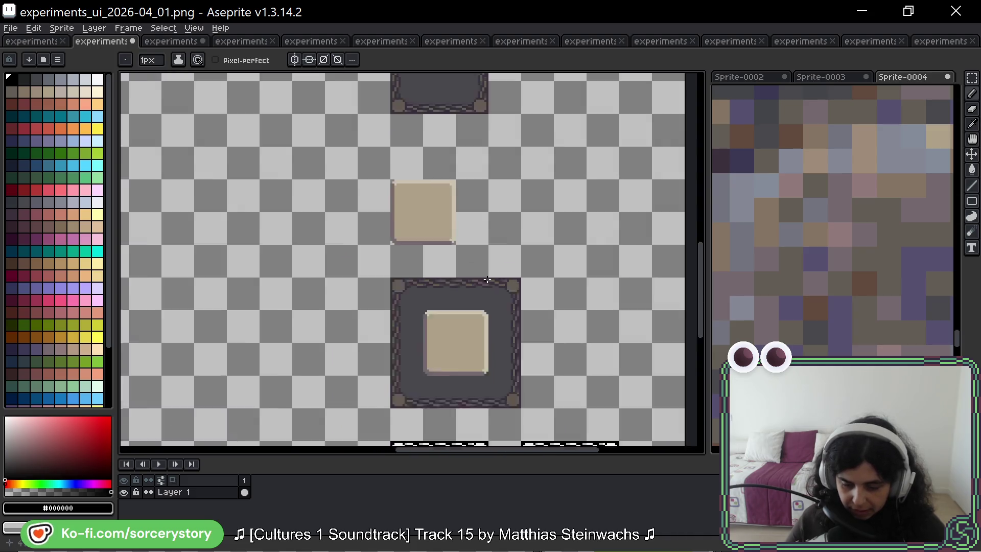
{"action": "scroll", "coordinate": [481, 358], "scroll_direction": "up", "scroll_amount": 3}
{"action": "scroll", "coordinate": [477, 375], "scroll_direction": "down", "scroll_amount": 1}
{"action": "scroll", "coordinate": [477, 376], "scroll_direction": "down", "scroll_amount": 2}
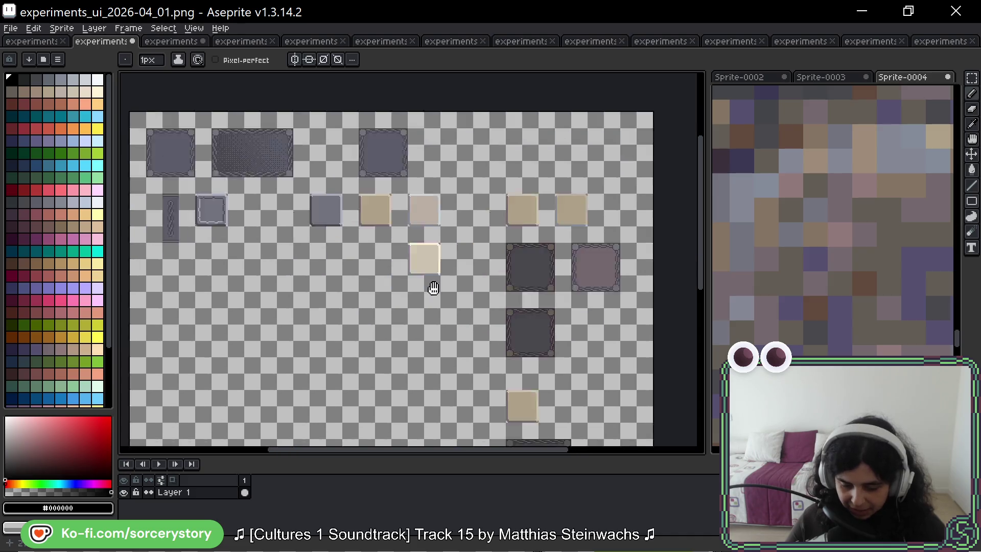
{"action": "scroll", "coordinate": [432, 285], "scroll_direction": "up", "scroll_amount": 3}
{"action": "scroll", "coordinate": [425, 217], "scroll_direction": "down", "scroll_amount": 2}
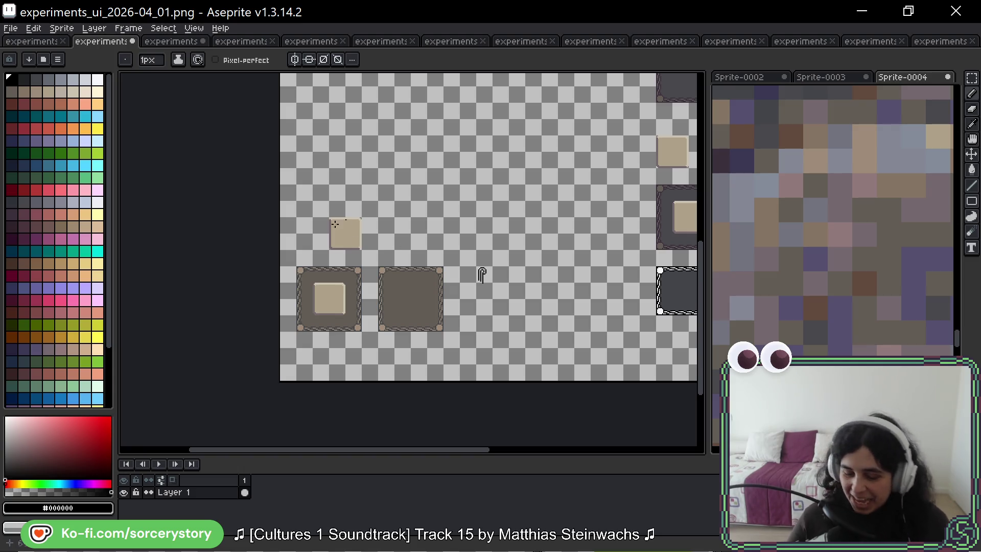
Step: Marquee-select the spiral glyph, deselect it with Ctrl+D, and drag the BeeRef window into view
{"action": "scroll", "coordinate": [438, 278], "scroll_direction": "up", "scroll_amount": 5}
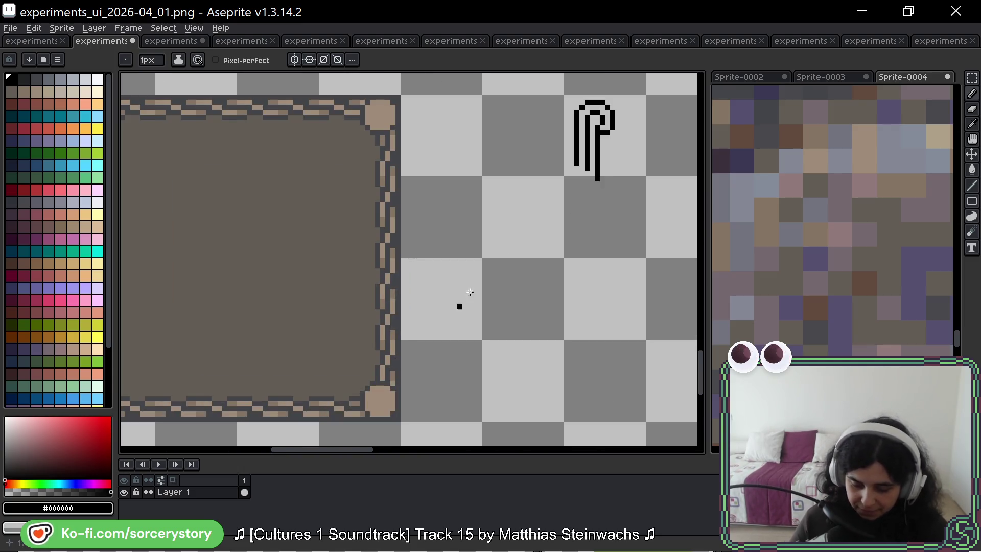
{"action": "left_click", "coordinate": [972, 78]}
{"action": "left_click_drag", "start_coordinate": [543, 181], "coordinate": [506, 218]}
{"action": "left_click_drag", "start_coordinate": [358, 144], "coordinate": [482, 390]}
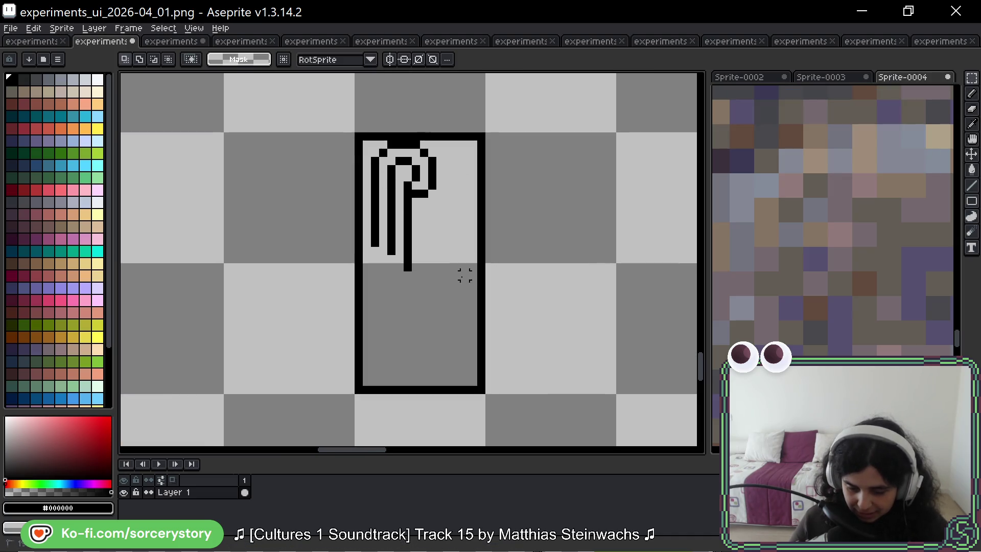
{"action": "left_click", "coordinate": [432, 217]}
{"action": "left_click_drag", "start_coordinate": [354, 131], "coordinate": [476, 281]}
{"action": "key", "text": "ctrl+d"}
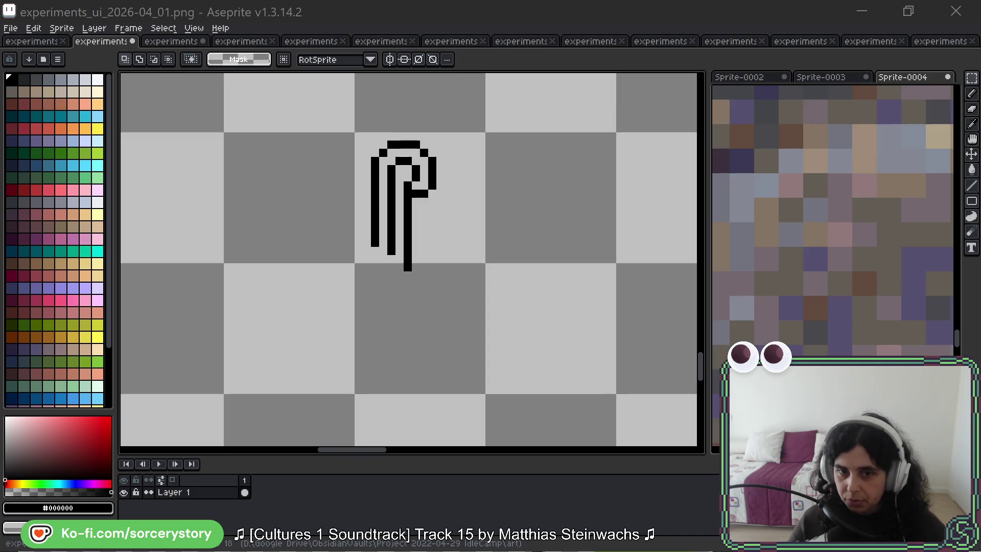
{"action": "mouse_move", "coordinate": [980, 143]}
{"action": "left_mouse_down"}
{"action": "mouse_move", "coordinate": [781, 72]}
{"action": "mouse_move", "coordinate": [813, 33]}
{"action": "mouse_move", "coordinate": [824, 36]}
{"action": "left_mouse_up"}
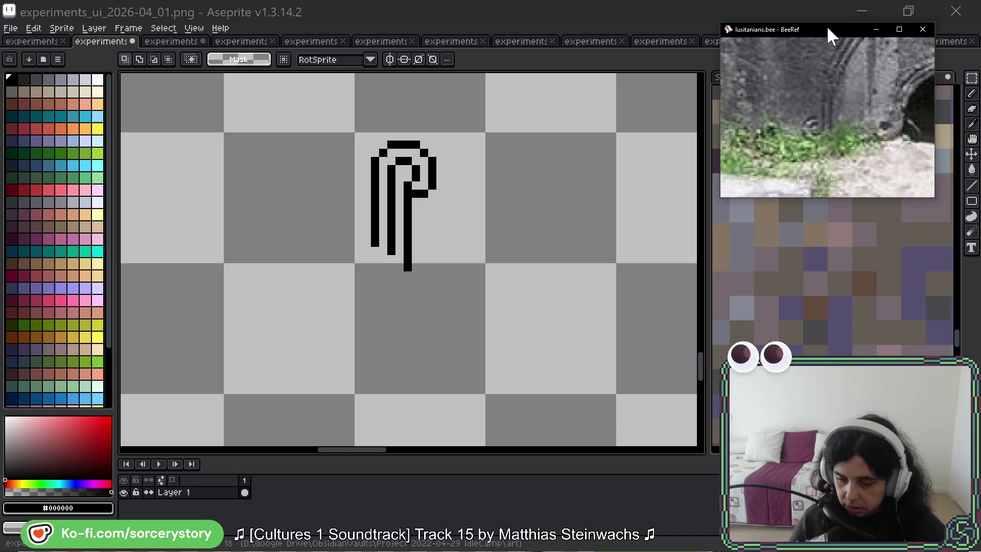
Step: Apply View > Fit Scene to show the whole stone-arch photo and nudge the window up-right
{"action": "right_click", "coordinate": [795, 58]}
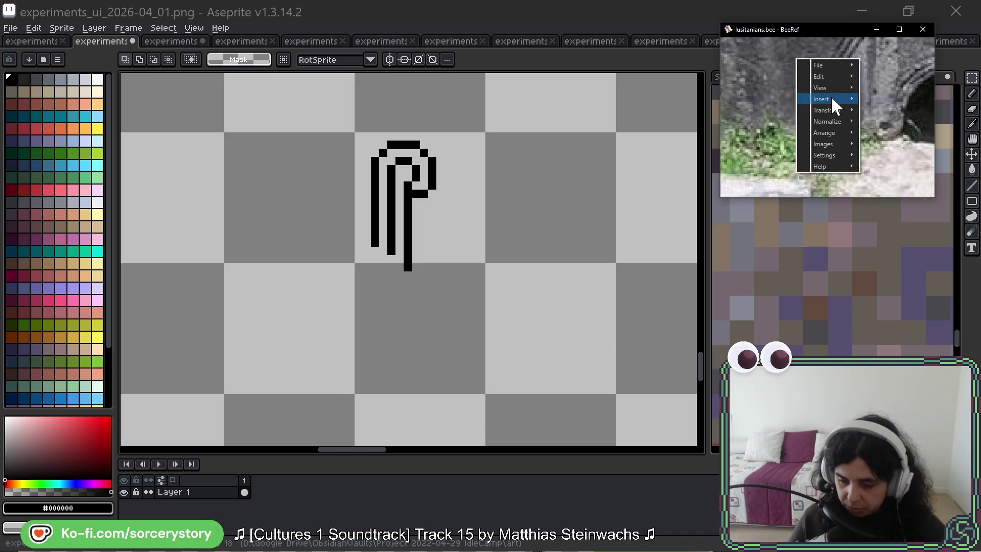
{"action": "mouse_move", "coordinate": [836, 131]}
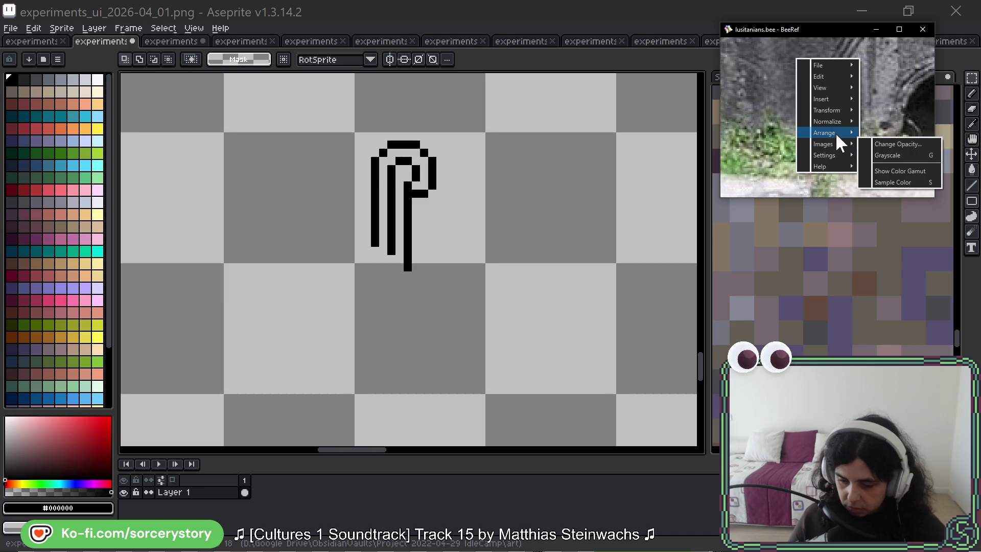
{"action": "mouse_move", "coordinate": [840, 81]}
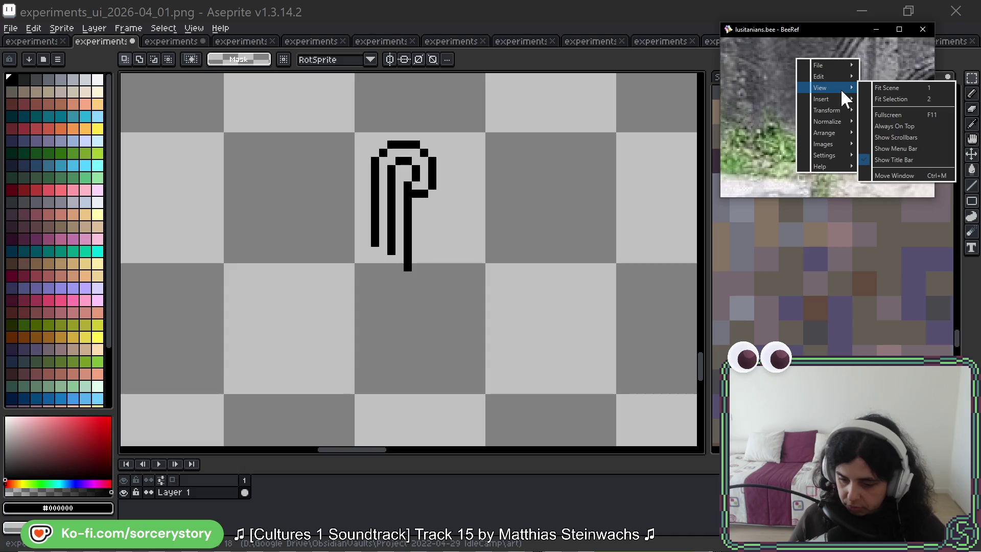
{"action": "left_click", "coordinate": [887, 88]}
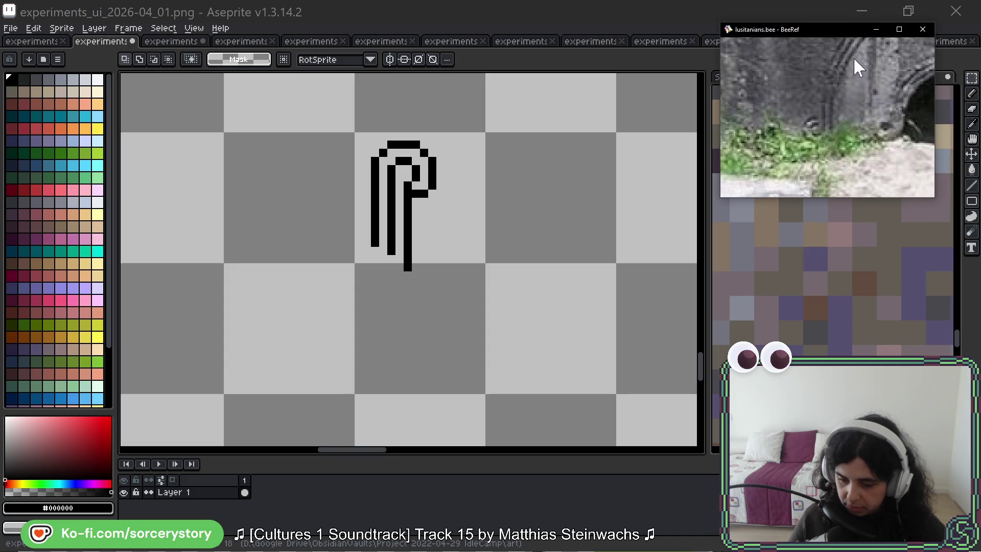
{"action": "left_click_drag", "start_coordinate": [825, 32], "coordinate": [829, 29]}
{"action": "scroll", "coordinate": [521, 204], "scroll_direction": "up", "scroll_amount": 2}
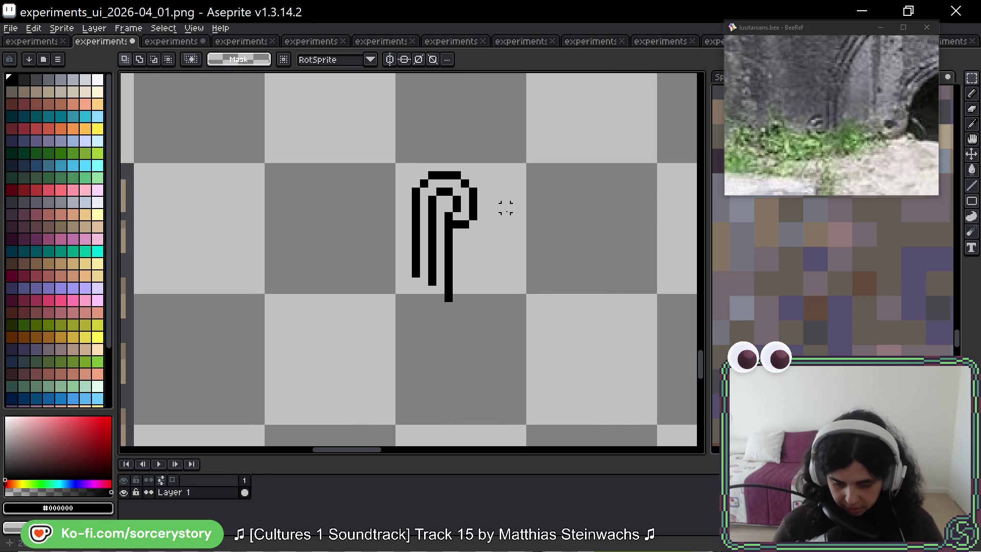
Step: Duplicate the P-shaped glyph to the right and rotate the copy 180 degrees
{"action": "left_click_drag", "start_coordinate": [380, 148], "coordinate": [512, 343]}
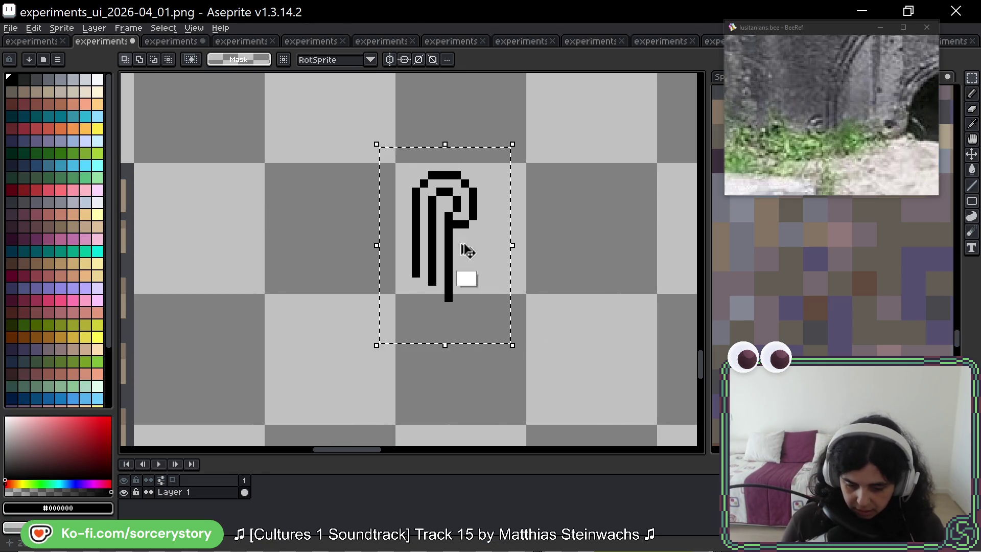
{"action": "left_click_drag", "start_coordinate": [448, 223], "coordinate": [595, 240], "text": "ctrl"}
{"action": "left_click", "coordinate": [670, 160]}
{"action": "left_click_drag", "start_coordinate": [674, 153], "coordinate": [509, 320]}
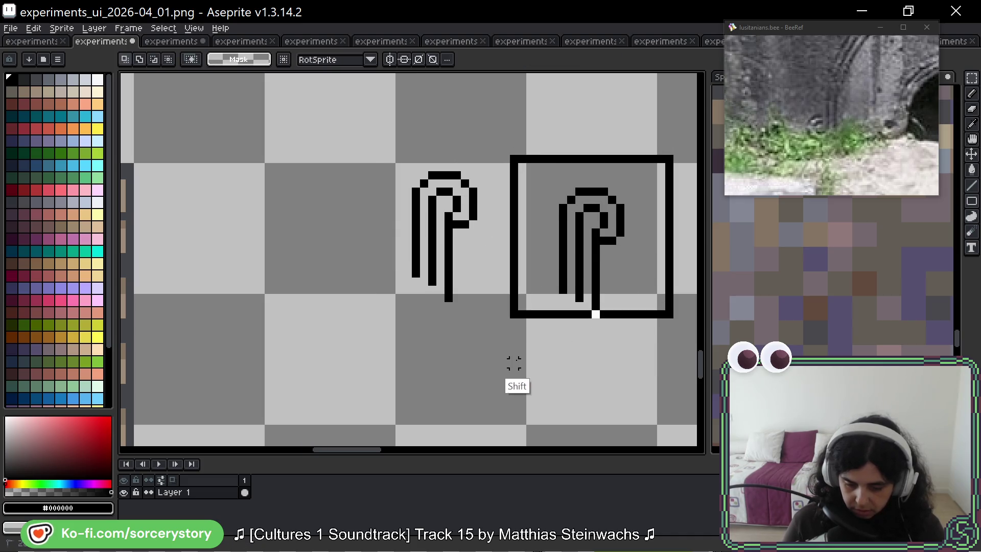
{"action": "mouse_move", "coordinate": [685, 144]}
{"action": "left_mouse_down"}
{"action": "mouse_move", "coordinate": [697, 226]}
{"action": "mouse_move", "coordinate": [528, 351]}
{"action": "mouse_move", "coordinate": [503, 322]}
{"action": "mouse_move", "coordinate": [502, 299]}
{"action": "left_mouse_up"}
{"action": "left_click", "coordinate": [688, 231]}
{"action": "left_click_drag", "start_coordinate": [644, 269], "coordinate": [603, 265]}
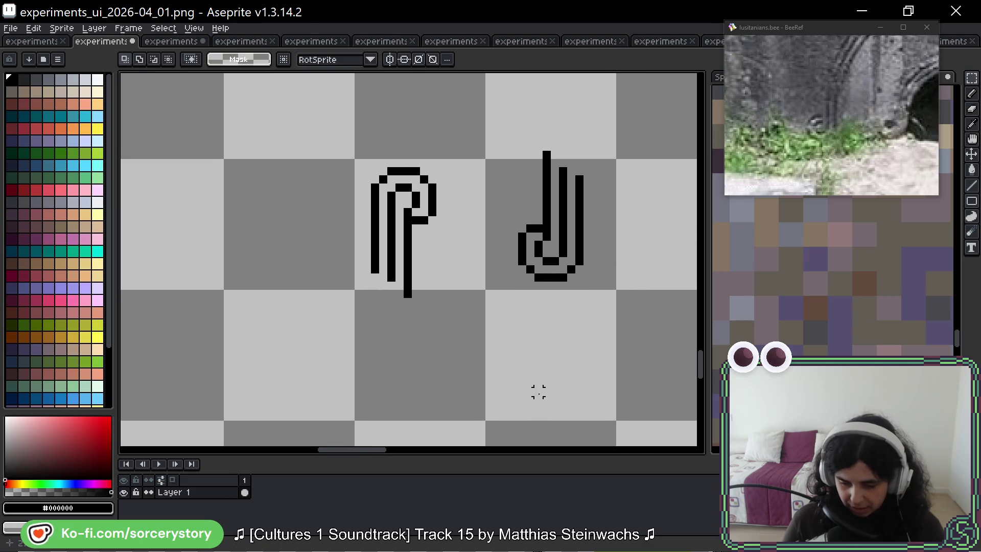
{"action": "mouse_move", "coordinate": [631, 265]}
{"action": "left_mouse_down"}
{"action": "mouse_move", "coordinate": [644, 276]}
{"action": "mouse_move", "coordinate": [634, 288]}
{"action": "left_mouse_up"}
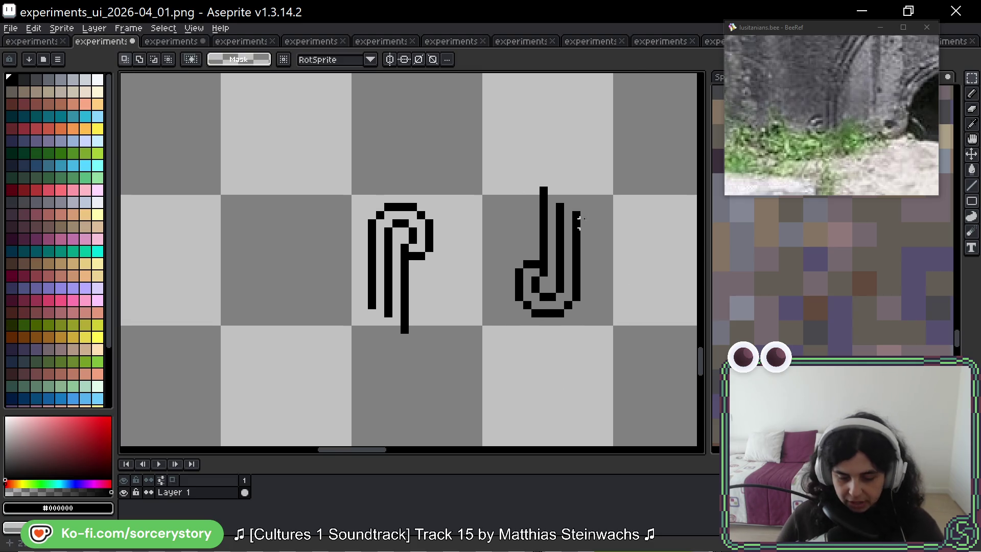
{"action": "scroll", "coordinate": [579, 220], "scroll_direction": "up", "scroll_amount": 1}
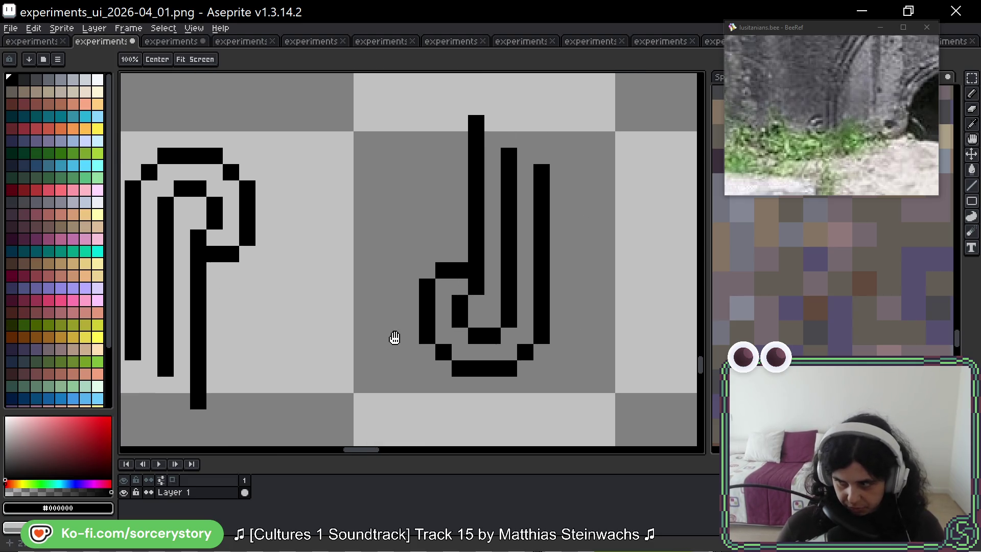
Step: Add and erase pencil pixels at the flipped hook's inner corner to form a stepped curve
{"action": "key", "text": "space"}
{"action": "key", "text": "b"}
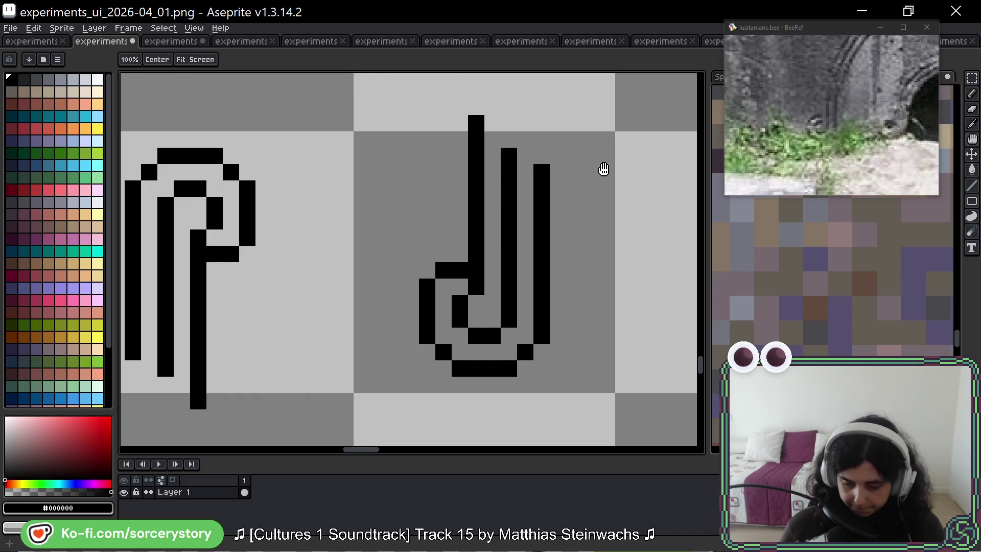
{"action": "left_click_drag", "start_coordinate": [602, 169], "coordinate": [587, 155]}
{"action": "left_click", "coordinate": [576, 146]}
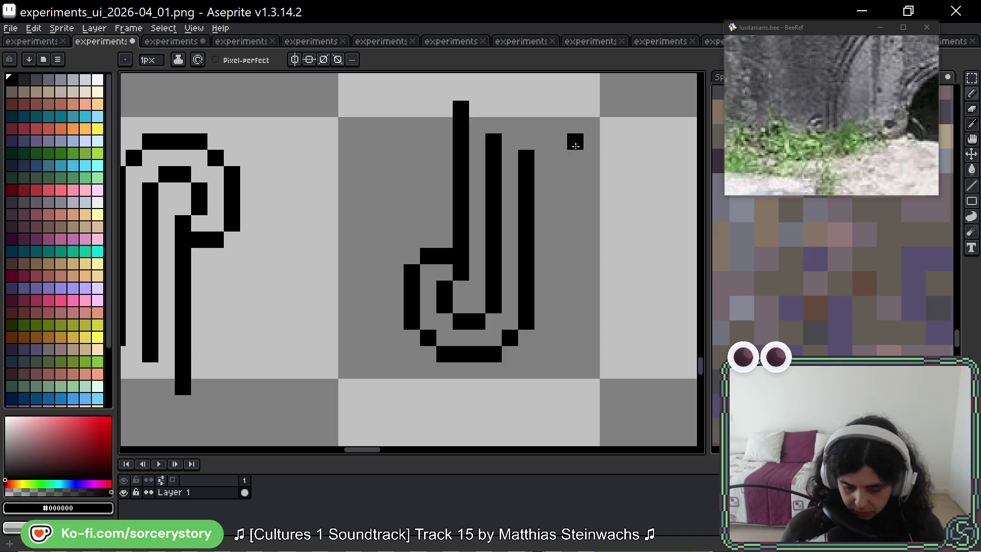
{"action": "left_click", "coordinate": [445, 241]}
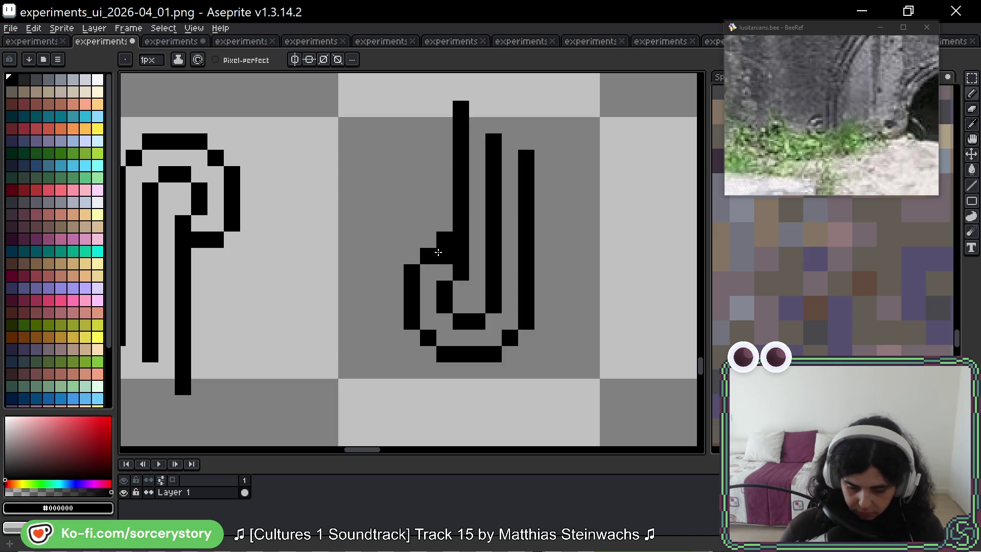
{"action": "right_click", "coordinate": [445, 256]}
{"action": "right_click", "coordinate": [428, 256]}
{"action": "left_click", "coordinate": [428, 240]}
{"action": "left_click", "coordinate": [412, 256]}
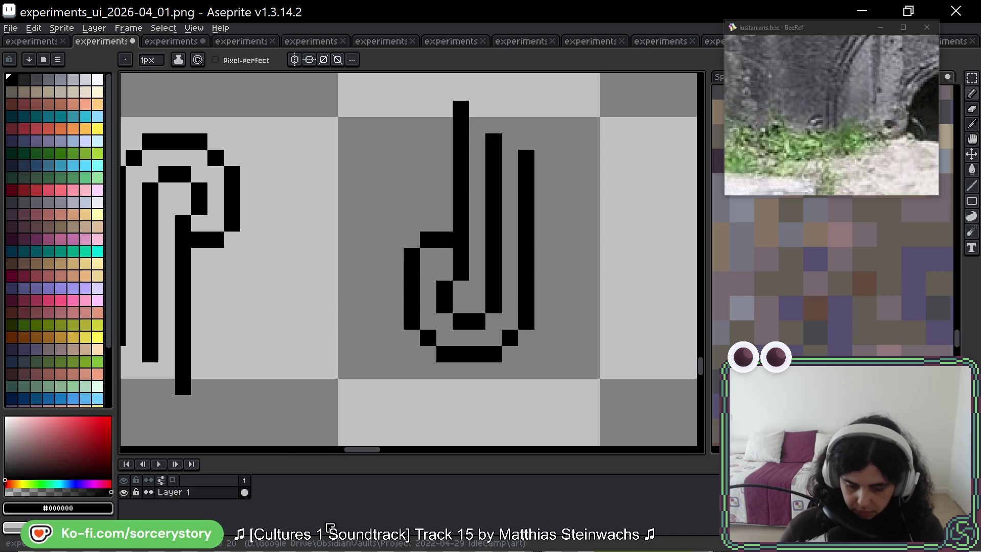
{"action": "right_click", "coordinate": [428, 241]}
{"action": "right_click", "coordinate": [412, 257]}
{"action": "left_click", "coordinate": [429, 256]}
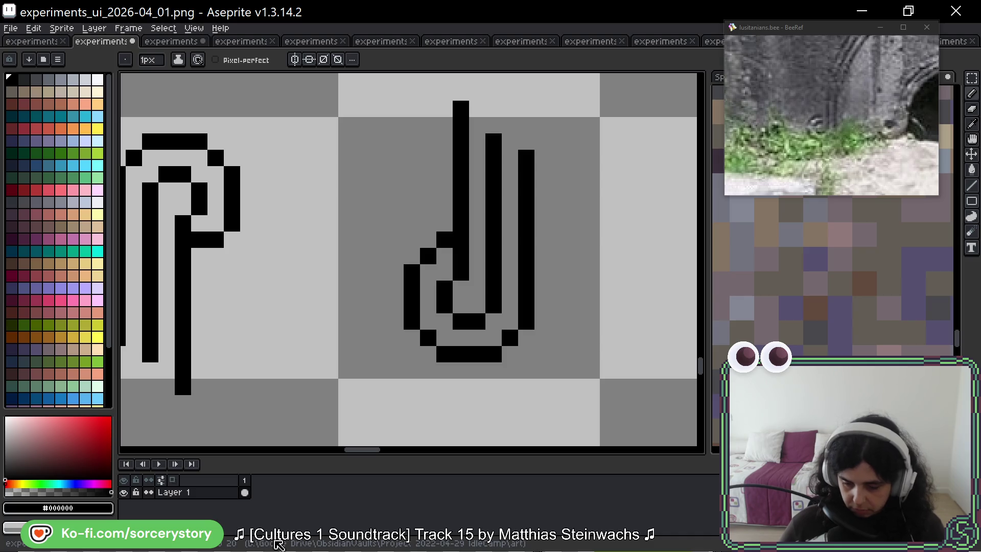
Step: Zoom the BeeRef stone carving photo in and pan along its spiral ridges, then return to Aseprite
{"action": "key", "text": "space"}
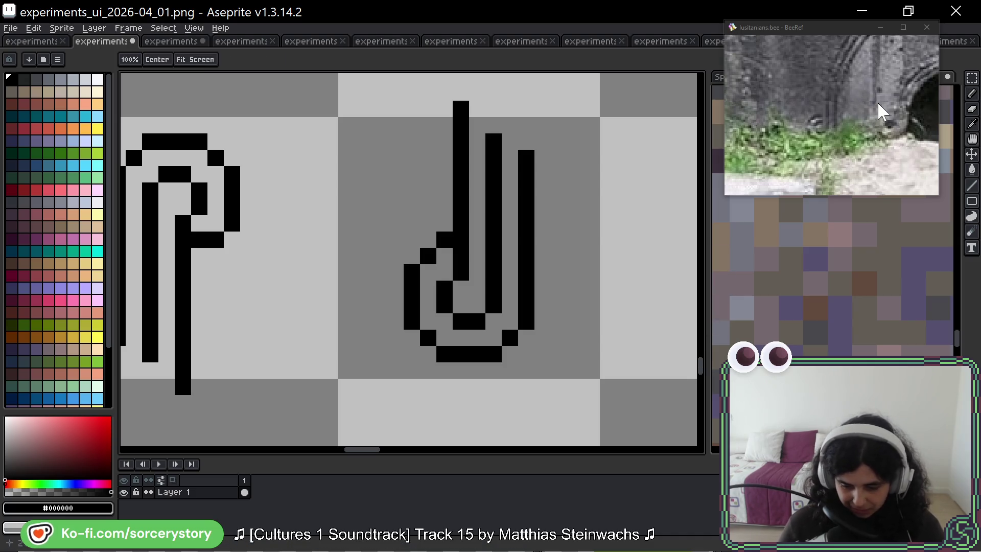
{"action": "left_click", "coordinate": [880, 97]}
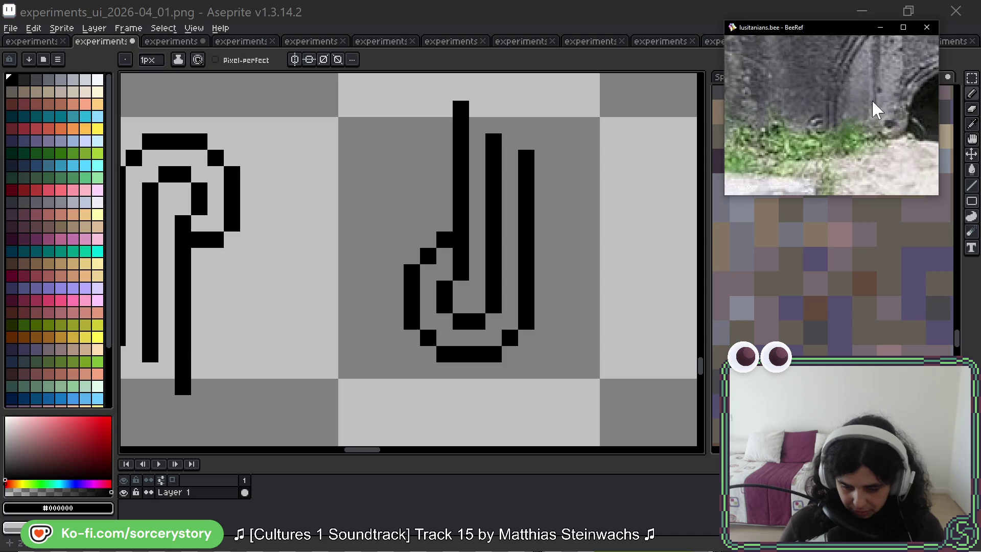
{"action": "scroll", "coordinate": [871, 110], "scroll_direction": "up", "scroll_amount": 5}
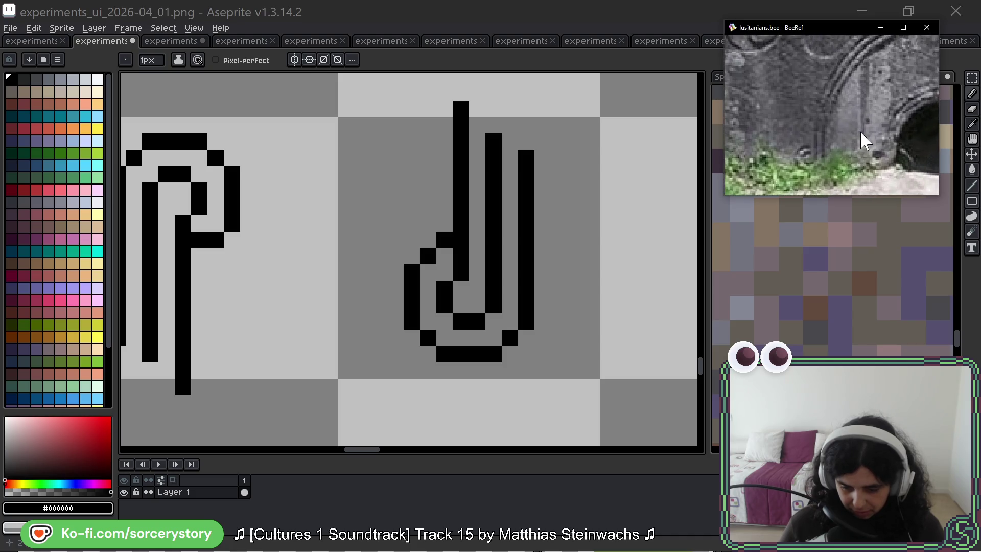
{"action": "scroll", "coordinate": [860, 147], "scroll_direction": "right", "scroll_amount": 5}
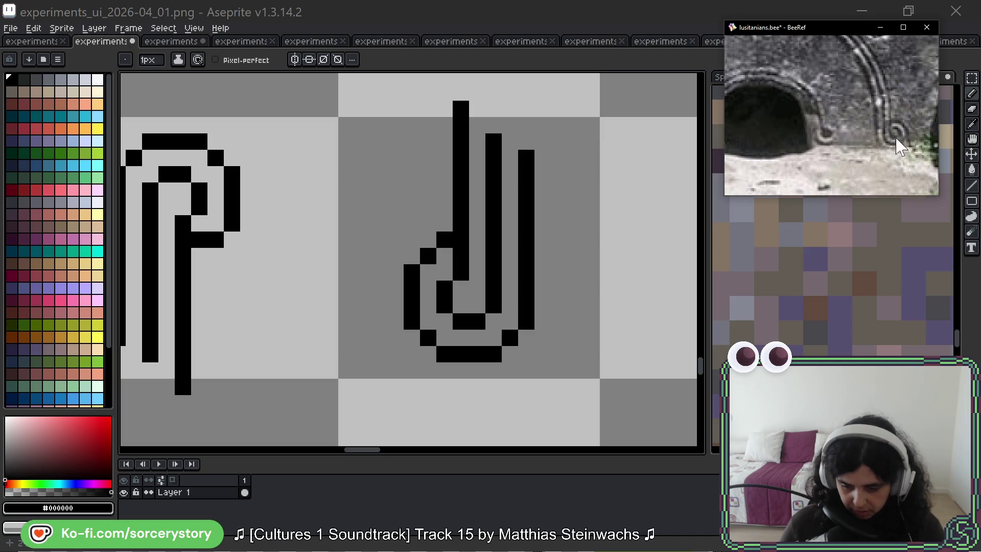
{"action": "scroll", "coordinate": [867, 153], "scroll_direction": "left", "scroll_amount": 4}
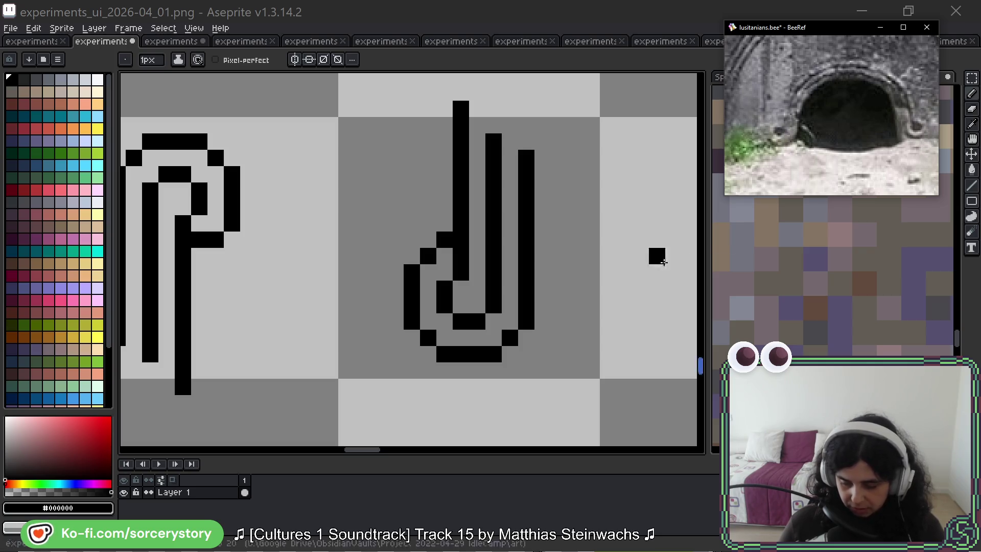
{"action": "scroll", "coordinate": [902, 135], "scroll_direction": "up", "scroll_amount": 3}
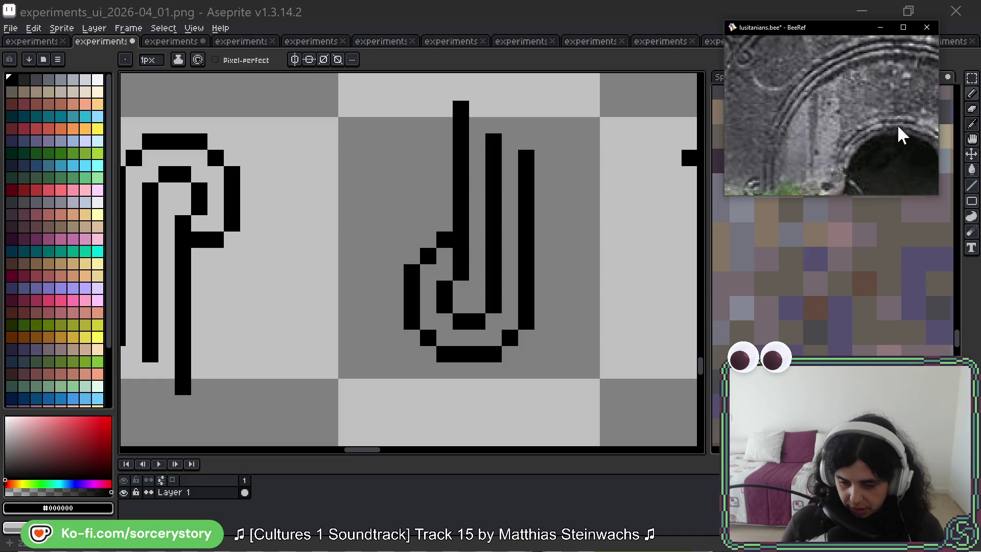
{"action": "scroll", "coordinate": [902, 134], "scroll_direction": "up", "scroll_amount": 5}
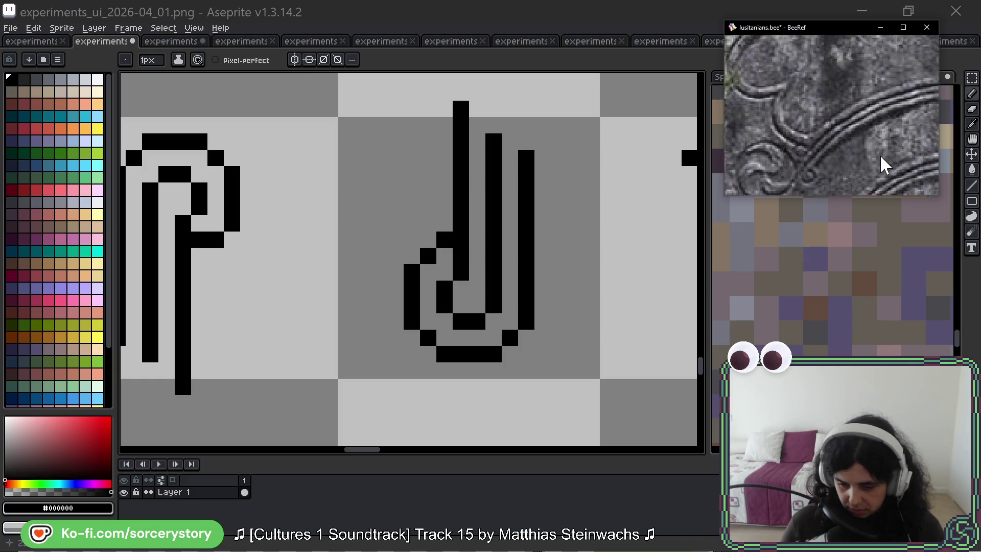
{"action": "scroll", "coordinate": [886, 165], "scroll_direction": "up", "scroll_amount": 5}
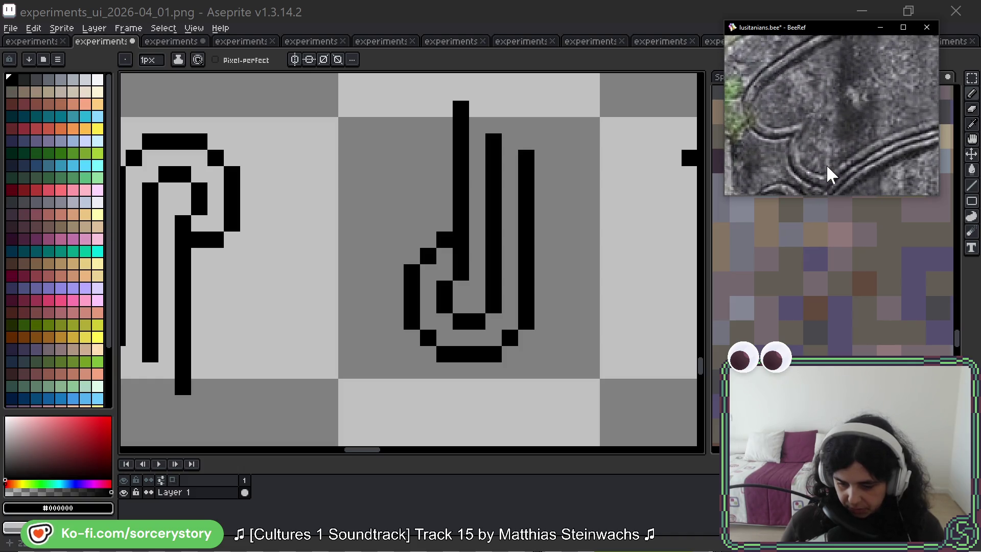
{"action": "mouse_move", "coordinate": [829, 174]}
{"action": "left_mouse_down"}
{"action": "mouse_move", "coordinate": [861, 131]}
{"action": "mouse_move", "coordinate": [846, 160]}
{"action": "mouse_move", "coordinate": [876, 141]}
{"action": "mouse_move", "coordinate": [851, 139]}
{"action": "left_mouse_up"}
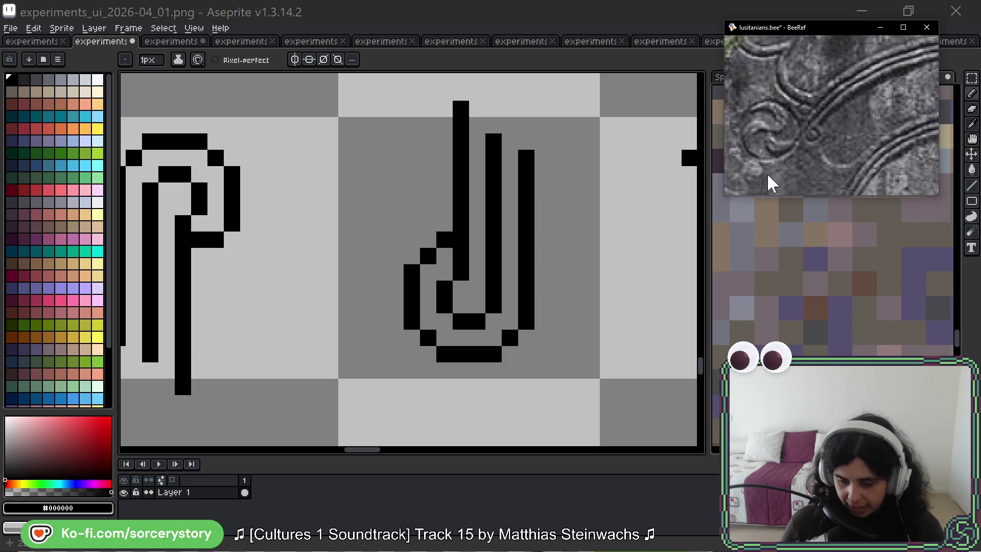
{"action": "left_click", "coordinate": [526, 426]}
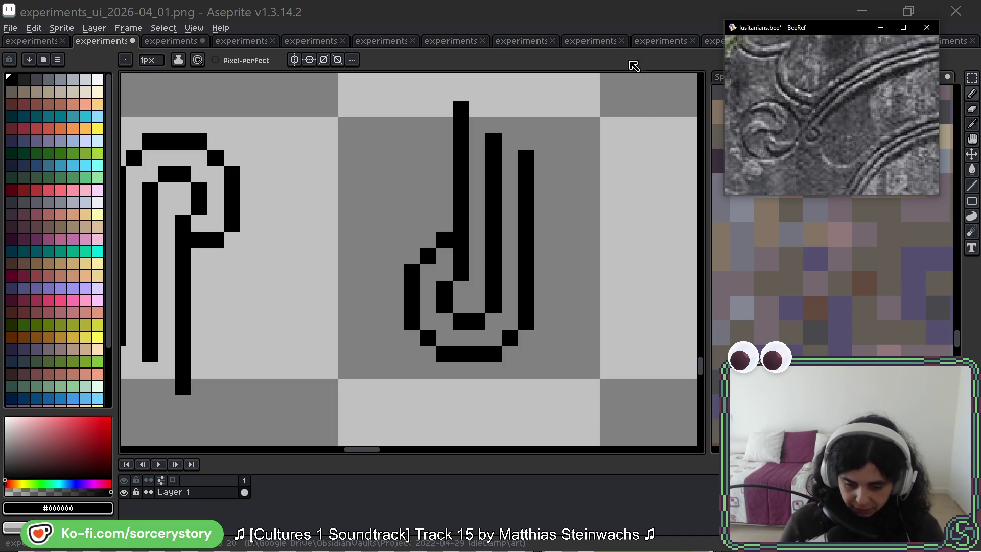
Step: Marquee-select the spiral hand glyph and drop a copy to its right
{"action": "key", "text": "space"}
{"action": "mouse_move", "coordinate": [635, 326]}
{"action": "left_mouse_down"}
{"action": "mouse_move", "coordinate": [605, 291]}
{"action": "mouse_move", "coordinate": [564, 298]}
{"action": "mouse_move", "coordinate": [589, 311]}
{"action": "mouse_move", "coordinate": [576, 314]}
{"action": "left_mouse_up"}
{"action": "left_click", "coordinate": [972, 77]}
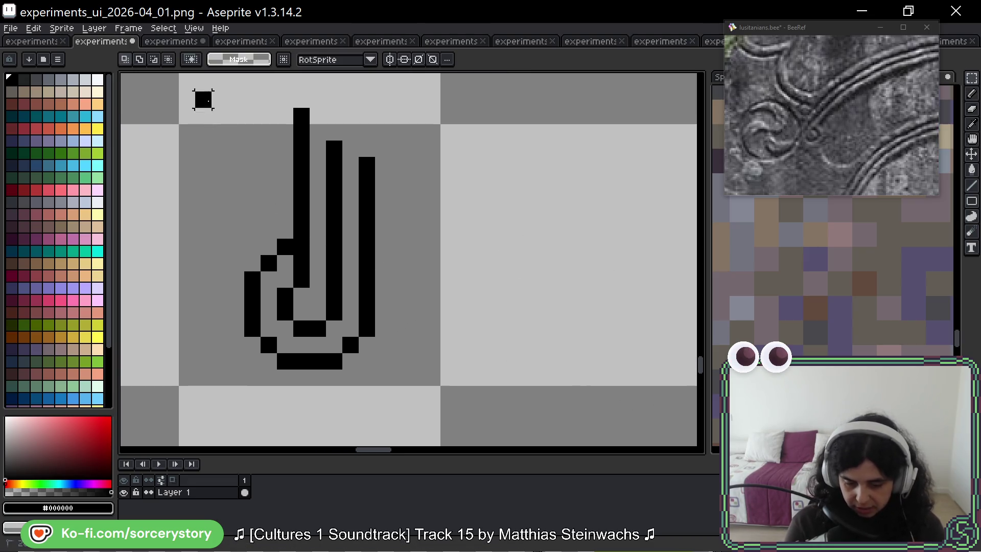
{"action": "left_click_drag", "start_coordinate": [202, 96], "coordinate": [453, 396]}
{"action": "mouse_move", "coordinate": [370, 228]}
{"action": "left_mouse_down"}
{"action": "mouse_move", "coordinate": [615, 261]}
{"action": "mouse_move", "coordinate": [544, 237]}
{"action": "mouse_move", "coordinate": [532, 263]}
{"action": "mouse_move", "coordinate": [612, 250]}
{"action": "mouse_move", "coordinate": [585, 256]}
{"action": "left_mouse_up"}
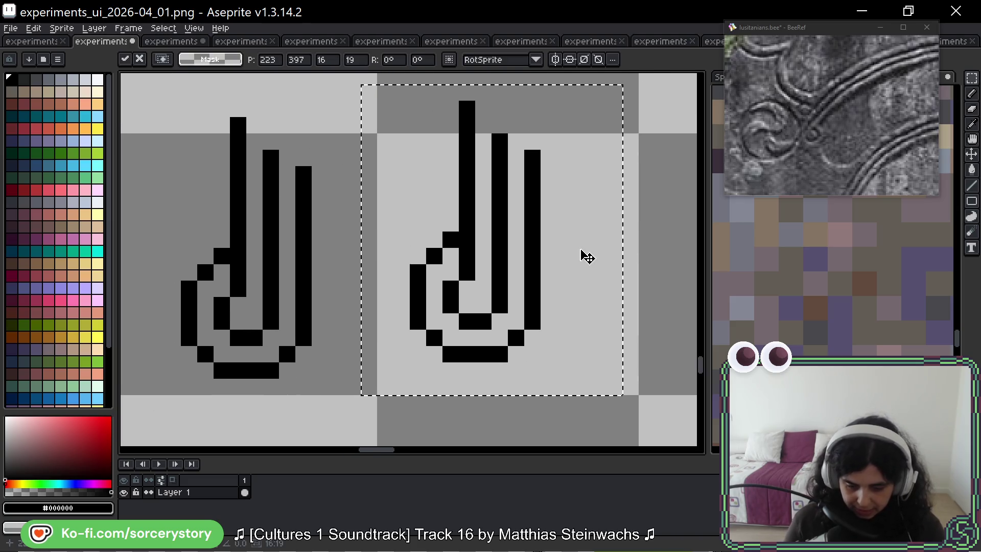
{"action": "key", "text": "ctrl+d"}
Step: Copy the stone frame's top-right corner beside the new glyph, then select the copied glyph
{"action": "scroll", "coordinate": [545, 242], "scroll_direction": "down", "scroll_amount": 4}
{"action": "scroll", "coordinate": [544, 241], "scroll_direction": "down", "scroll_amount": 2}
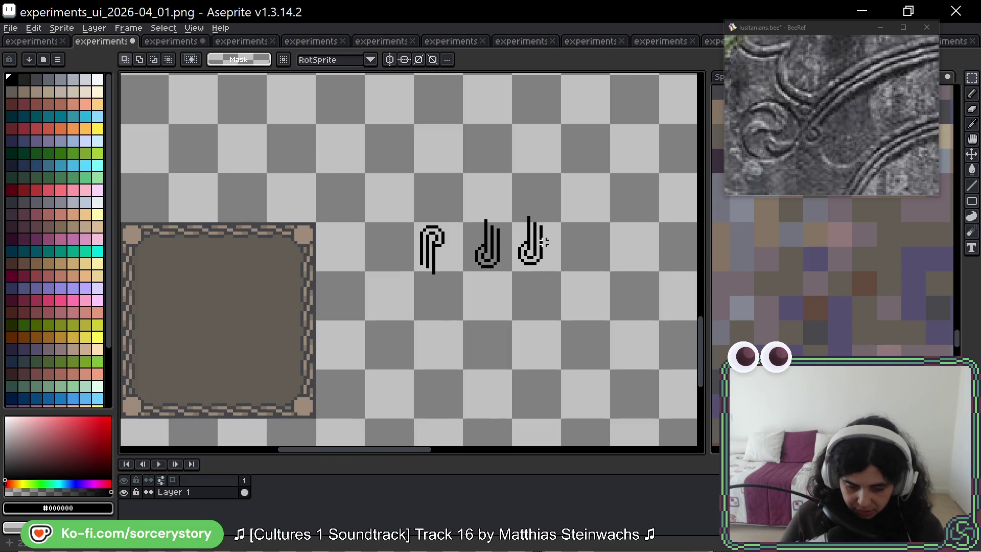
{"action": "scroll", "coordinate": [306, 226], "scroll_direction": "up", "scroll_amount": 1}
{"action": "mouse_move", "coordinate": [307, 225]}
{"action": "left_mouse_down"}
{"action": "mouse_move", "coordinate": [511, 187]}
{"action": "mouse_move", "coordinate": [322, 187]}
{"action": "left_mouse_up"}
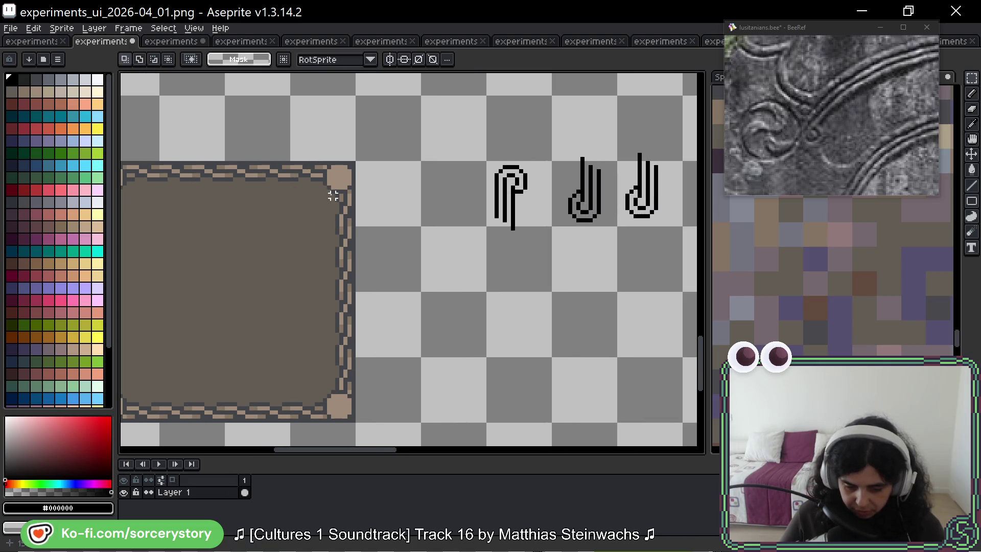
{"action": "left_click_drag", "start_coordinate": [286, 159], "coordinate": [351, 225]}
{"action": "mouse_move", "coordinate": [327, 194]}
{"action": "left_mouse_down"}
{"action": "mouse_move", "coordinate": [580, 194]}
{"action": "mouse_move", "coordinate": [326, 200]}
{"action": "left_mouse_up"}
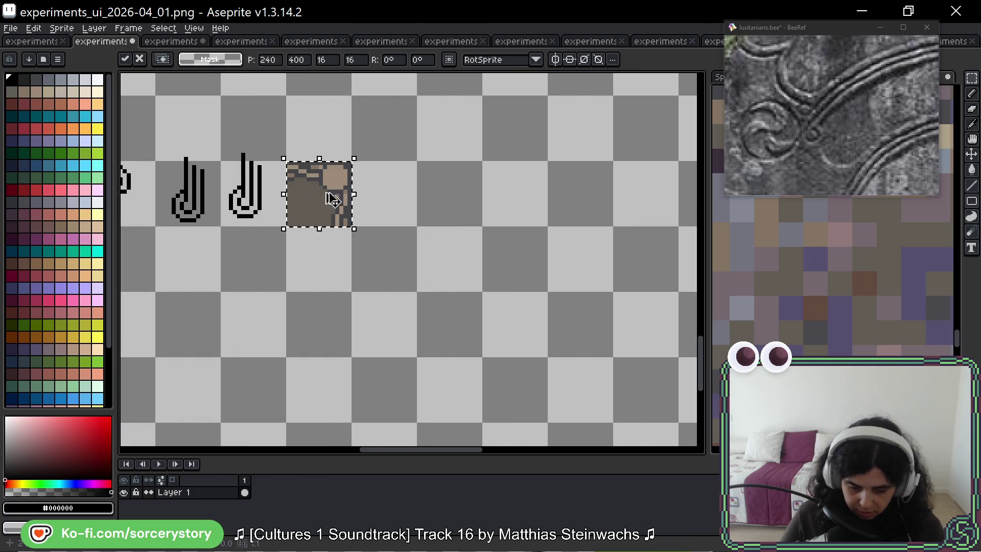
{"action": "scroll", "coordinate": [325, 201], "scroll_direction": "up", "scroll_amount": 6}
{"action": "left_click_drag", "start_coordinate": [476, 204], "coordinate": [313, 172]}
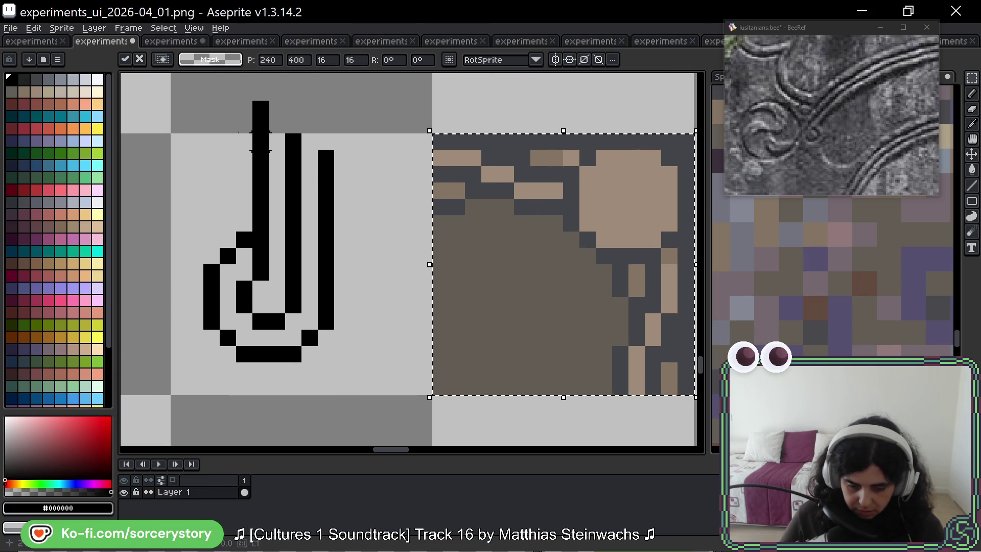
{"action": "key", "text": "ctrl+d"}
{"action": "left_click_drag", "start_coordinate": [179, 92], "coordinate": [377, 359]}
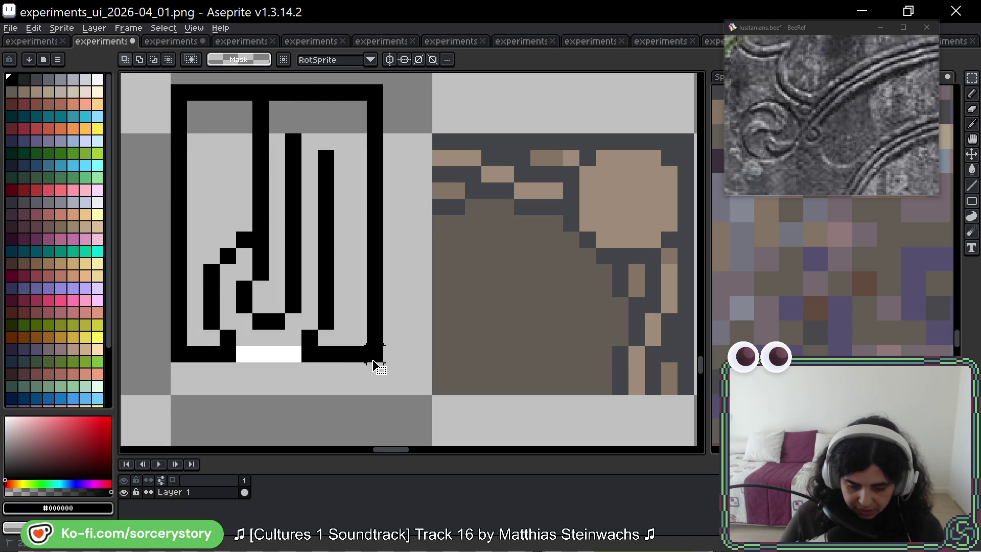
{"action": "left_click", "coordinate": [591, 166], "text": "alt"}
Step: Fill the copied glyph's black strokes with the frame's dark grey #434549
{"action": "left_click", "coordinate": [322, 163]}
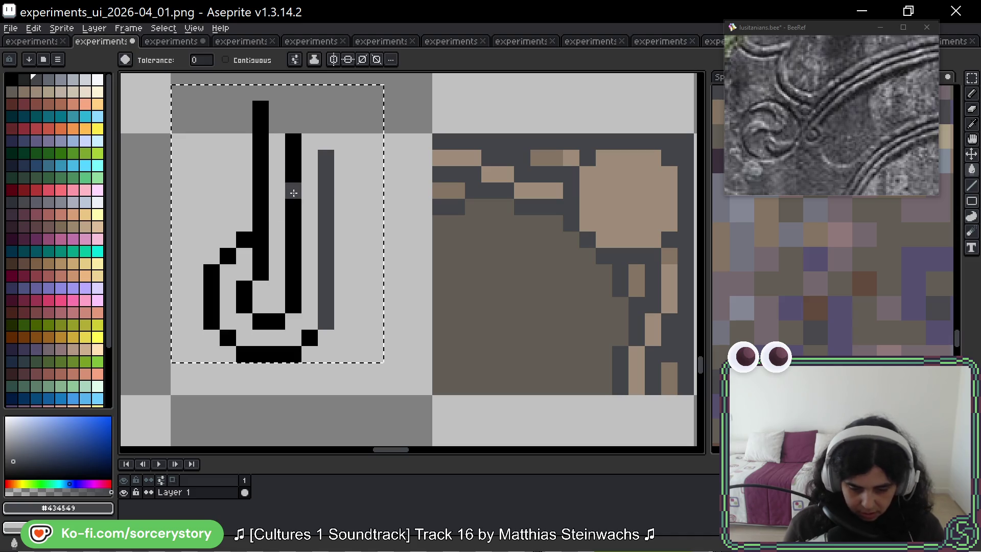
{"action": "left_click", "coordinate": [293, 193]}
{"action": "key", "text": "b"}
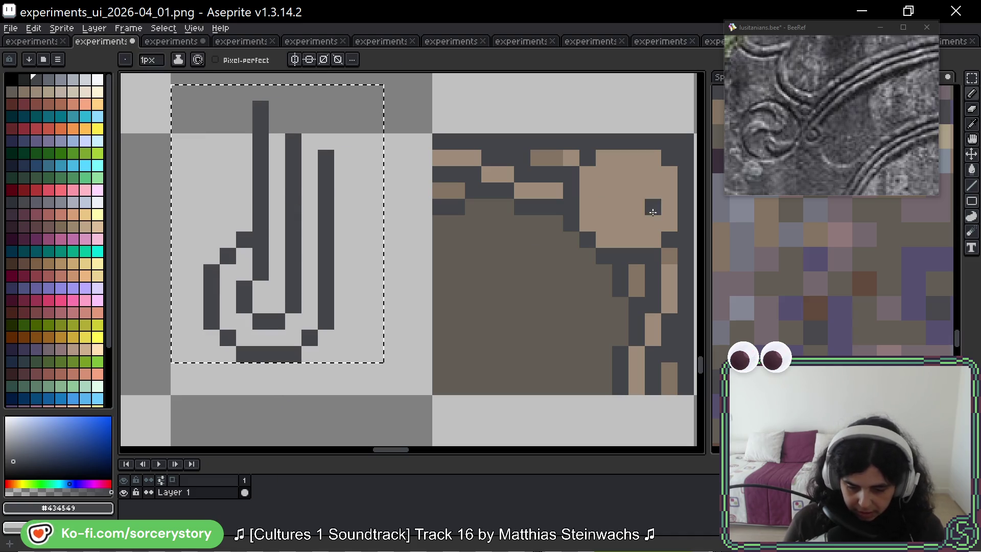
Step: Check the BeeRef reference photo, then pan the Aseprite canvas back to the ornament
{"action": "left_click", "coordinate": [859, 150]}
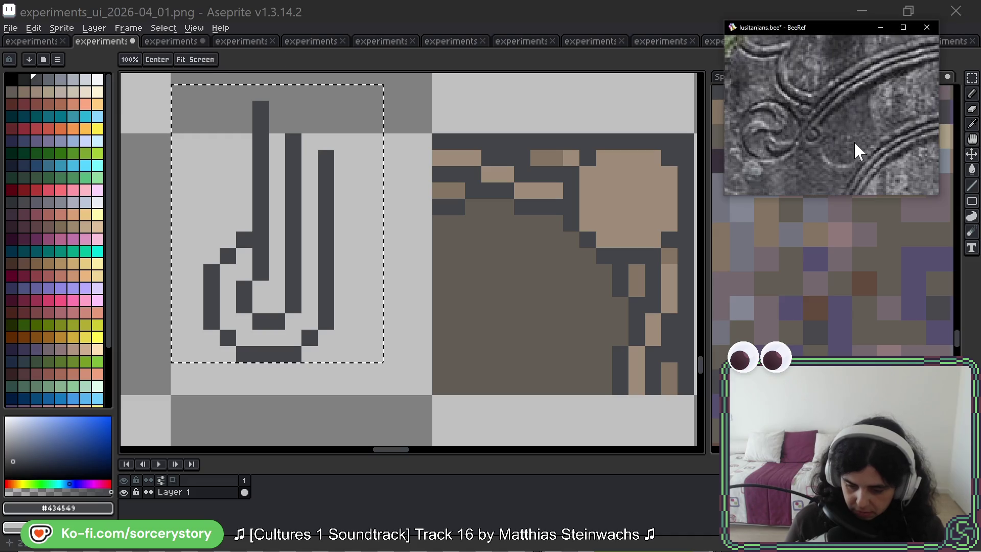
{"action": "scroll", "coordinate": [864, 118], "scroll_direction": "down", "scroll_amount": 3}
{"action": "left_click", "coordinate": [604, 223]}
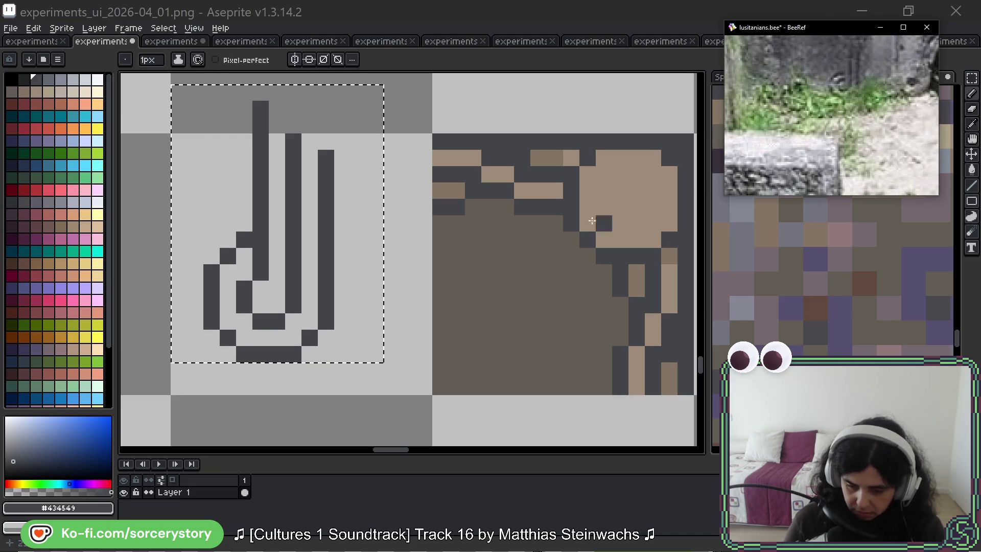
{"action": "key", "text": "space"}
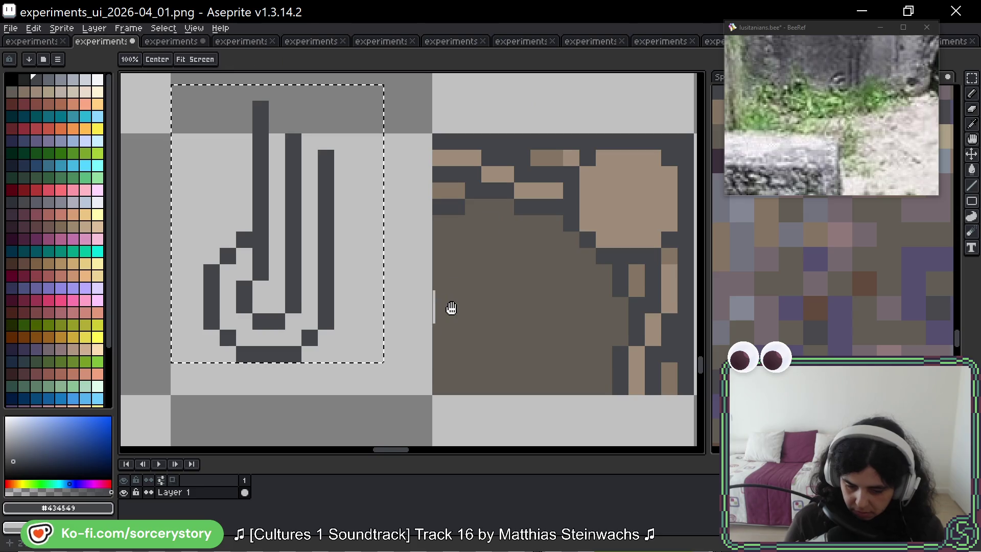
{"action": "scroll", "coordinate": [451, 307], "scroll_direction": "left", "scroll_amount": 1}
{"action": "scroll", "coordinate": [486, 278], "scroll_direction": "up", "scroll_amount": 1}
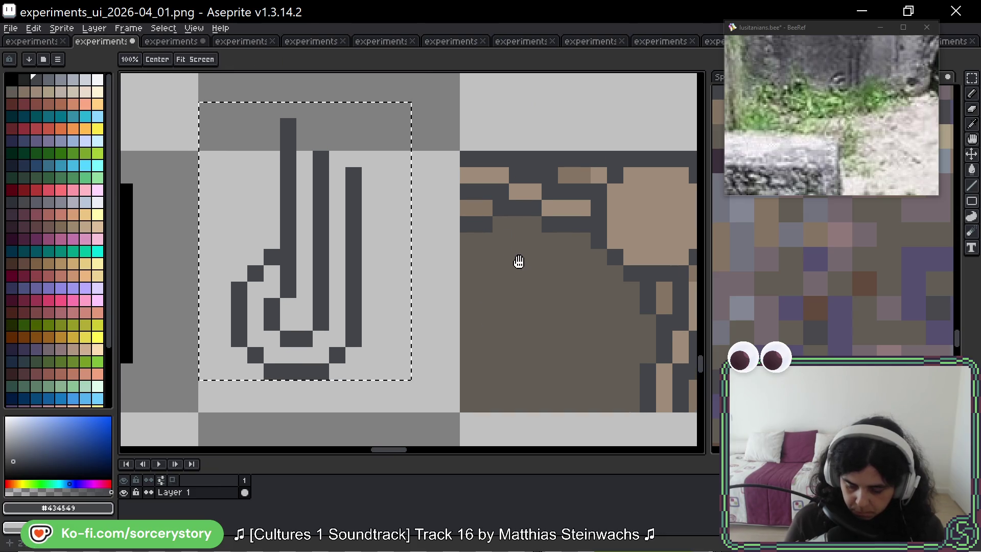
{"action": "scroll", "coordinate": [879, 122], "scroll_direction": "up", "scroll_amount": 3}
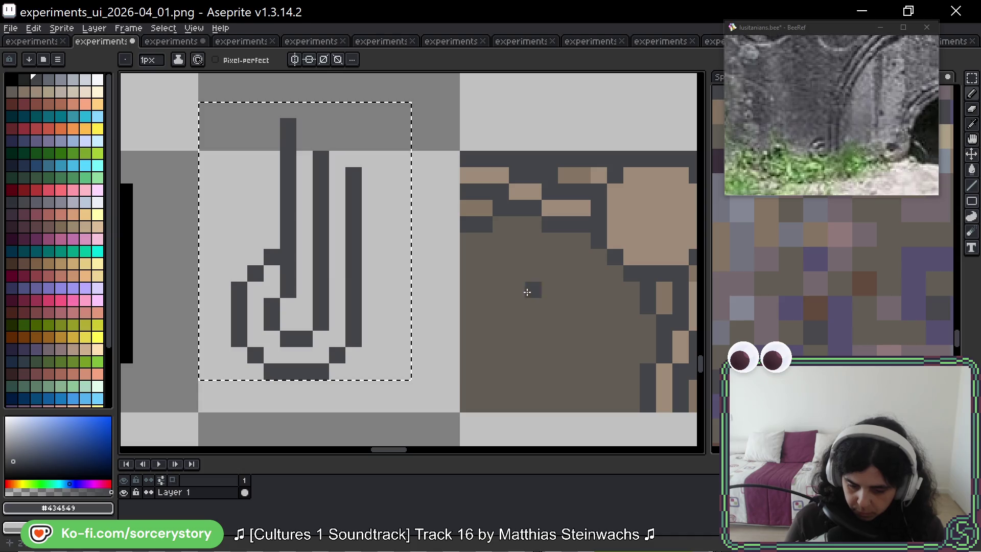
{"action": "scroll", "coordinate": [449, 329], "scroll_direction": "left", "scroll_amount": 2}
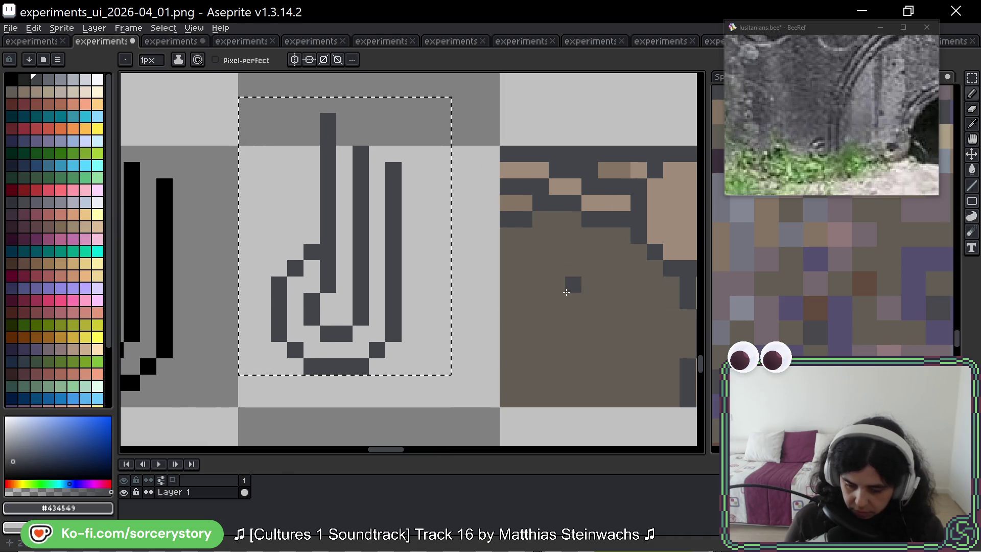
Step: Draw a medium brown column down the ornament's stroke to its top, undoing a stray corner pixel
{"action": "left_click", "coordinate": [588, 284], "text": "alt"}
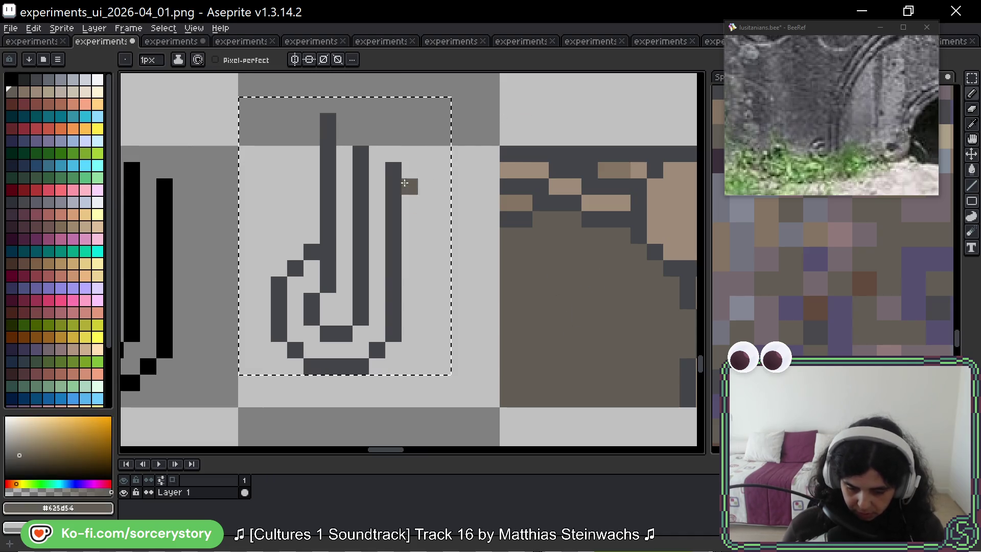
{"action": "mouse_move", "coordinate": [375, 239]}
{"action": "left_mouse_down"}
{"action": "mouse_move", "coordinate": [373, 328]}
{"action": "mouse_move", "coordinate": [362, 334]}
{"action": "left_mouse_up"}
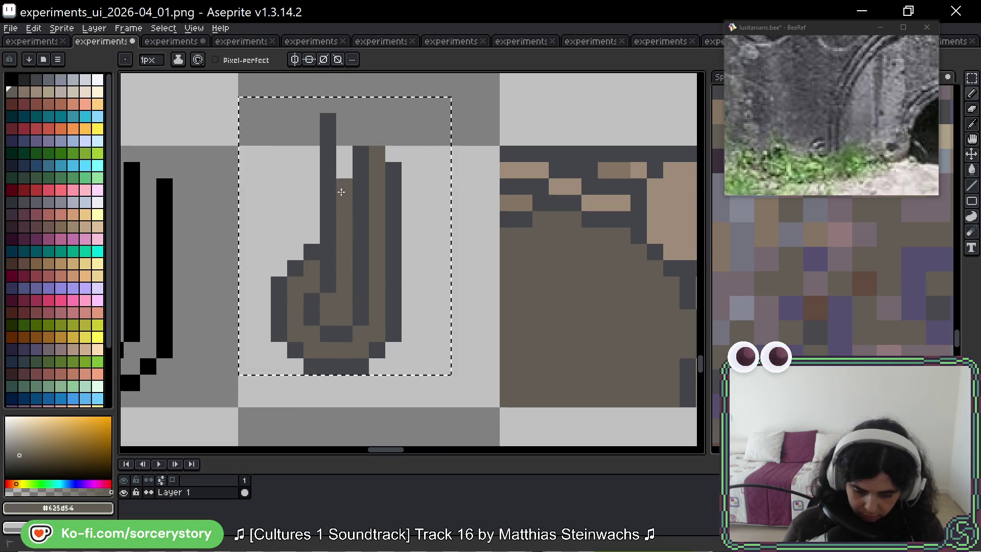
{"action": "left_click_drag", "start_coordinate": [341, 191], "coordinate": [344, 119]}
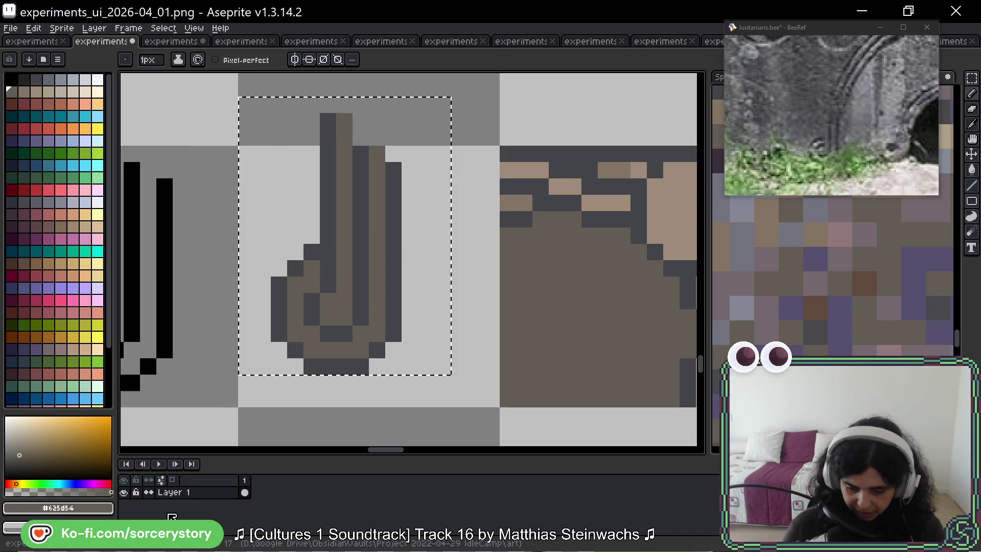
{"action": "left_click", "coordinate": [673, 192]}
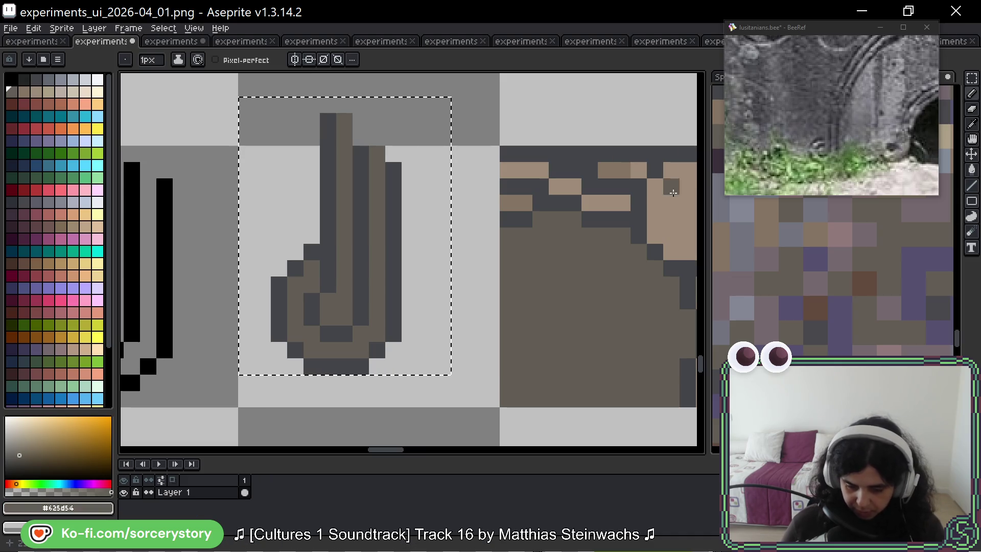
{"action": "key", "text": "ctrl+z"}
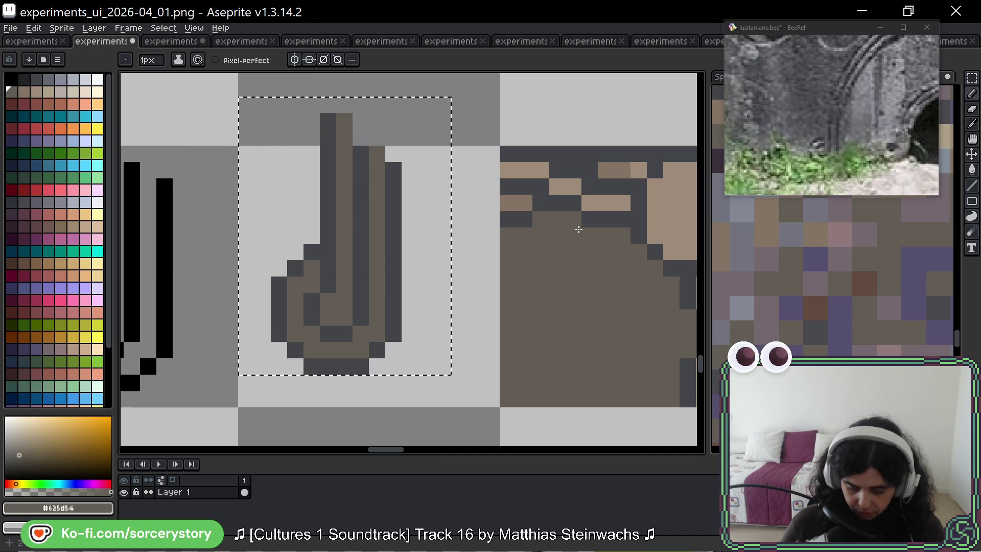
Step: Add light tan highlight pixels inside the hook, sampled from the frame border
{"action": "key", "text": "alt"}
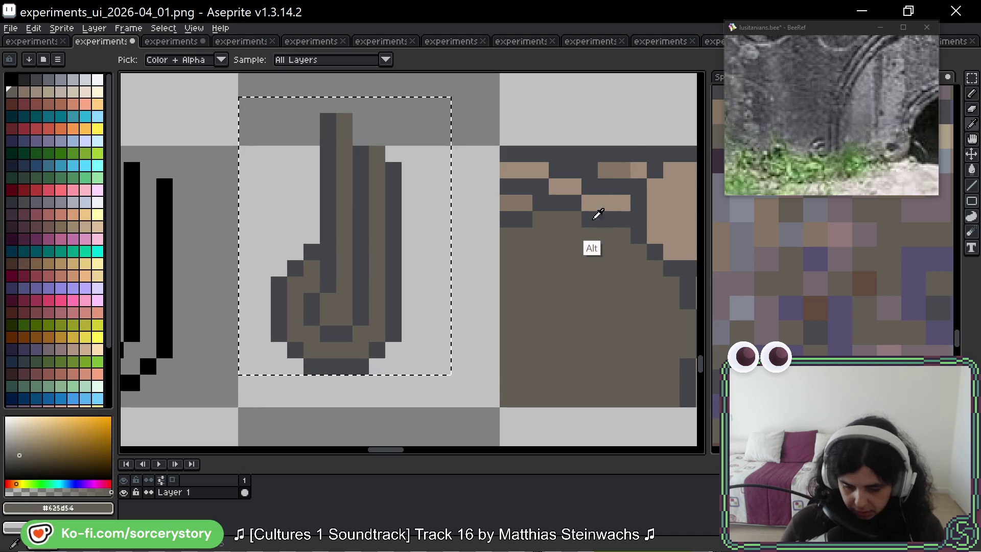
{"action": "left_click", "coordinate": [612, 173], "text": "alt"}
{"action": "left_click", "coordinate": [335, 149]}
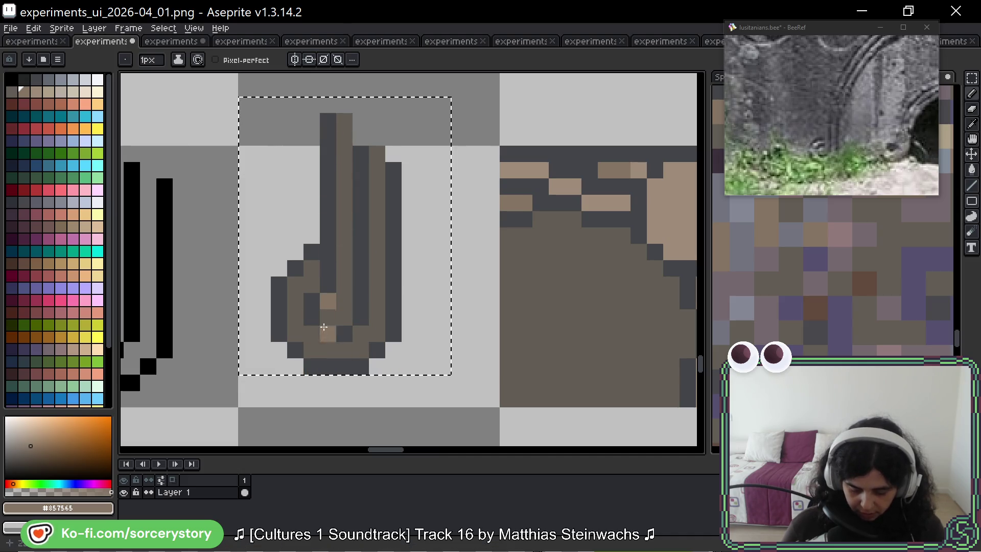
{"action": "key", "text": "ctrl+z"}
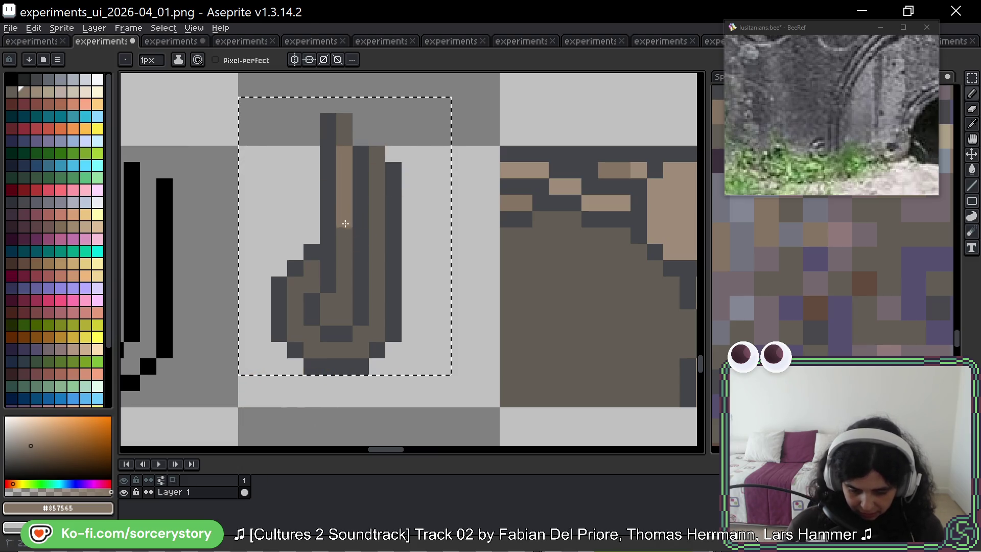
{"action": "left_click_drag", "start_coordinate": [345, 291], "coordinate": [328, 318]}
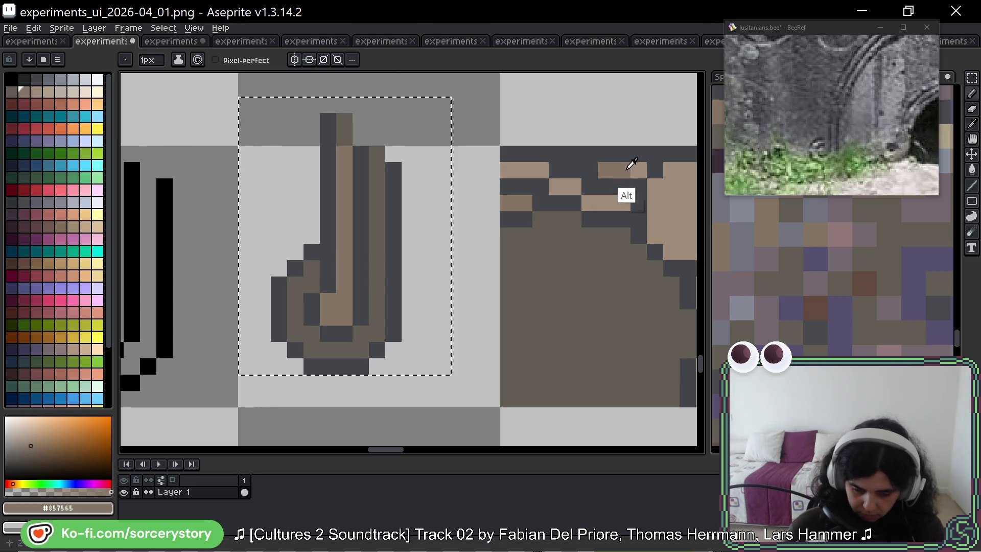
{"action": "key", "text": "ctrl+z"}
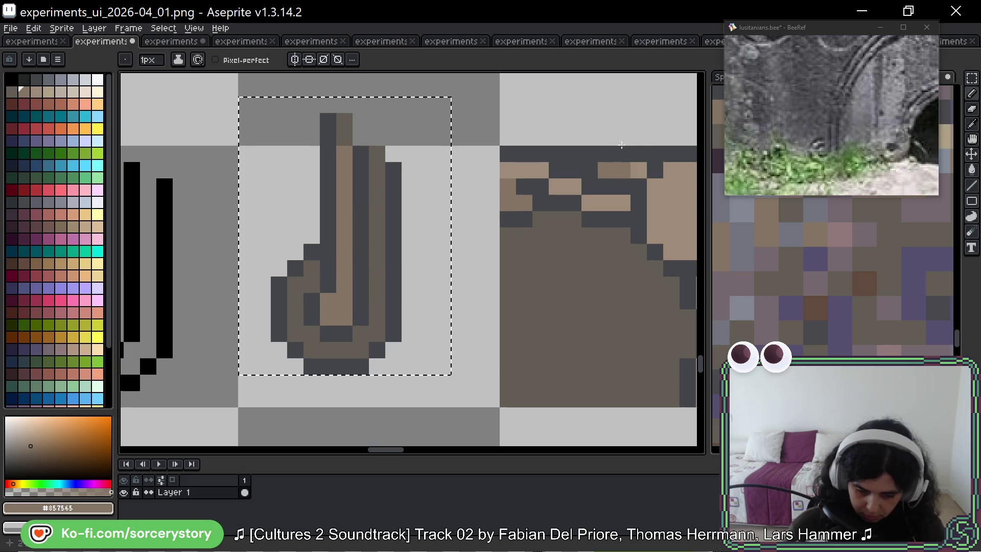
{"action": "left_click", "coordinate": [606, 203], "text": "alt"}
{"action": "left_click", "coordinate": [343, 175]}
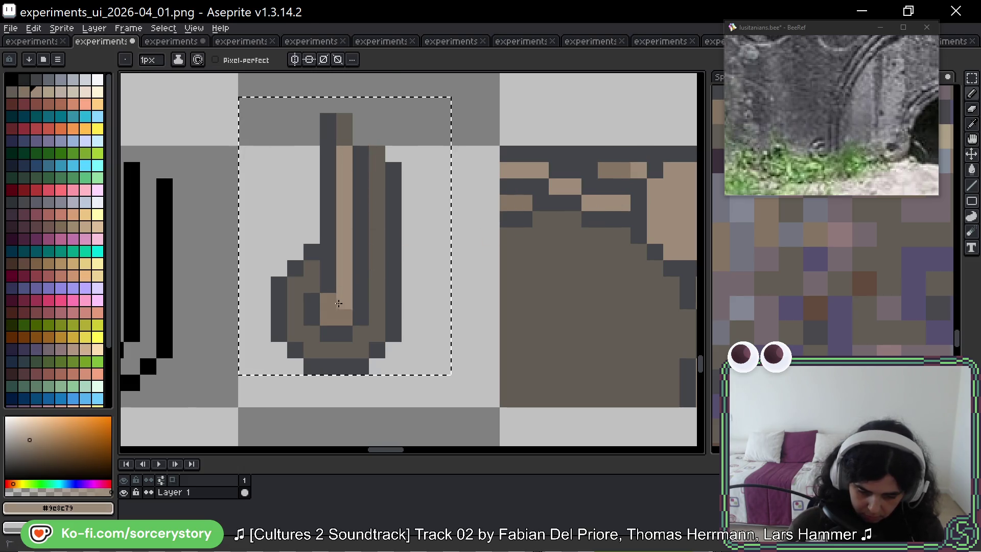
Step: Repaint the ornament's dark outline pixel and column in medium brown
{"action": "left_click", "coordinate": [615, 165], "text": "alt"}
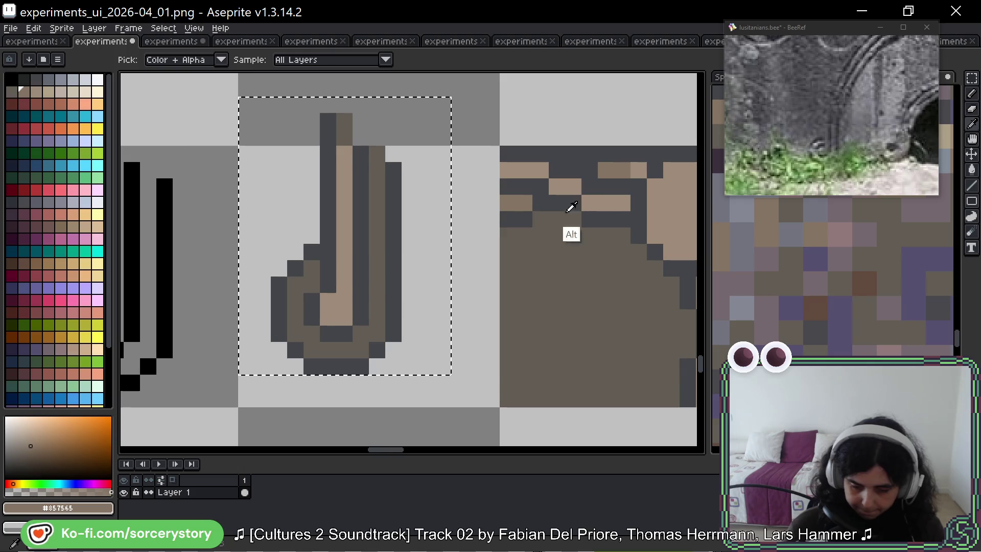
{"action": "left_click", "coordinate": [356, 157]}
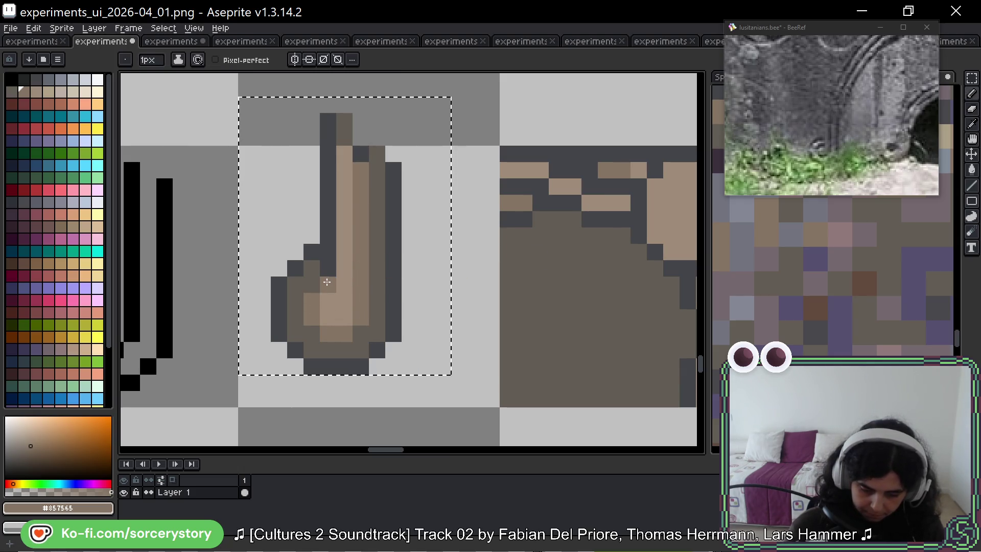
{"action": "left_click_drag", "start_coordinate": [327, 281], "coordinate": [327, 187]}
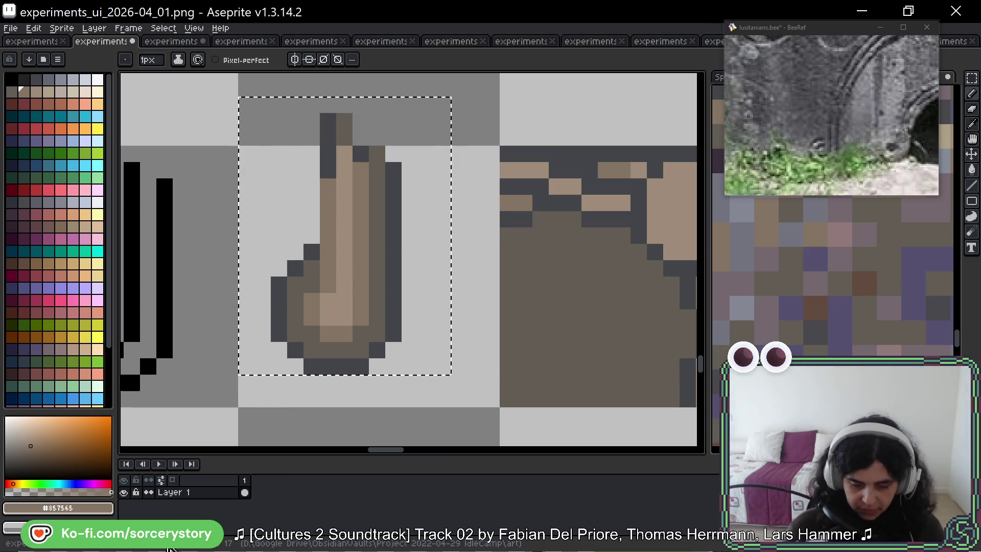
{"action": "scroll", "coordinate": [463, 193], "scroll_direction": "up", "scroll_amount": 1}
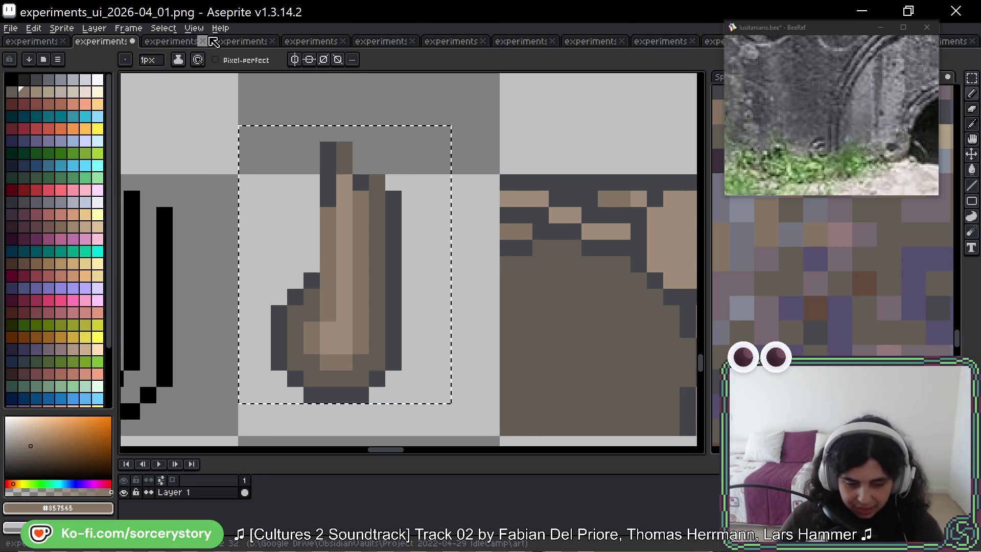
Step: Open View > Preview and move the preview window to the top right
{"action": "left_click", "coordinate": [194, 29]}
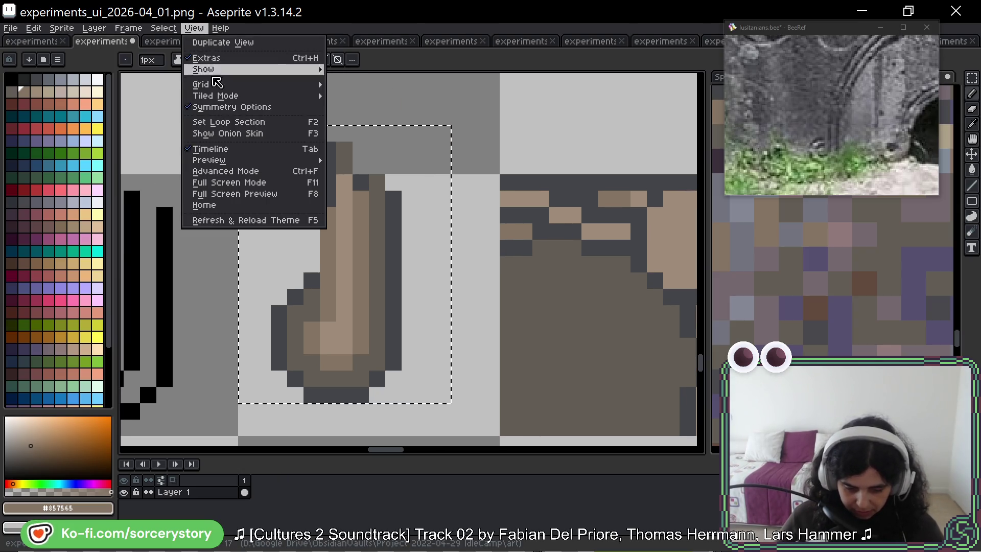
{"action": "left_click", "coordinate": [347, 163]}
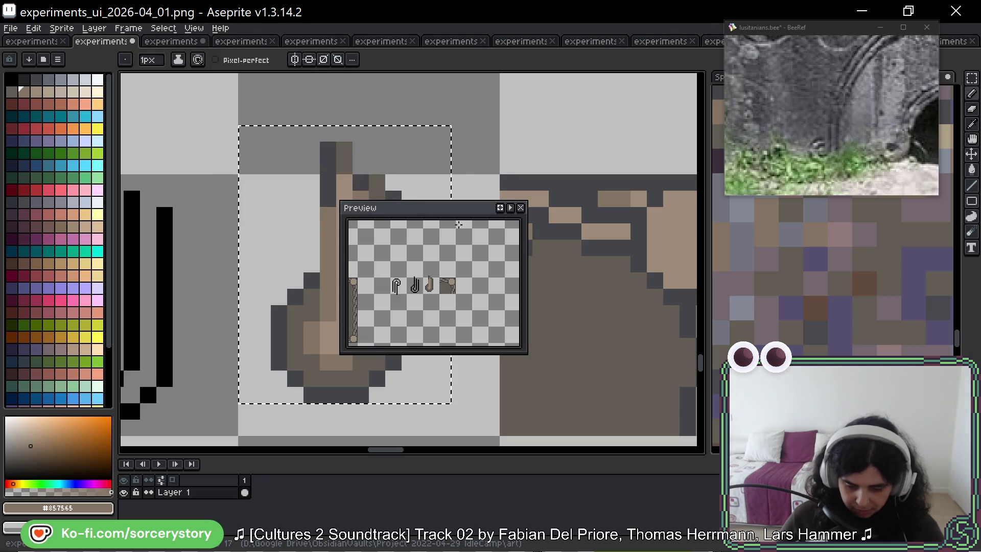
{"action": "left_click_drag", "start_coordinate": [443, 210], "coordinate": [621, 69]}
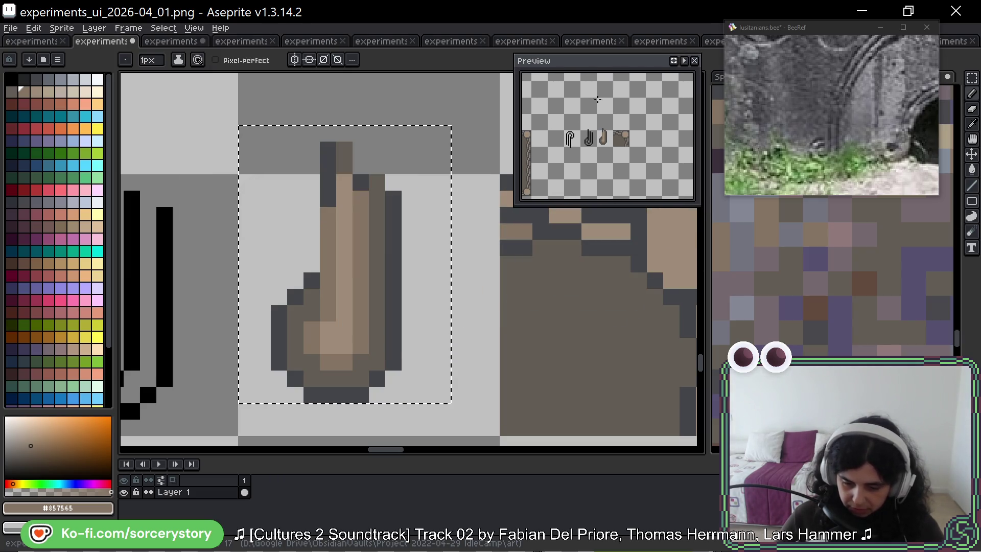
{"action": "scroll", "coordinate": [425, 240], "scroll_direction": "up", "scroll_amount": 2}
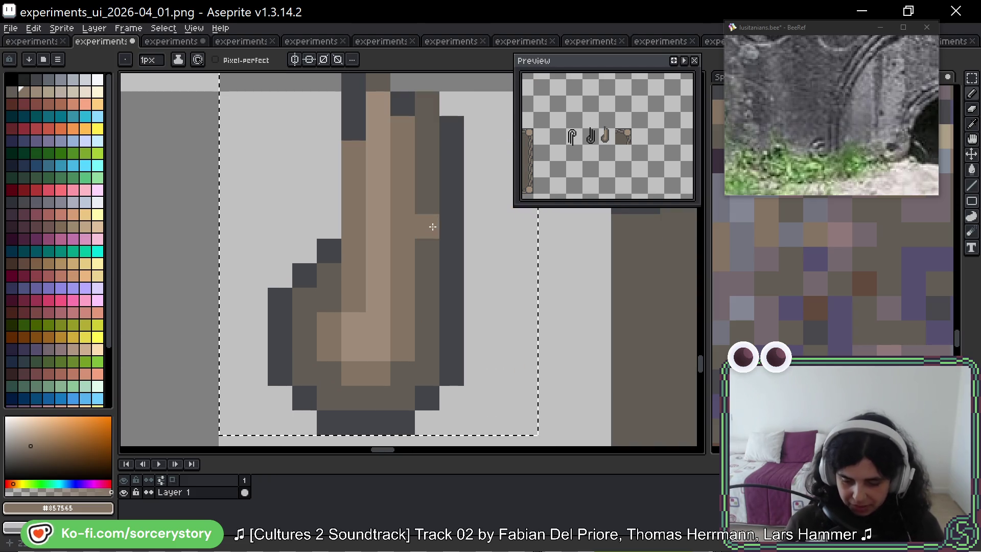
Step: Undo the recent medium-brown shading, then zoom out to show the whole ornament and frame
{"action": "key", "text": "ctrl+z"}
{"action": "key", "text": "ctrl+z"}
{"action": "key", "text": "ctrl+z"}
{"action": "key", "text": "ctrl+z"}
{"action": "key", "text": "ctrl+z"}
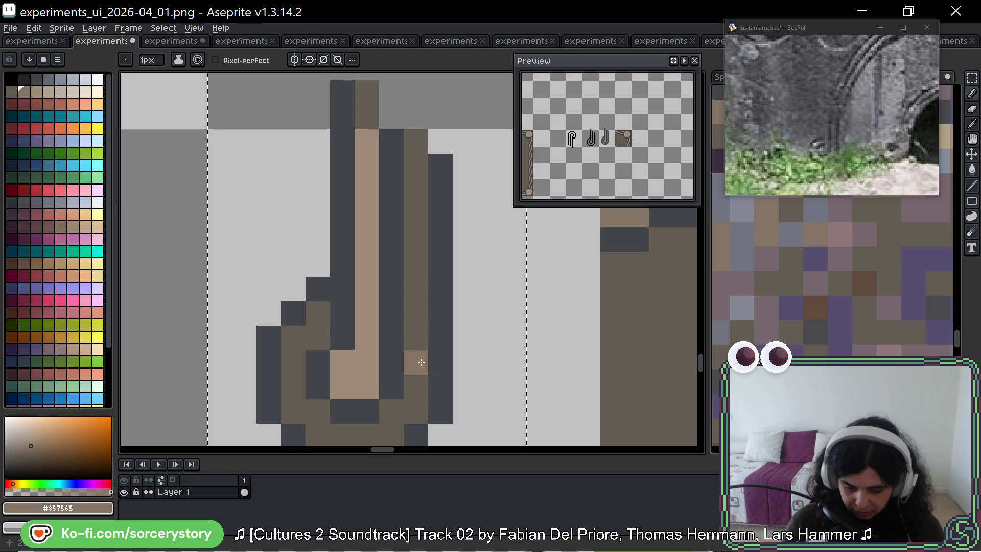
{"action": "mouse_move", "coordinate": [327, 354]}
{"action": "left_mouse_down"}
{"action": "mouse_move", "coordinate": [451, 318]}
{"action": "mouse_move", "coordinate": [623, 292]}
{"action": "mouse_move", "coordinate": [547, 296]}
{"action": "mouse_move", "coordinate": [466, 322]}
{"action": "left_mouse_up"}
{"action": "scroll", "coordinate": [475, 281], "scroll_direction": "down", "scroll_amount": 3}
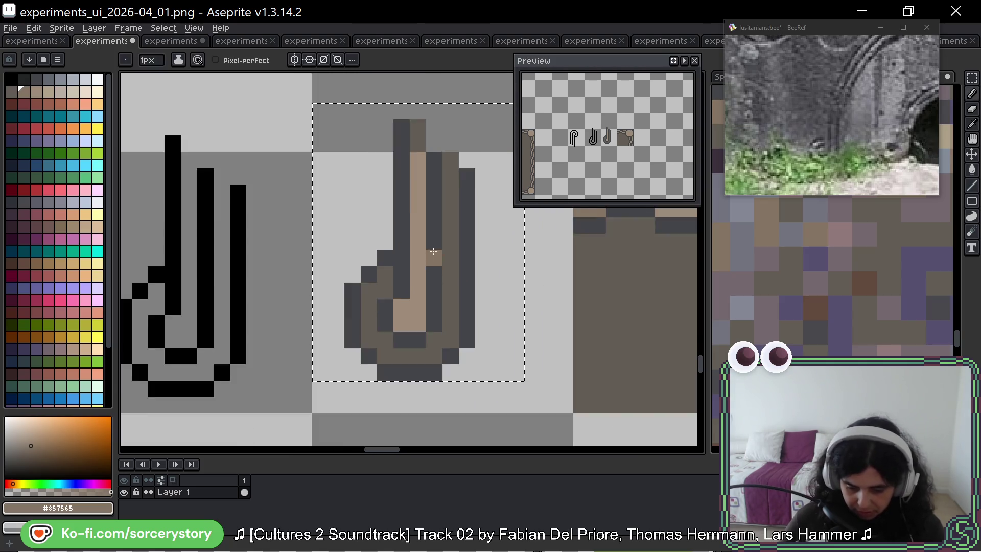
{"action": "mouse_move", "coordinate": [606, 262]}
{"action": "left_mouse_down"}
{"action": "mouse_move", "coordinate": [560, 273]}
{"action": "mouse_move", "coordinate": [534, 299]}
{"action": "left_mouse_up"}
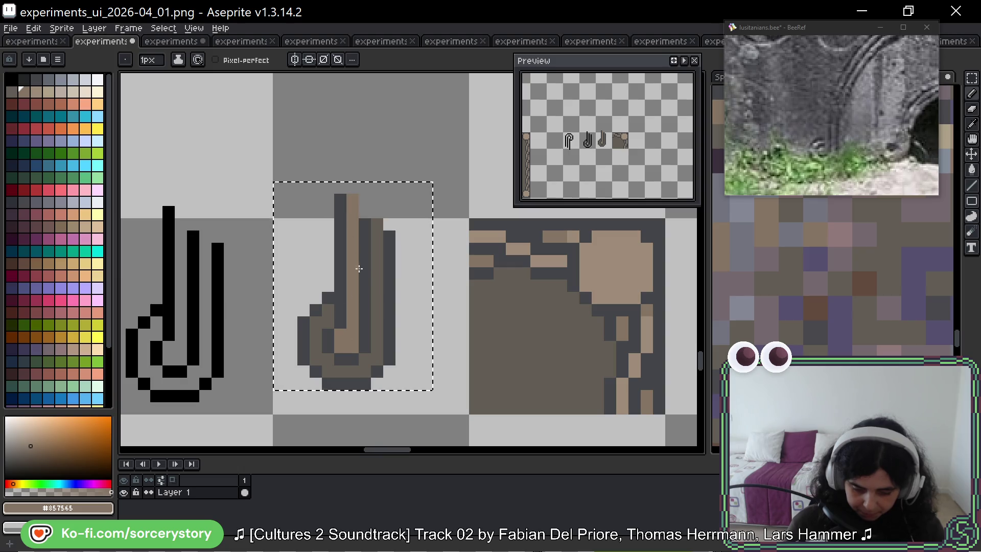
Step: Try tan pixels near the ornament's lower right, then undo them
{"action": "left_click_drag", "start_coordinate": [377, 349], "coordinate": [364, 361]}
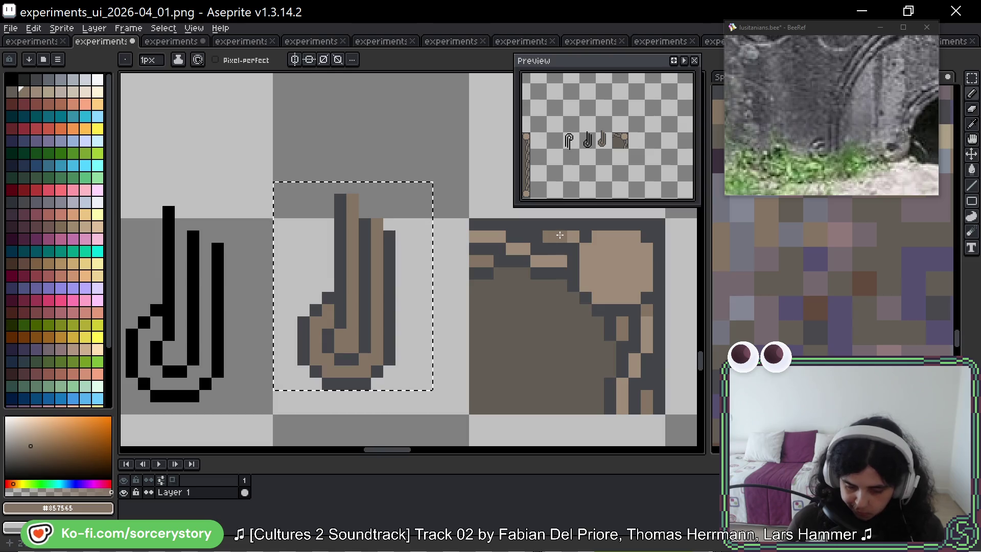
{"action": "key", "text": "alt"}
{"action": "left_click", "coordinate": [547, 308]}
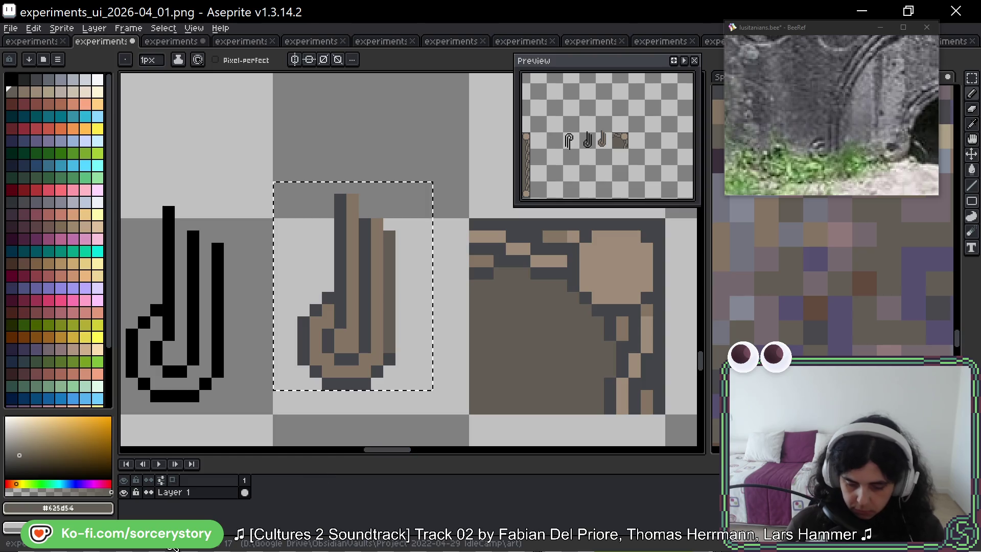
{"action": "key", "text": "ctrl+z"}
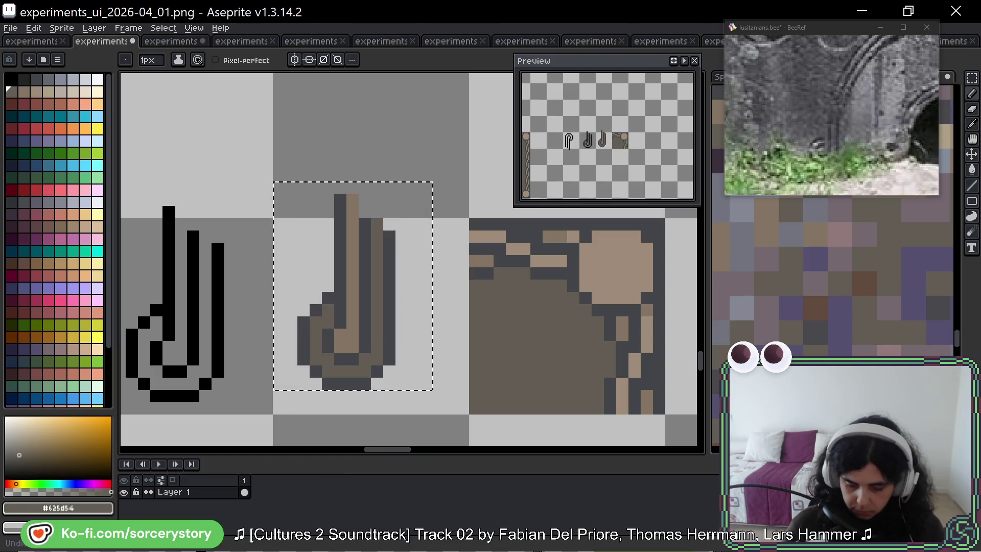
{"action": "key", "text": "ctrl"}
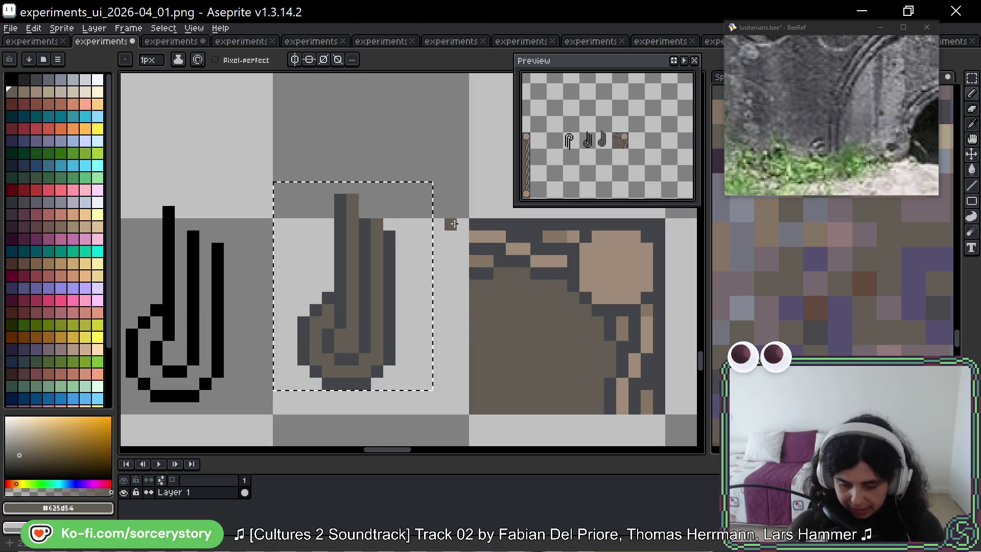
Step: Paint the middle ornament's top tip and bottom curve tan, then resample medium brown
{"action": "key", "text": "alt"}
{"action": "left_click", "coordinate": [577, 234], "text": "alt"}
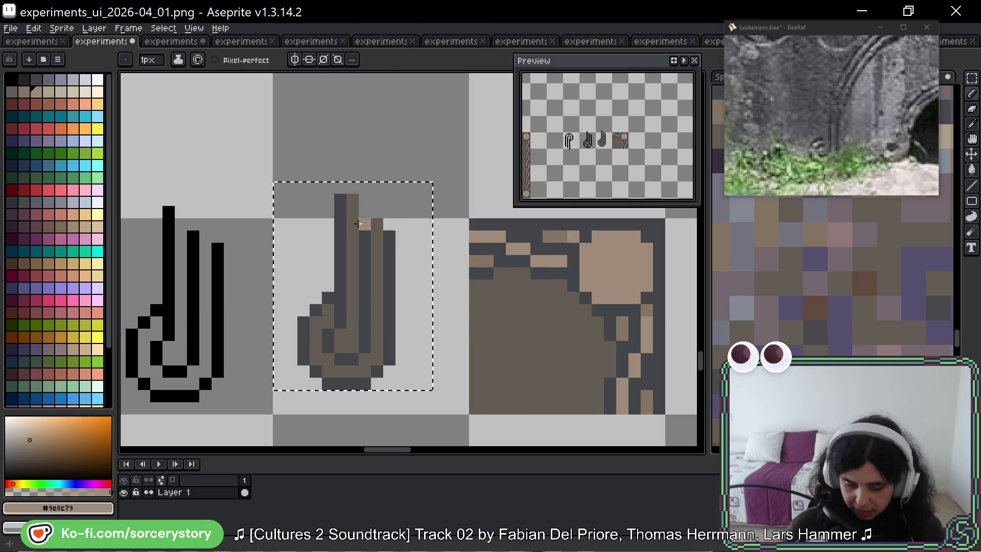
{"action": "left_click", "coordinate": [352, 201]}
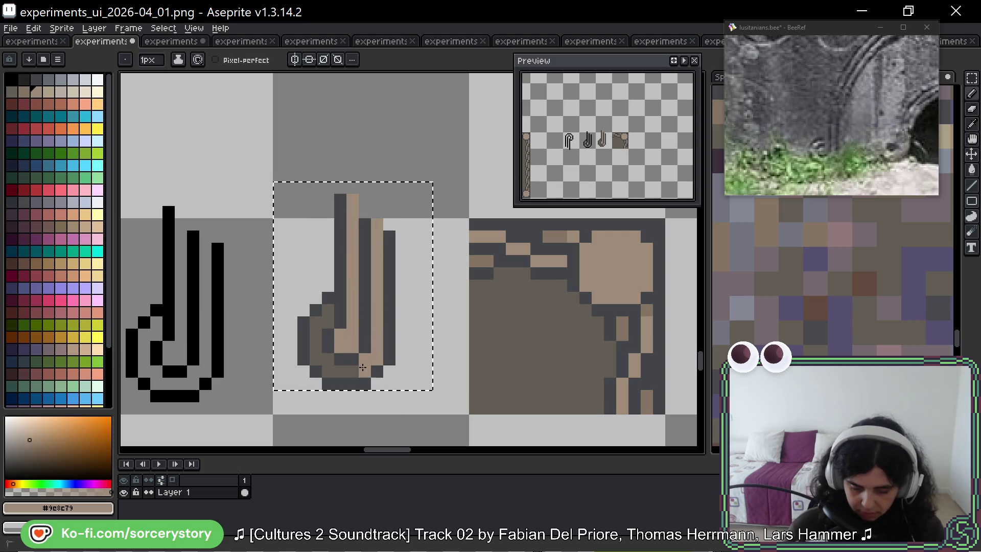
{"action": "mouse_move", "coordinate": [363, 367]}
{"action": "left_mouse_down"}
{"action": "mouse_move", "coordinate": [330, 372]}
{"action": "mouse_move", "coordinate": [316, 322]}
{"action": "left_mouse_up"}
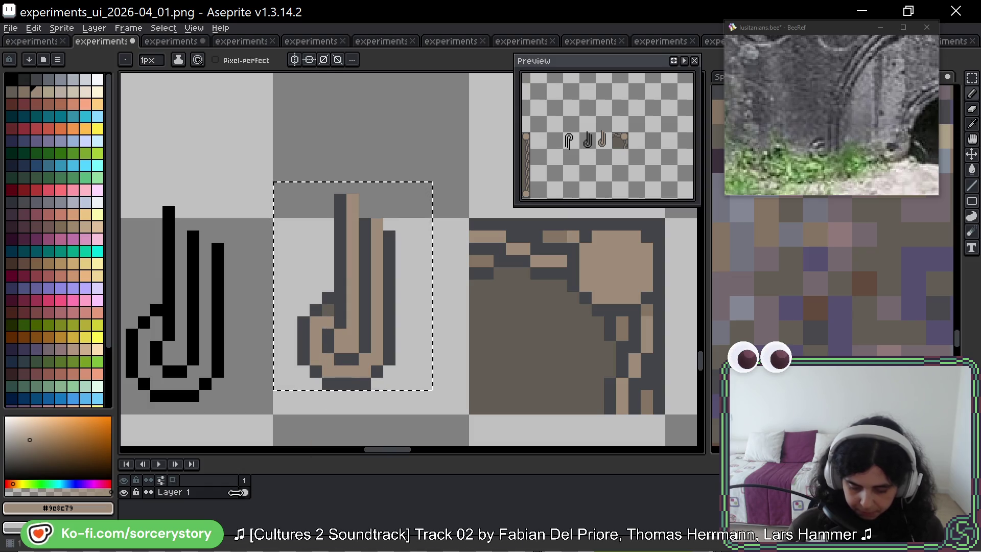
{"action": "left_click", "coordinate": [326, 311]}
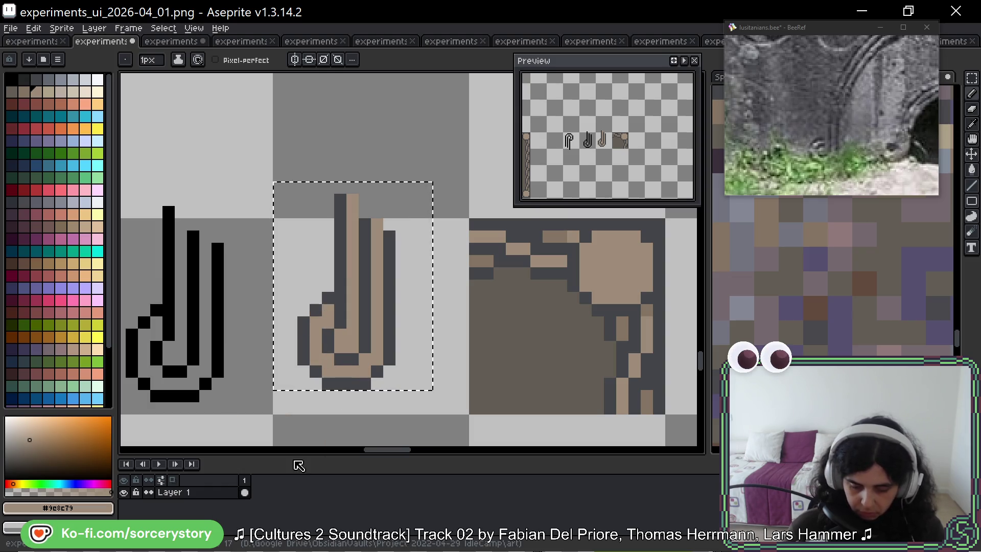
{"action": "left_click", "coordinate": [557, 258], "text": "alt"}
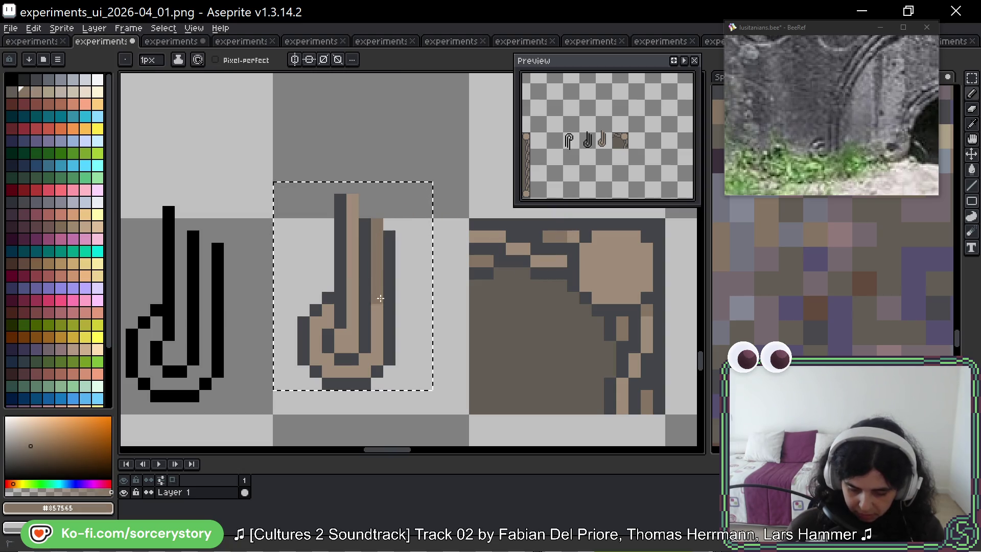
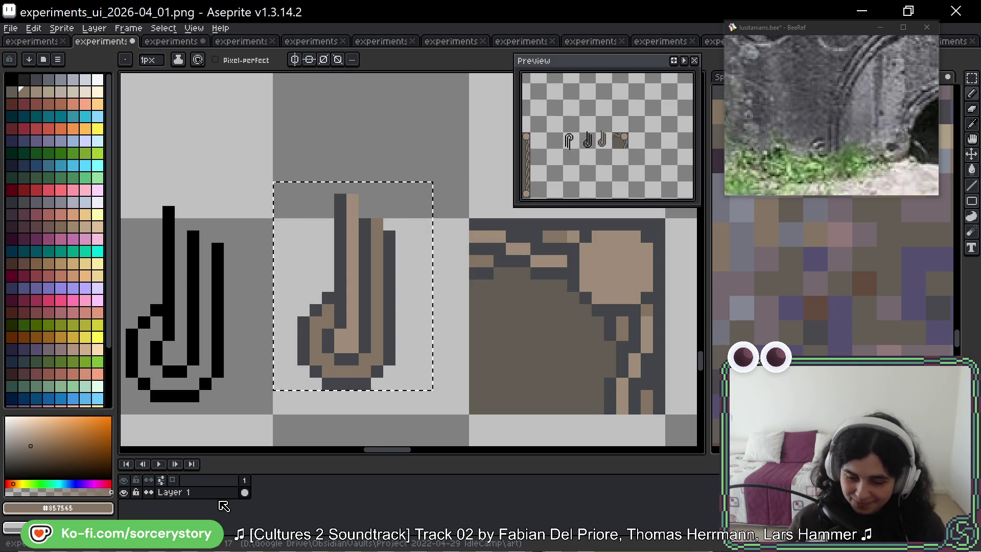
Step: Study the reference photo's arch rings, then pan the canvas to empty space below the sketches
{"action": "key", "text": "space"}
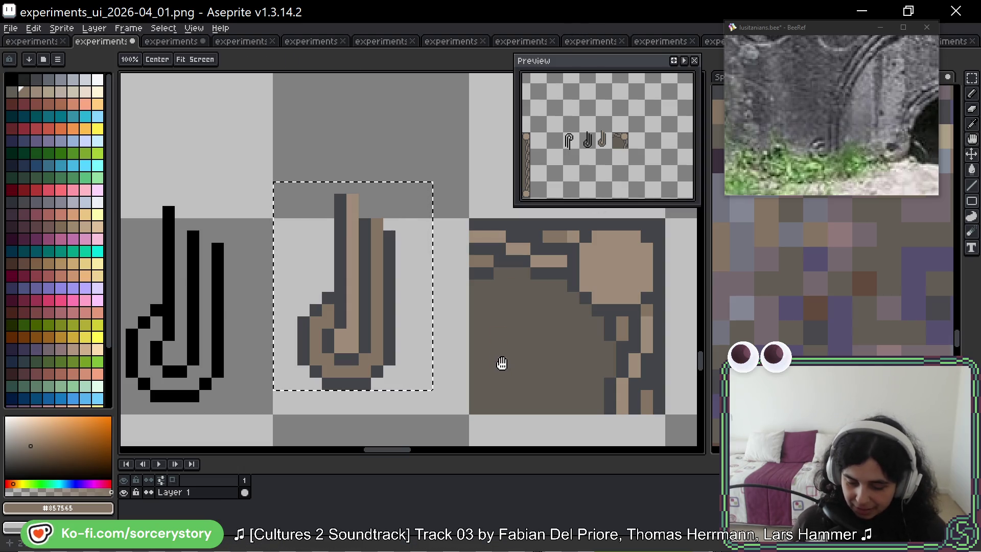
{"action": "left_click_drag", "start_coordinate": [502, 363], "coordinate": [506, 315]}
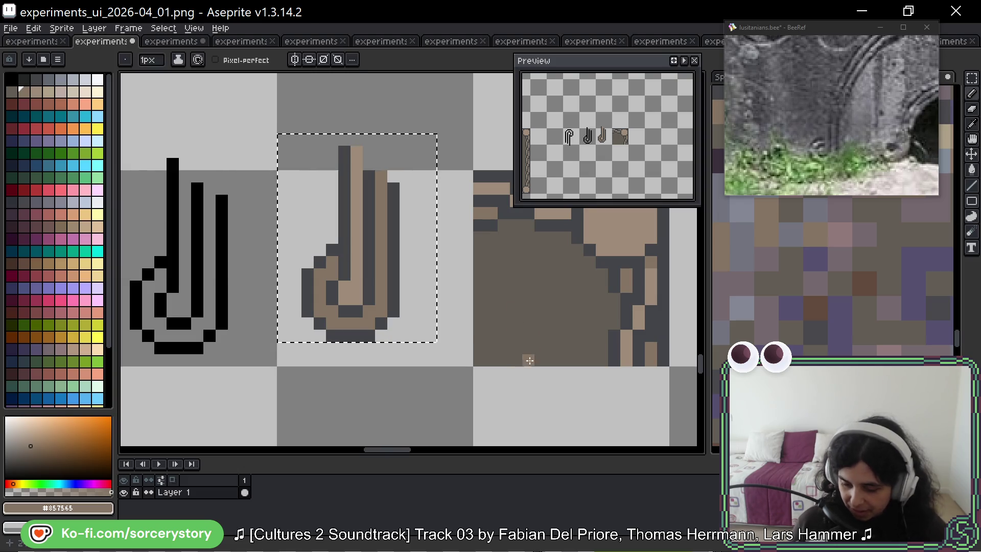
{"action": "scroll", "coordinate": [488, 306], "scroll_direction": "down", "scroll_amount": 4}
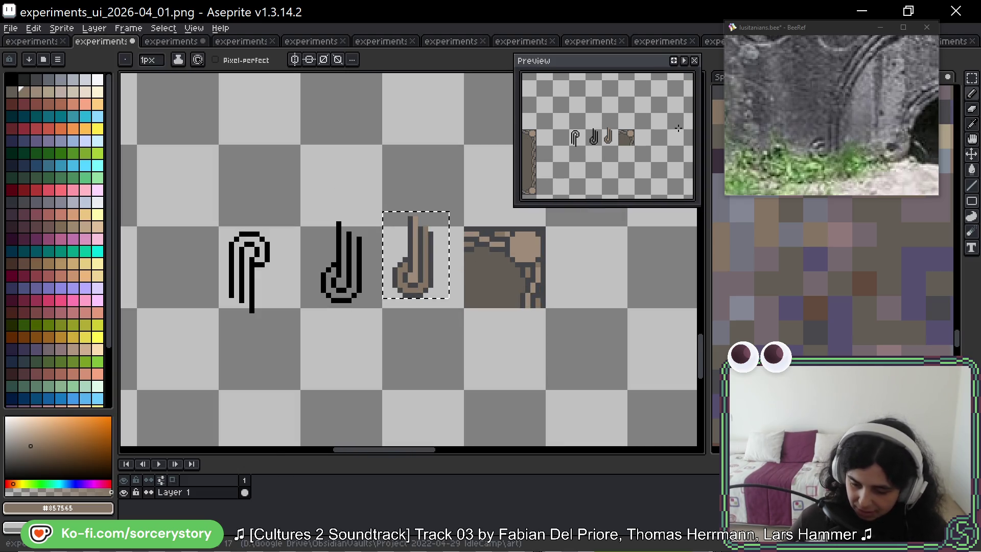
{"action": "left_click", "coordinate": [972, 78]}
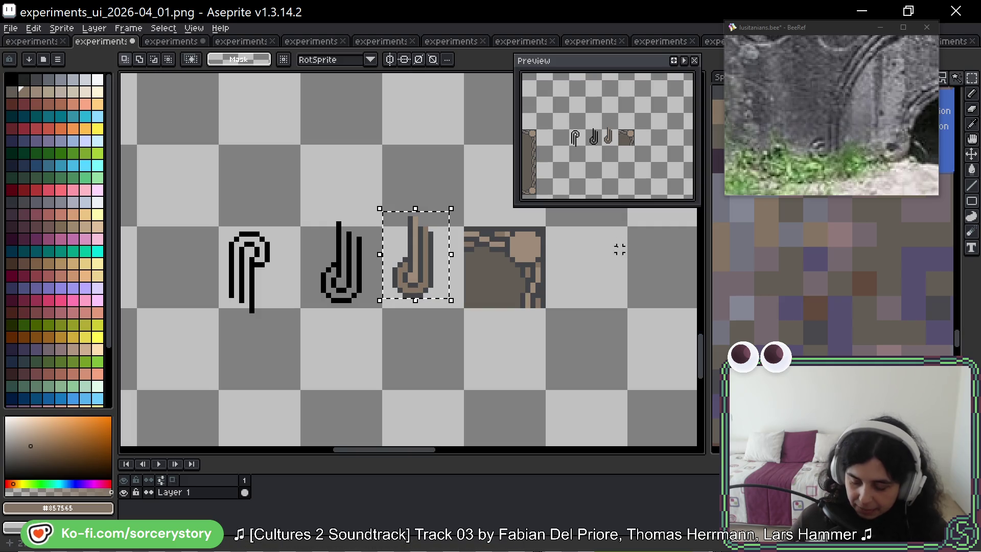
{"action": "left_click", "coordinate": [867, 136]}
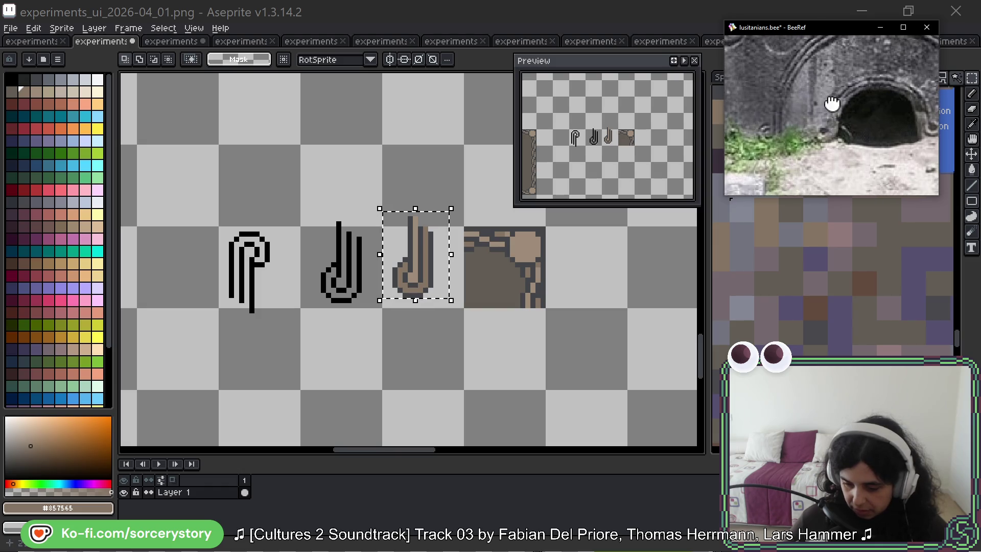
{"action": "mouse_move", "coordinate": [834, 104]}
{"action": "left_mouse_down"}
{"action": "mouse_move", "coordinate": [789, 166]}
{"action": "mouse_move", "coordinate": [869, 175]}
{"action": "mouse_move", "coordinate": [863, 90]}
{"action": "left_mouse_up"}
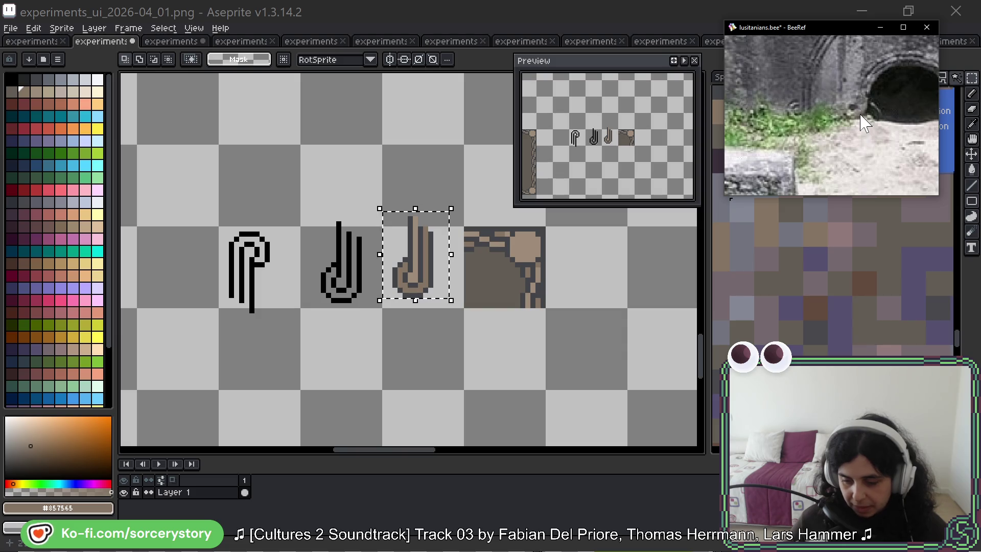
{"action": "left_click_drag", "start_coordinate": [527, 290], "coordinate": [512, 252]}
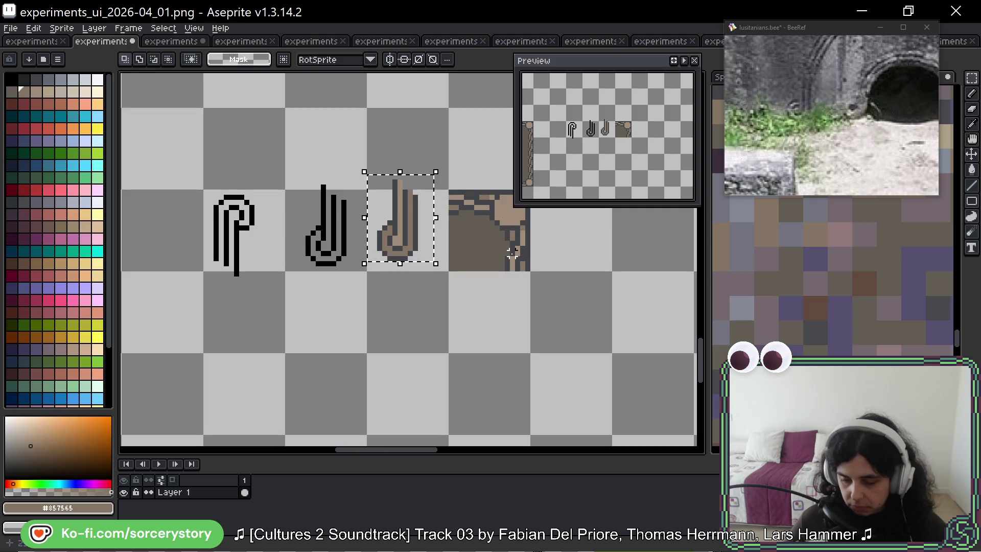
{"action": "mouse_move", "coordinate": [859, 107]}
{"action": "left_mouse_down"}
{"action": "mouse_move", "coordinate": [829, 135]}
{"action": "mouse_move", "coordinate": [757, 132]}
{"action": "left_mouse_up"}
{"action": "scroll", "coordinate": [831, 135], "scroll_direction": "up", "scroll_amount": 3}
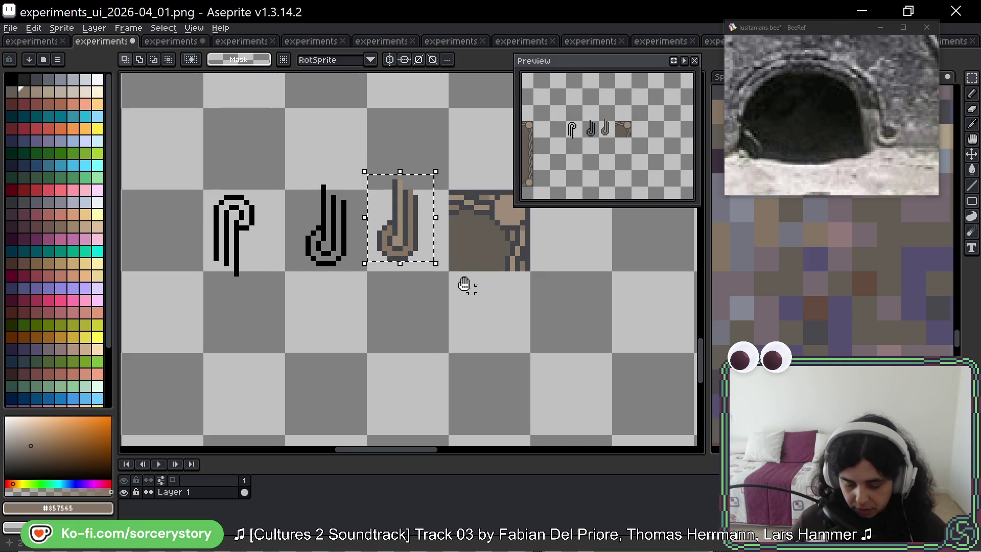
{"action": "mouse_move", "coordinate": [465, 285]}
{"action": "left_mouse_down"}
{"action": "mouse_move", "coordinate": [484, 254]}
{"action": "mouse_move", "coordinate": [336, 263]}
{"action": "left_mouse_up"}
{"action": "scroll", "coordinate": [342, 219], "scroll_direction": "up", "scroll_amount": 5}
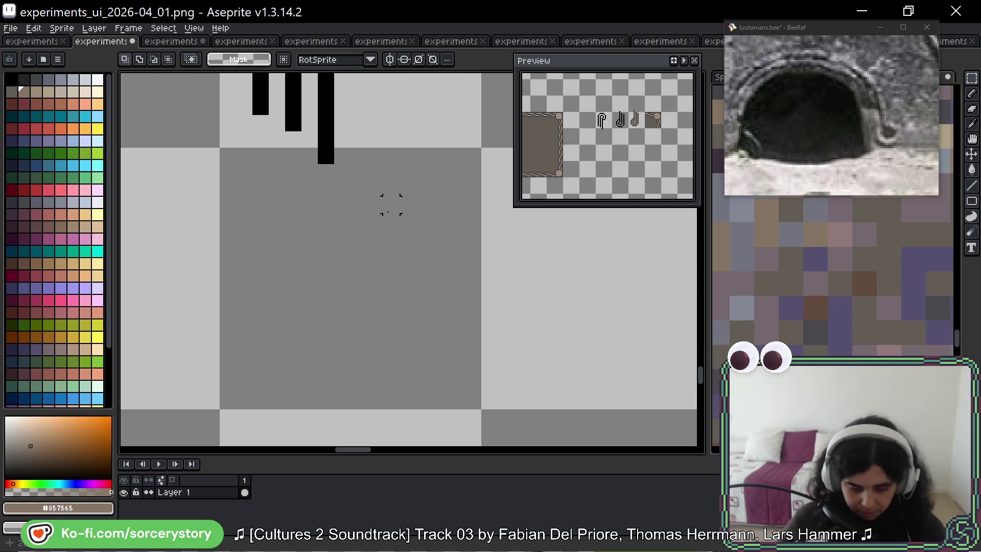
Step: Pick black and draw a block with a long stem below it
{"action": "left_click", "coordinate": [328, 140], "text": "alt"}
{"action": "left_click_drag", "start_coordinate": [504, 312], "coordinate": [504, 339]}
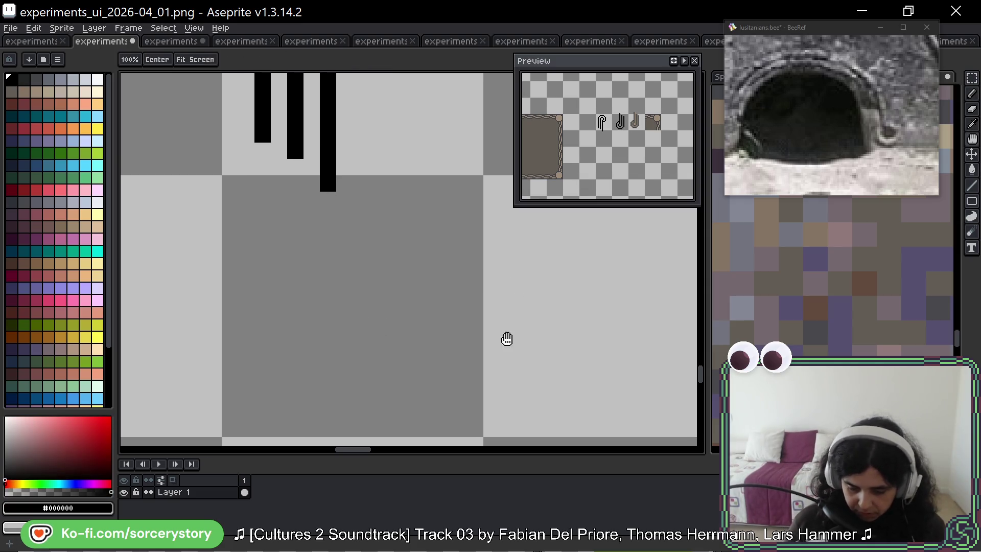
{"action": "mouse_move", "coordinate": [342, 313]}
{"action": "left_mouse_down"}
{"action": "mouse_move", "coordinate": [344, 380]}
{"action": "mouse_move", "coordinate": [399, 357]}
{"action": "left_mouse_up"}
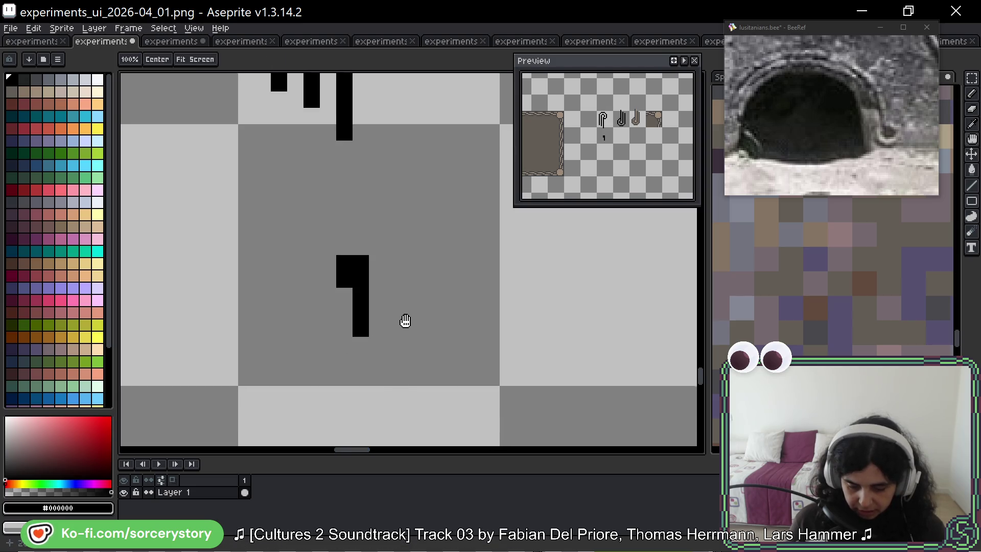
{"action": "left_click_drag", "start_coordinate": [403, 322], "coordinate": [405, 342]}
{"action": "left_click", "coordinate": [363, 371]}
{"action": "left_click", "coordinate": [362, 385]}
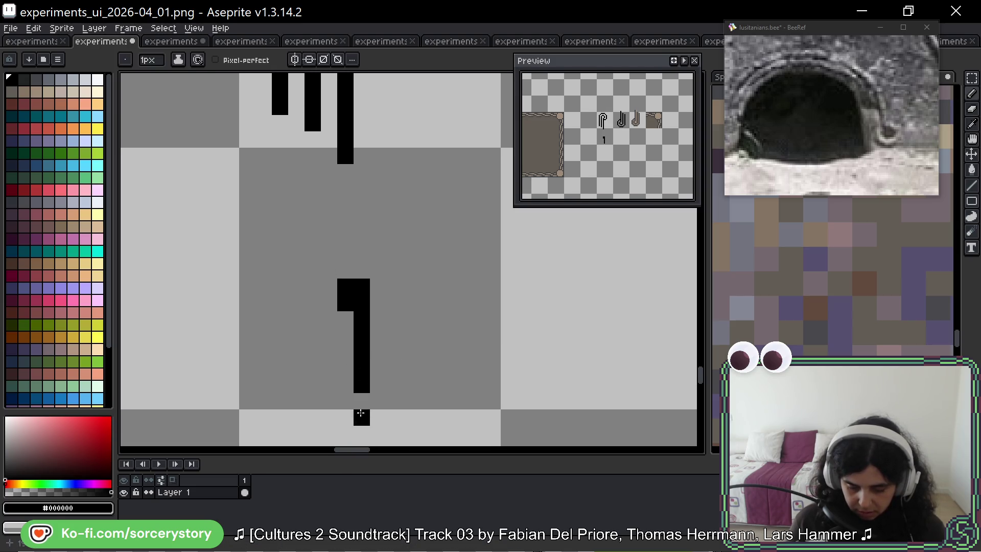
{"action": "left_click", "coordinate": [362, 402]}
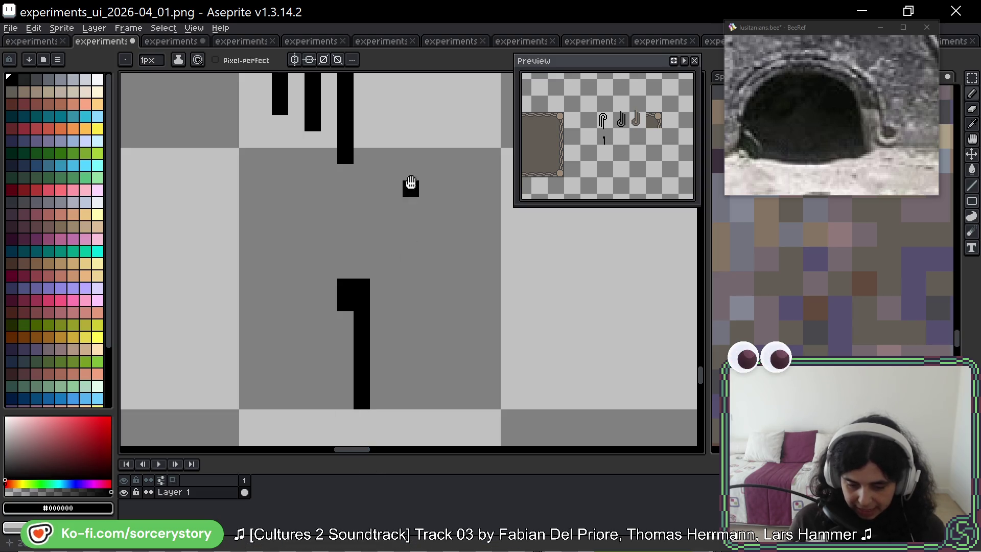
Step: Start a curl left of the stem, undoing and erasing misplaced pixels
{"action": "left_click_drag", "start_coordinate": [424, 164], "coordinate": [432, 358]}
{"action": "scroll", "coordinate": [477, 300], "scroll_direction": "down", "scroll_amount": 3}
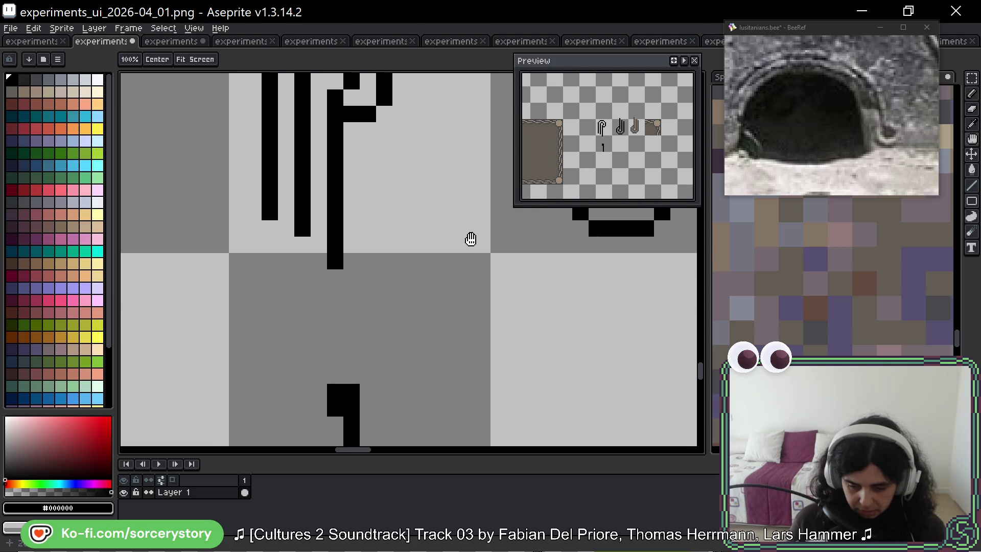
{"action": "scroll", "coordinate": [465, 307], "scroll_direction": "down", "scroll_amount": 2}
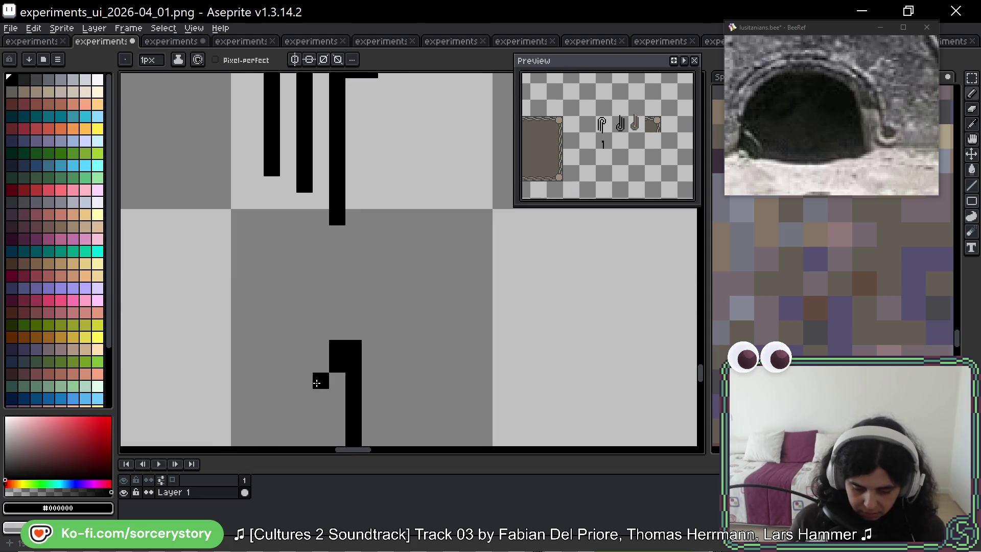
{"action": "left_click_drag", "start_coordinate": [320, 394], "coordinate": [305, 397]}
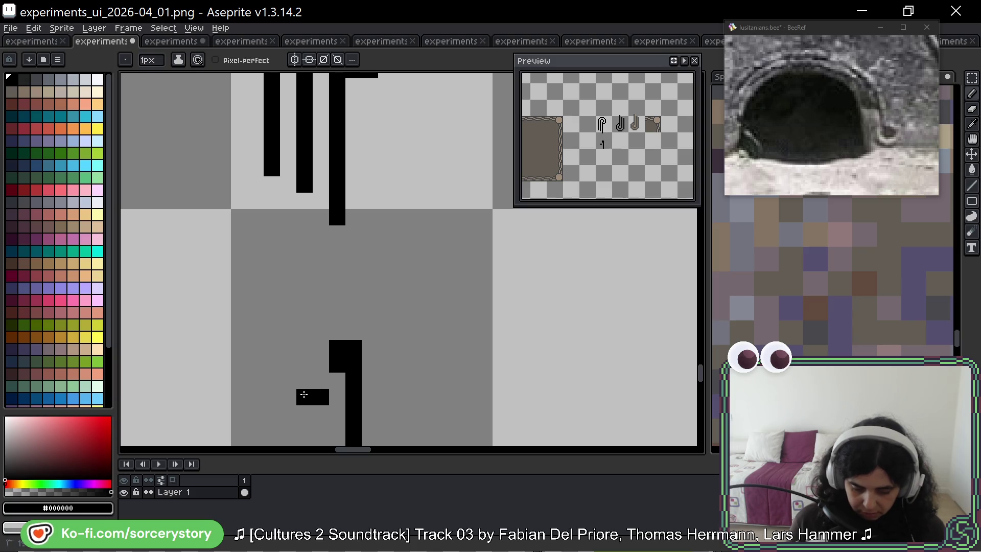
{"action": "key", "text": "ctrl+z"}
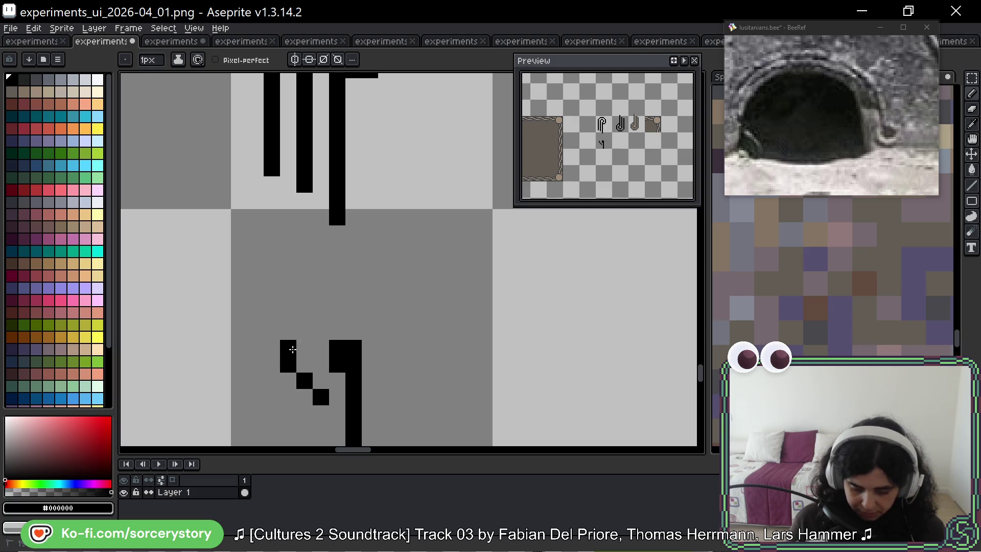
{"action": "left_click", "coordinate": [321, 331]}
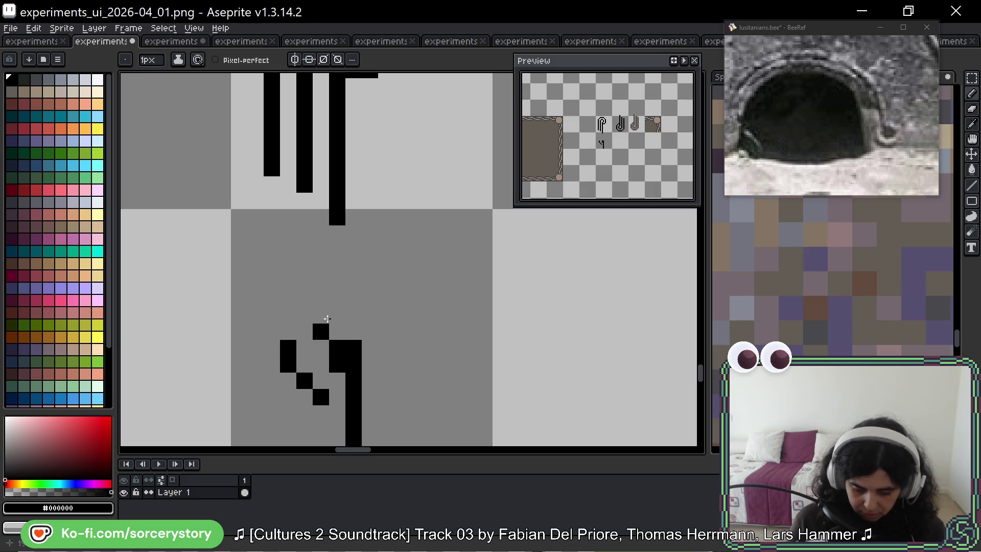
{"action": "key", "text": "ctrl+z"}
{"action": "right_click", "coordinate": [307, 383]}
{"action": "right_click", "coordinate": [321, 397]}
Step: Shape the curl's short bar and staircase edge left of the stem
{"action": "left_click", "coordinate": [321, 411]}
{"action": "left_click", "coordinate": [304, 412]}
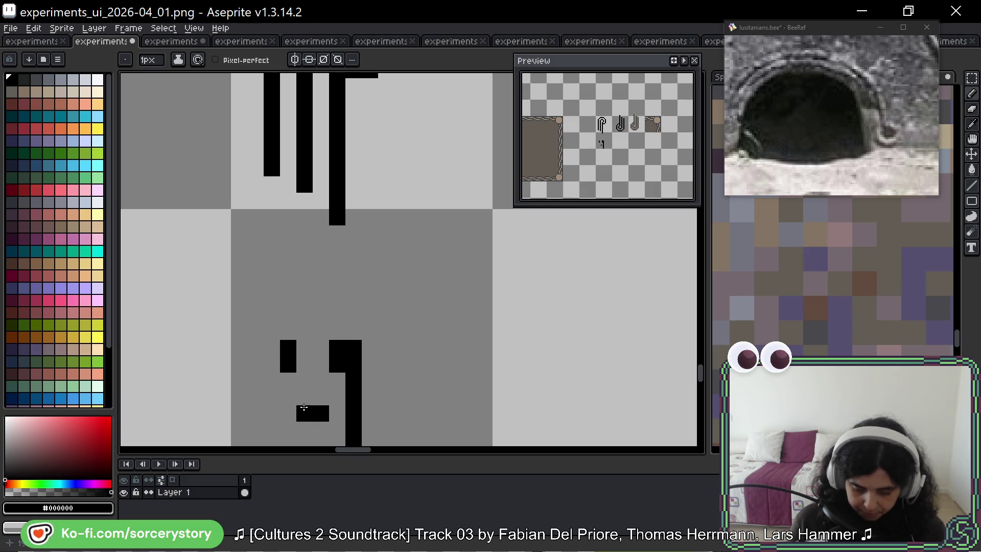
{"action": "left_click", "coordinate": [291, 397]}
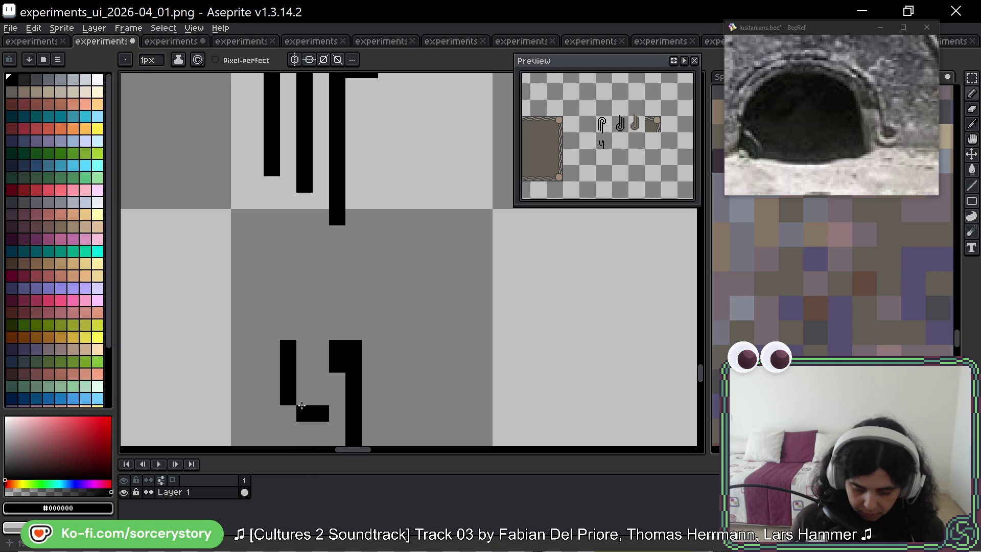
{"action": "left_click", "coordinate": [305, 397]}
{"action": "right_click", "coordinate": [288, 397]}
{"action": "right_click", "coordinate": [305, 414]}
{"action": "left_click", "coordinate": [395, 434]}
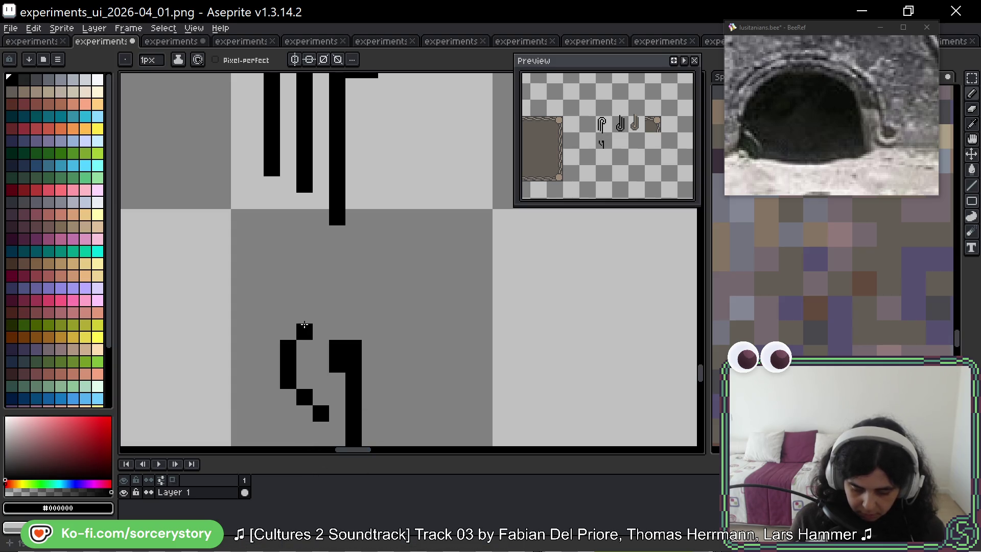
{"action": "left_click", "coordinate": [288, 332]}
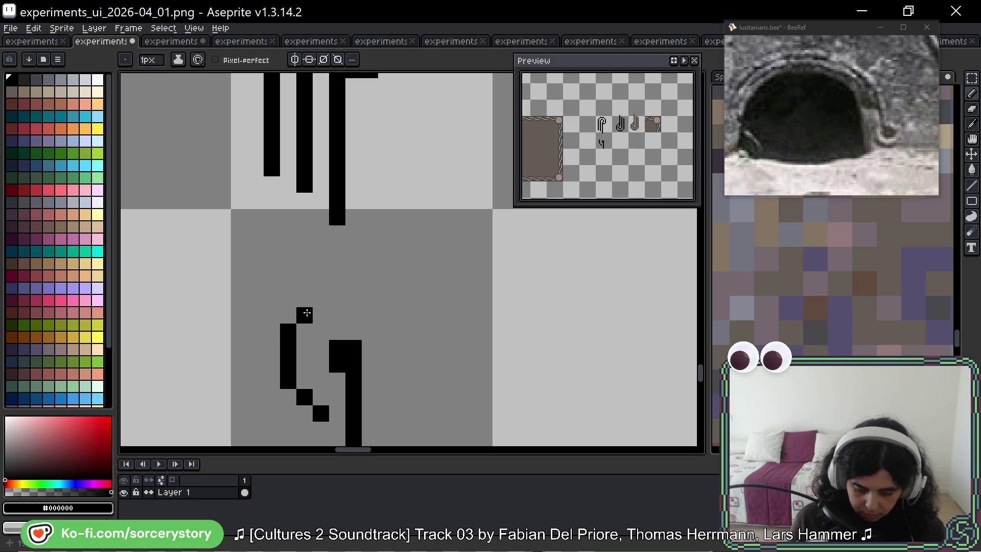
Step: Draw the black arch over the stem, filling and trimming its ring edges
{"action": "mouse_move", "coordinate": [321, 299]}
{"action": "left_mouse_down"}
{"action": "mouse_move", "coordinate": [370, 299]}
{"action": "mouse_move", "coordinate": [402, 332]}
{"action": "mouse_move", "coordinate": [403, 395]}
{"action": "left_mouse_up"}
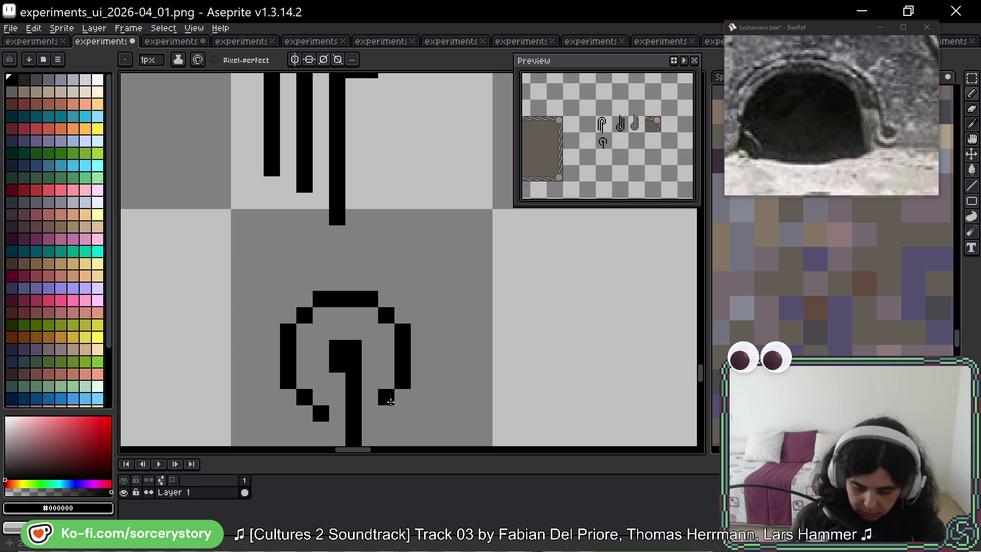
{"action": "left_click", "coordinate": [390, 403]}
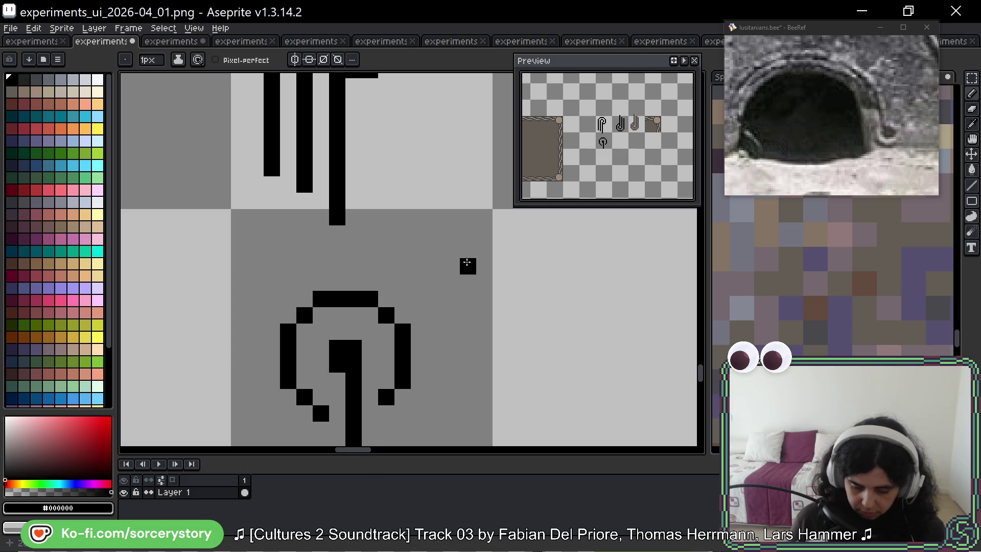
{"action": "scroll", "coordinate": [438, 346], "scroll_direction": "down", "scroll_amount": 2}
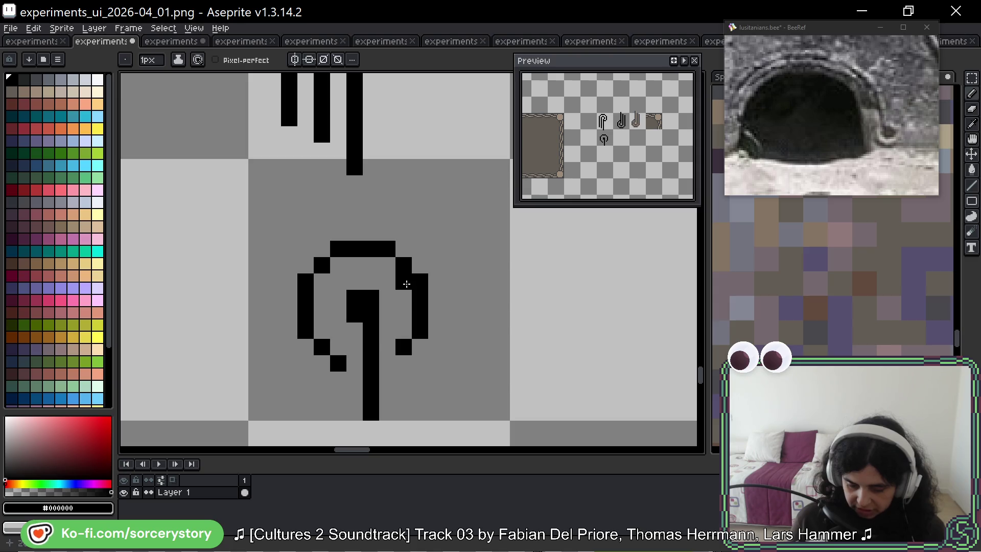
{"action": "left_click_drag", "start_coordinate": [406, 283], "coordinate": [406, 324]}
{"action": "mouse_move", "coordinate": [385, 264]}
{"action": "left_mouse_down"}
{"action": "mouse_move", "coordinate": [328, 265]}
{"action": "mouse_move", "coordinate": [322, 363]}
{"action": "mouse_move", "coordinate": [338, 347]}
{"action": "mouse_move", "coordinate": [320, 351]}
{"action": "mouse_move", "coordinate": [300, 312]}
{"action": "mouse_move", "coordinate": [305, 278]}
{"action": "mouse_move", "coordinate": [351, 247]}
{"action": "mouse_move", "coordinate": [405, 254]}
{"action": "mouse_move", "coordinate": [420, 334]}
{"action": "mouse_move", "coordinate": [444, 335]}
{"action": "mouse_move", "coordinate": [460, 308]}
{"action": "left_mouse_up"}
{"action": "left_click", "coordinate": [322, 256]}
{"action": "left_click", "coordinate": [421, 347]}
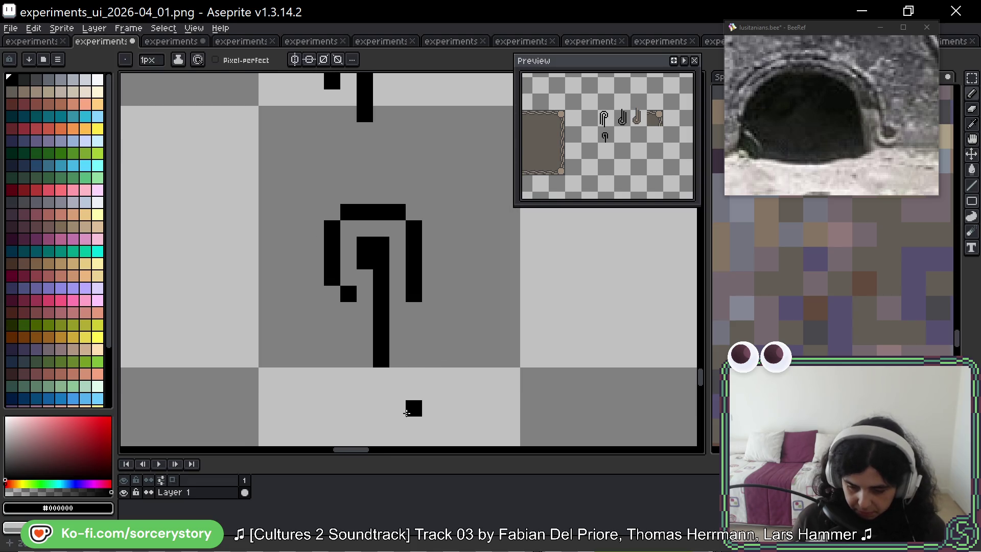
Step: Extend both side columns down to the same bottom row
{"action": "left_click_drag", "start_coordinate": [349, 310], "coordinate": [350, 360]}
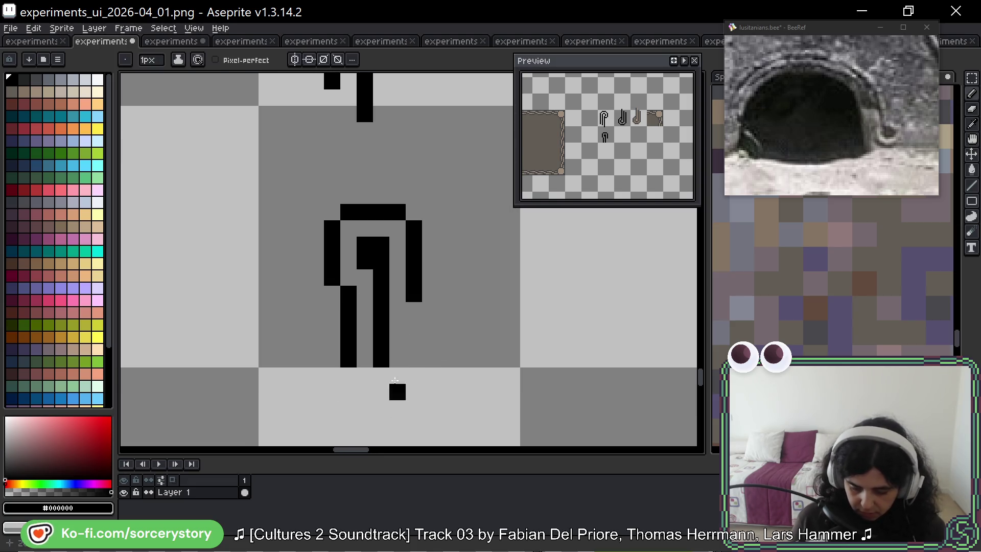
{"action": "left_click_drag", "start_coordinate": [414, 310], "coordinate": [414, 360]}
{"action": "left_click_drag", "start_coordinate": [465, 307], "coordinate": [438, 366]}
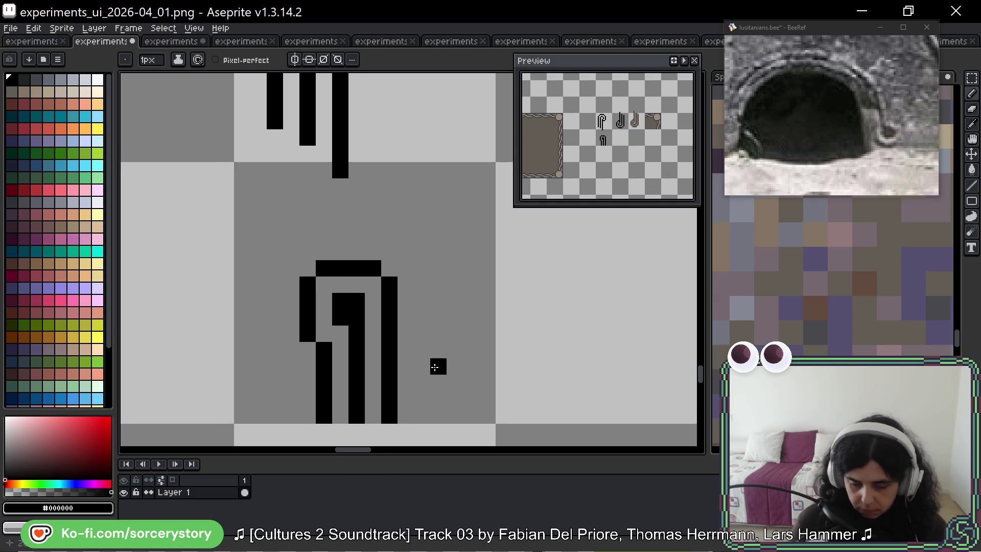
{"action": "scroll", "coordinate": [379, 251], "scroll_direction": "down", "scroll_amount": 2}
{"action": "scroll", "coordinate": [379, 251], "scroll_direction": "down", "scroll_amount": 2}
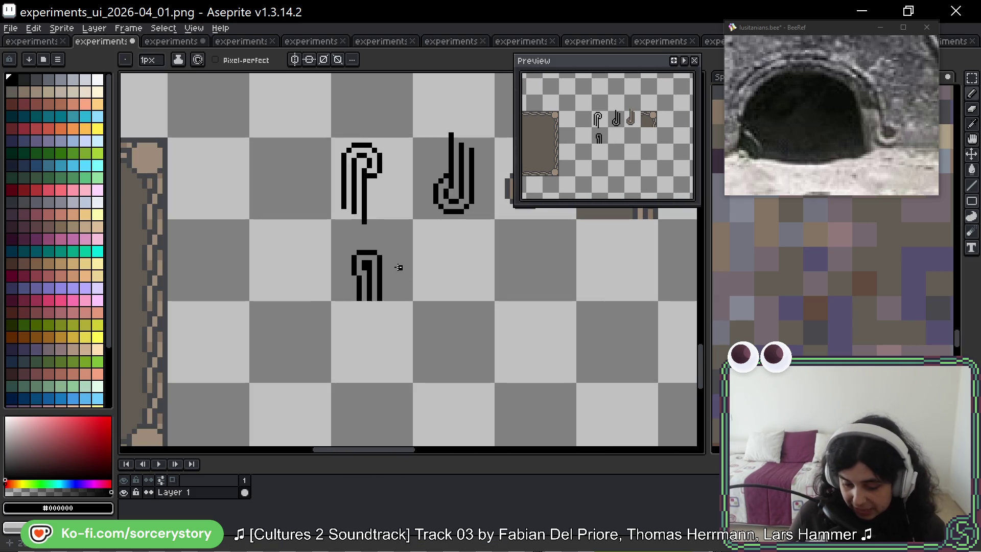
Step: Marquee-select the black hook glyph and copy it into the next column
{"action": "scroll", "coordinate": [398, 268], "scroll_direction": "up", "scroll_amount": 5}
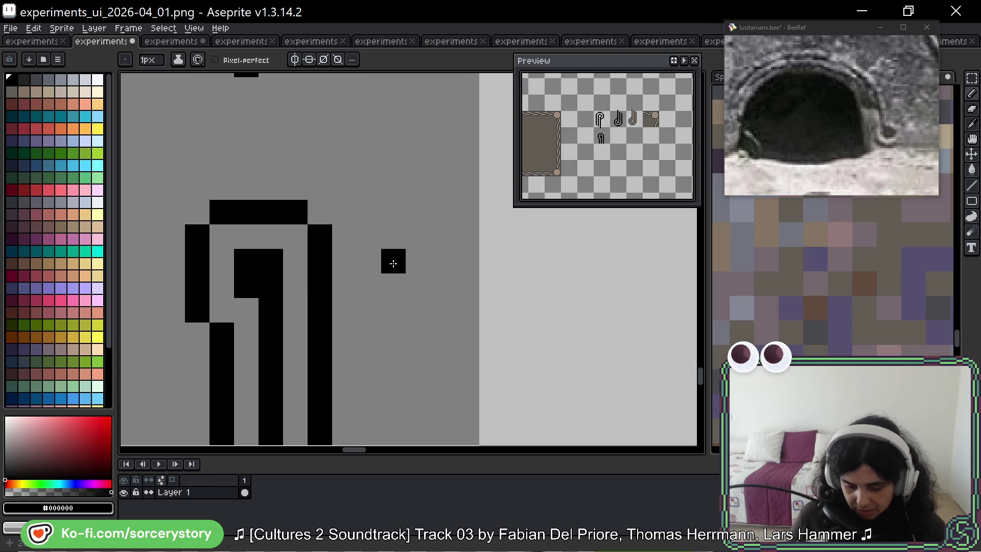
{"action": "scroll", "coordinate": [393, 263], "scroll_direction": "down", "scroll_amount": 5}
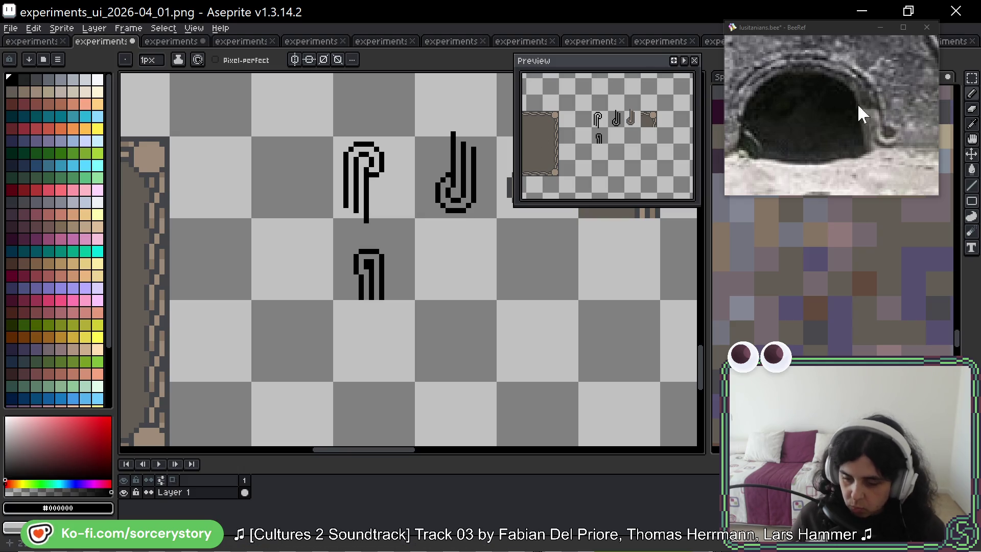
{"action": "left_click", "coordinate": [972, 78]}
{"action": "scroll", "coordinate": [390, 281], "scroll_direction": "up", "scroll_amount": 2}
{"action": "mouse_move", "coordinate": [321, 219]}
{"action": "left_mouse_down"}
{"action": "mouse_move", "coordinate": [414, 346]}
{"action": "mouse_move", "coordinate": [506, 313]}
{"action": "mouse_move", "coordinate": [547, 338]}
{"action": "mouse_move", "coordinate": [500, 278]}
{"action": "left_mouse_up"}
Step: Bucket-fill the copied glyph with dark grey #434549
{"action": "scroll", "coordinate": [507, 313], "scroll_direction": "right", "scroll_amount": 5}
{"action": "scroll", "coordinate": [330, 293], "scroll_direction": "right", "scroll_amount": 9}
{"action": "scroll", "coordinate": [330, 293], "scroll_direction": "up", "scroll_amount": 3}
{"action": "scroll", "coordinate": [286, 211], "scroll_direction": "up", "scroll_amount": 2}
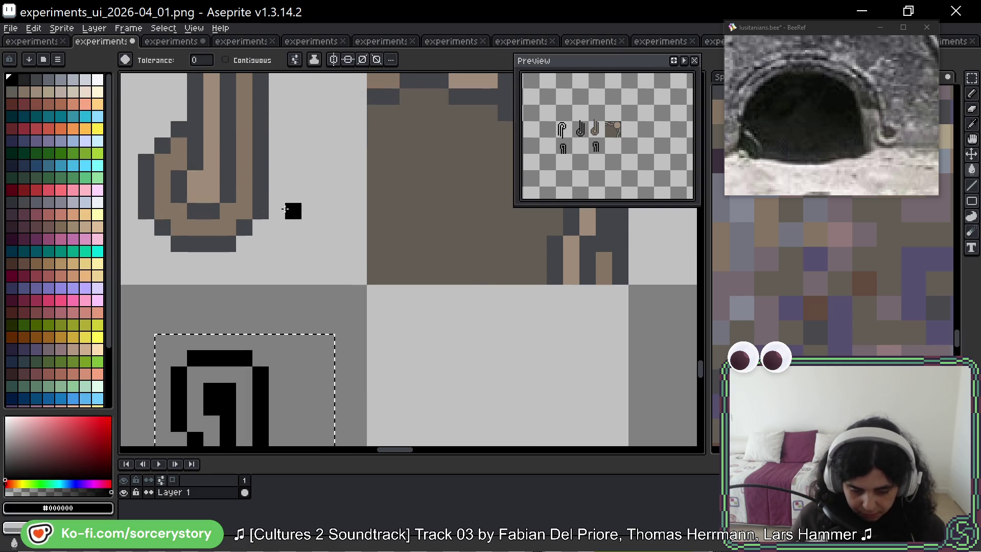
{"action": "key", "text": "i"}
{"action": "left_click", "coordinate": [262, 175]}
{"action": "key", "text": "g"}
{"action": "left_click", "coordinate": [228, 352]}
{"action": "key", "text": "ctrl+z"}
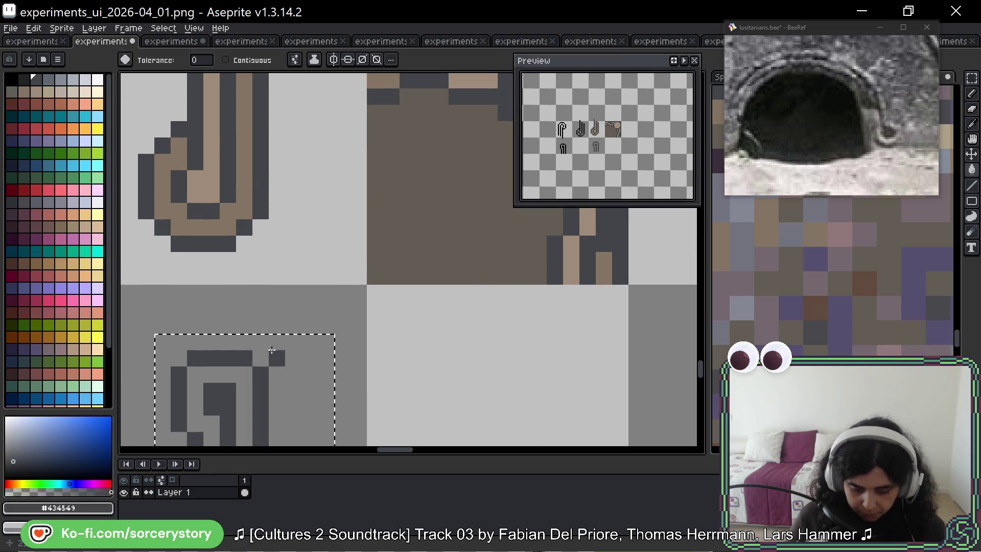
Step: Draw a tan #9c8c79 stroke through the middle of the copied glyph
{"action": "scroll", "coordinate": [310, 184], "scroll_direction": "down", "scroll_amount": 1}
{"action": "scroll", "coordinate": [311, 184], "scroll_direction": "left", "scroll_amount": 1}
{"action": "left_click", "coordinate": [284, 157], "text": "alt"}
{"action": "left_click", "coordinate": [305, 284]}
{"action": "key", "text": "ctrl+z"}
{"action": "scroll", "coordinate": [306, 285], "scroll_direction": "down", "scroll_amount": 3}
{"action": "scroll", "coordinate": [306, 285], "scroll_direction": "left", "scroll_amount": 1}
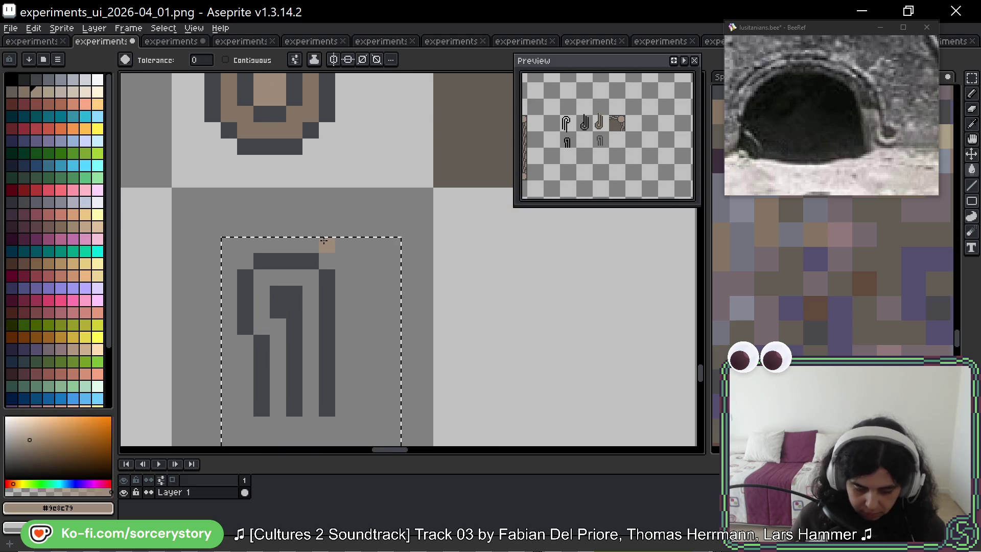
{"action": "key", "text": "b"}
{"action": "mouse_move", "coordinate": [311, 278]}
{"action": "left_mouse_down"}
{"action": "mouse_move", "coordinate": [276, 277]}
{"action": "mouse_move", "coordinate": [263, 327]}
{"action": "mouse_move", "coordinate": [278, 409]}
{"action": "left_mouse_up"}
{"action": "left_click_drag", "start_coordinate": [310, 409], "coordinate": [310, 302]}
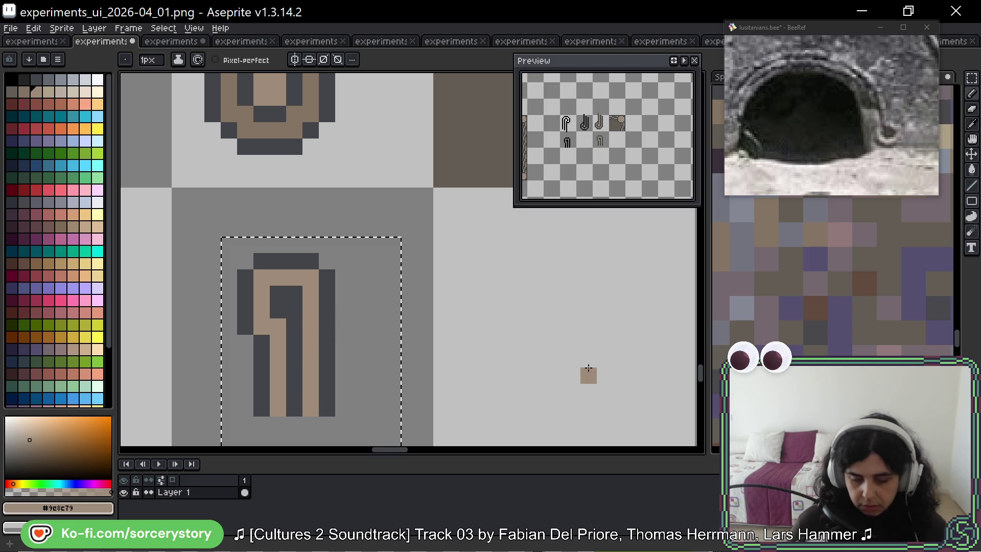
Step: Bring the row of glyphs into view and centre the tan glyph
{"action": "scroll", "coordinate": [583, 343], "scroll_direction": "down", "scroll_amount": 5}
{"action": "left_click_drag", "start_coordinate": [582, 342], "coordinate": [548, 312]}
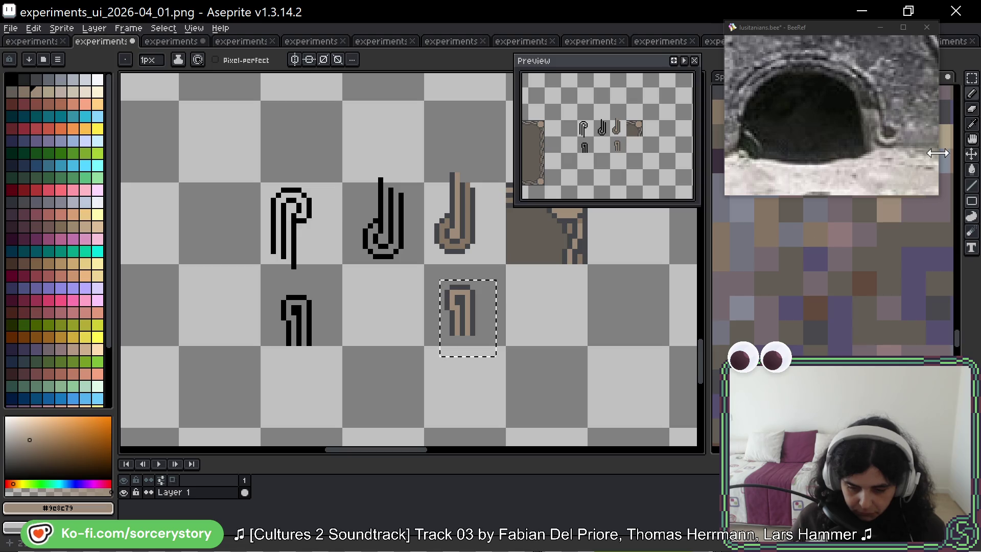
{"action": "key", "text": "m"}
{"action": "left_click_drag", "start_coordinate": [565, 297], "coordinate": [509, 303]}
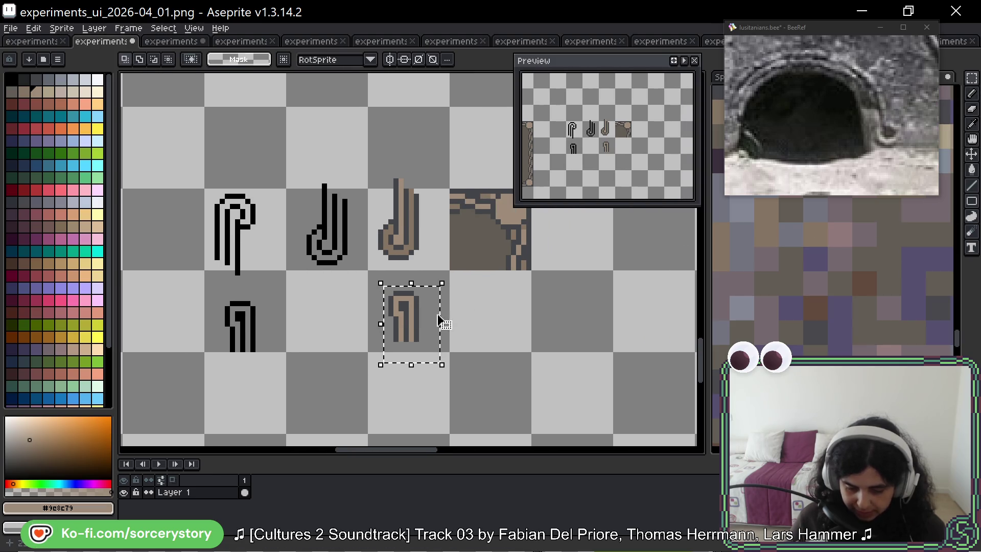
Step: Copy the tan hook, rotate it 90°, flip it both ways, and place it at the corner
{"action": "mouse_move", "coordinate": [442, 324]}
{"action": "left_mouse_down"}
{"action": "mouse_move", "coordinate": [507, 390]}
{"action": "mouse_move", "coordinate": [672, 390]}
{"action": "left_mouse_up"}
{"action": "mouse_move", "coordinate": [615, 345]}
{"action": "left_mouse_down"}
{"action": "mouse_move", "coordinate": [584, 372]}
{"action": "mouse_move", "coordinate": [527, 220]}
{"action": "mouse_move", "coordinate": [512, 212]}
{"action": "mouse_move", "coordinate": [454, 296]}
{"action": "mouse_move", "coordinate": [410, 271]}
{"action": "left_mouse_up"}
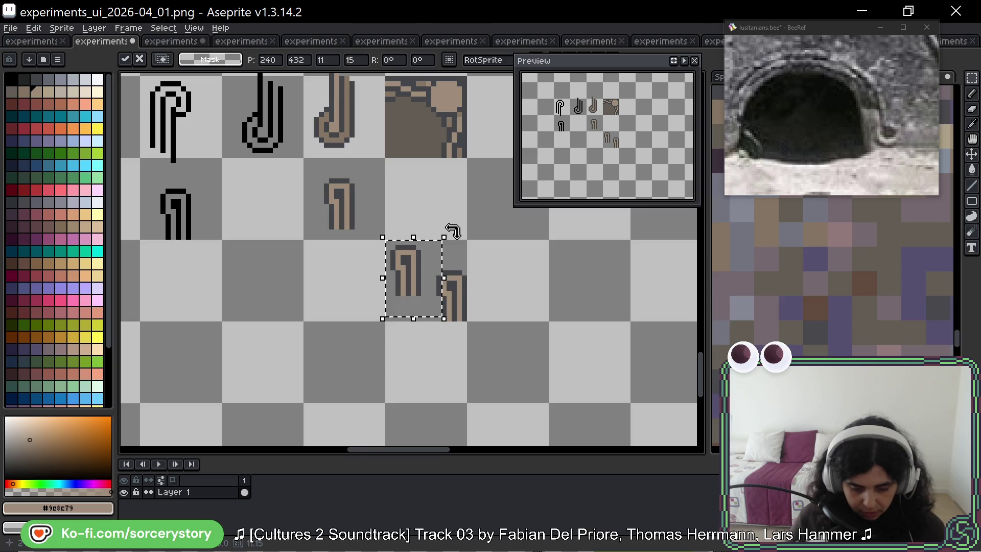
{"action": "mouse_move", "coordinate": [450, 230]}
{"action": "left_mouse_down"}
{"action": "mouse_move", "coordinate": [433, 328]}
{"action": "mouse_move", "coordinate": [376, 344]}
{"action": "mouse_move", "coordinate": [351, 306]}
{"action": "mouse_move", "coordinate": [372, 281]}
{"action": "left_mouse_up"}
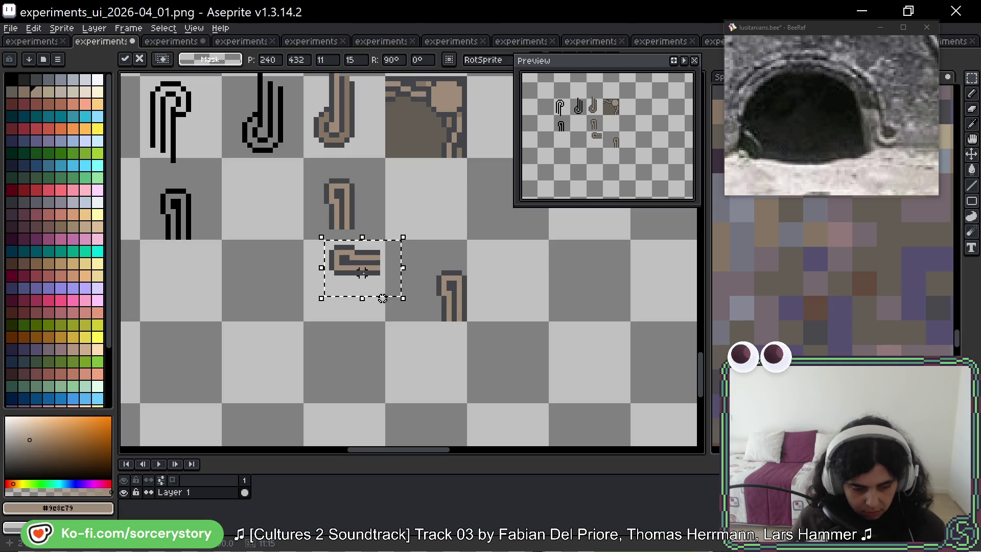
{"action": "key", "text": "shift+v"}
{"action": "key", "text": "shift+h"}
{"action": "left_click_drag", "start_coordinate": [385, 288], "coordinate": [426, 267]}
{"action": "left_click", "coordinate": [469, 273]}
Step: Place a 2x2 dark grey block between the two hooks
{"action": "scroll", "coordinate": [469, 273], "scroll_direction": "up", "scroll_amount": 4}
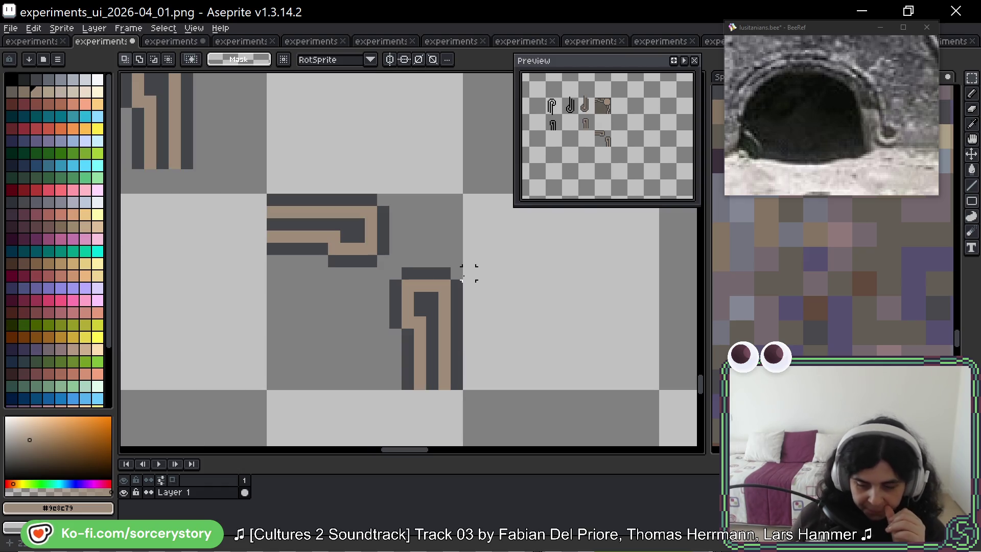
{"action": "scroll", "coordinate": [469, 273], "scroll_direction": "down", "scroll_amount": 4}
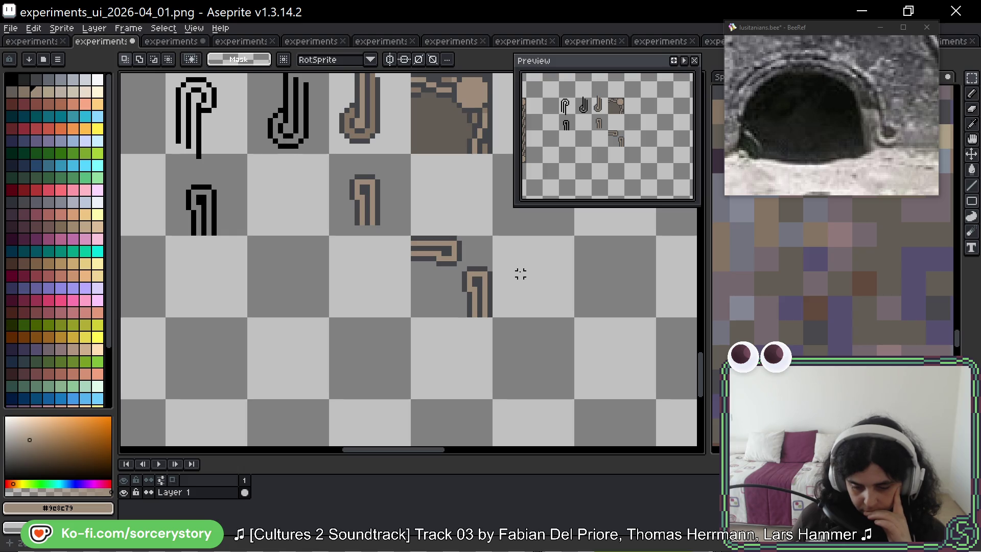
{"action": "scroll", "coordinate": [473, 253], "scroll_direction": "up", "scroll_amount": 4}
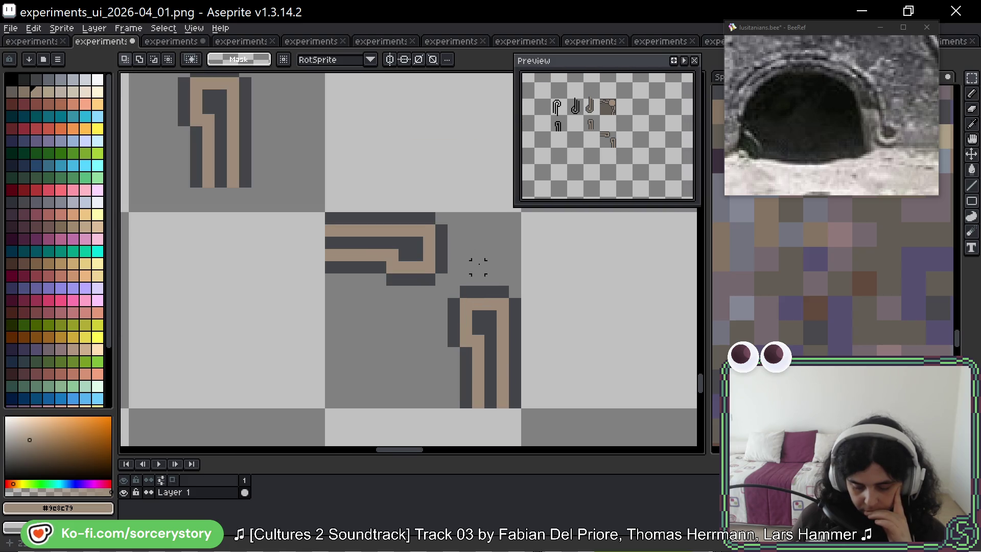
{"action": "scroll", "coordinate": [478, 266], "scroll_direction": "up", "scroll_amount": 1}
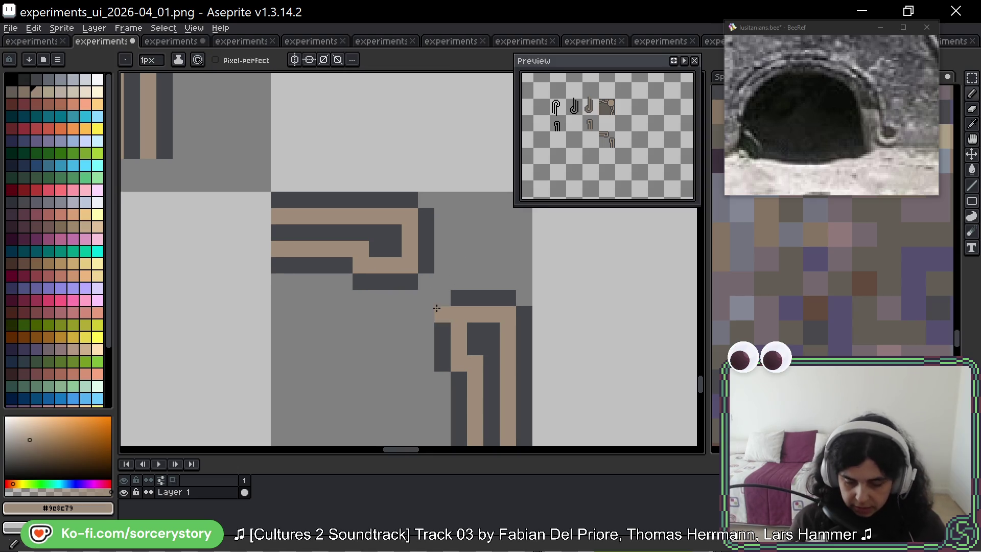
{"action": "left_click", "coordinate": [397, 241], "text": "alt"}
{"action": "left_click", "coordinate": [486, 236]}
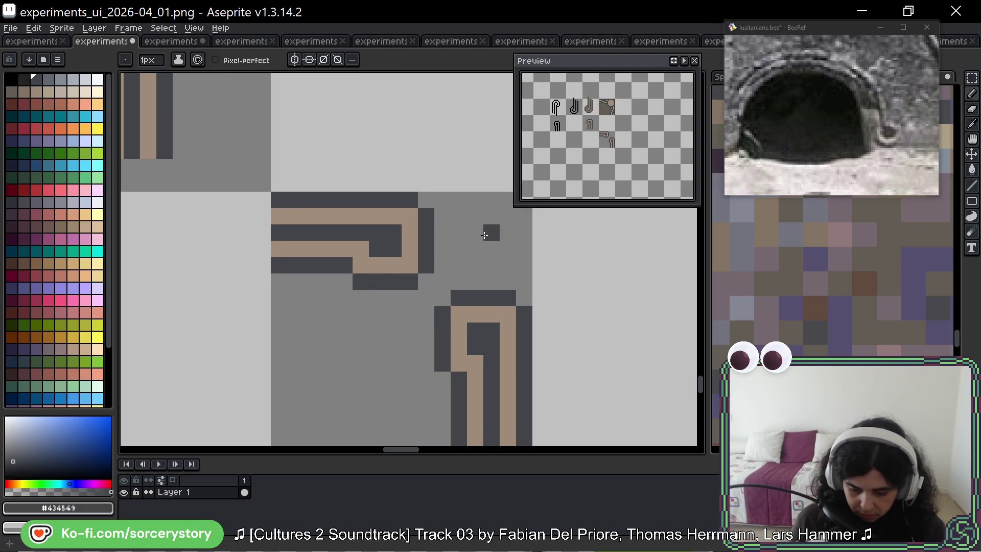
{"action": "left_click_drag", "start_coordinate": [485, 235], "coordinate": [484, 240]}
{"action": "left_click", "coordinate": [432, 337]}
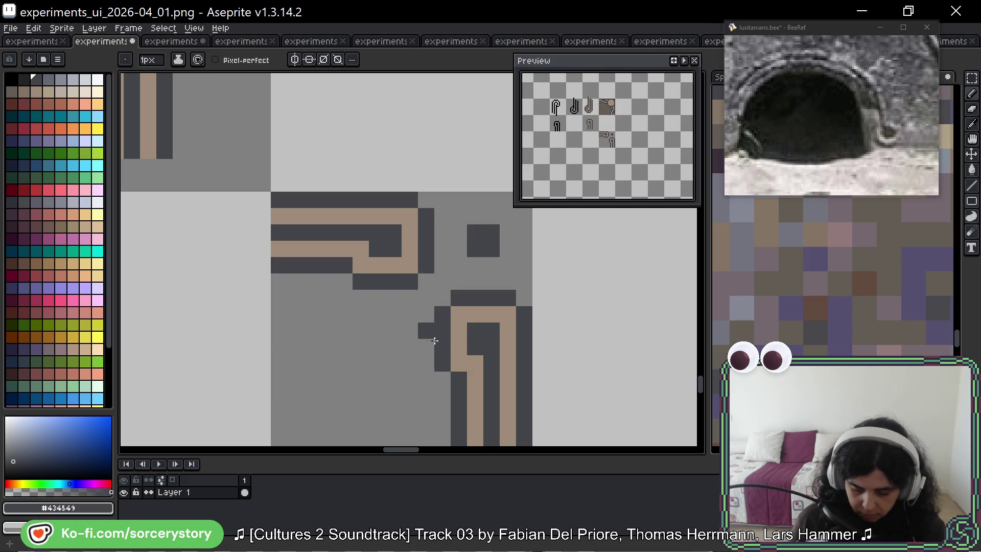
{"action": "key", "text": "ctrl+z"}
Step: Move the vertical hook down one pixel and the horizontal hook one pixel left
{"action": "key", "text": "m"}
{"action": "left_click_drag", "start_coordinate": [435, 291], "coordinate": [485, 364]}
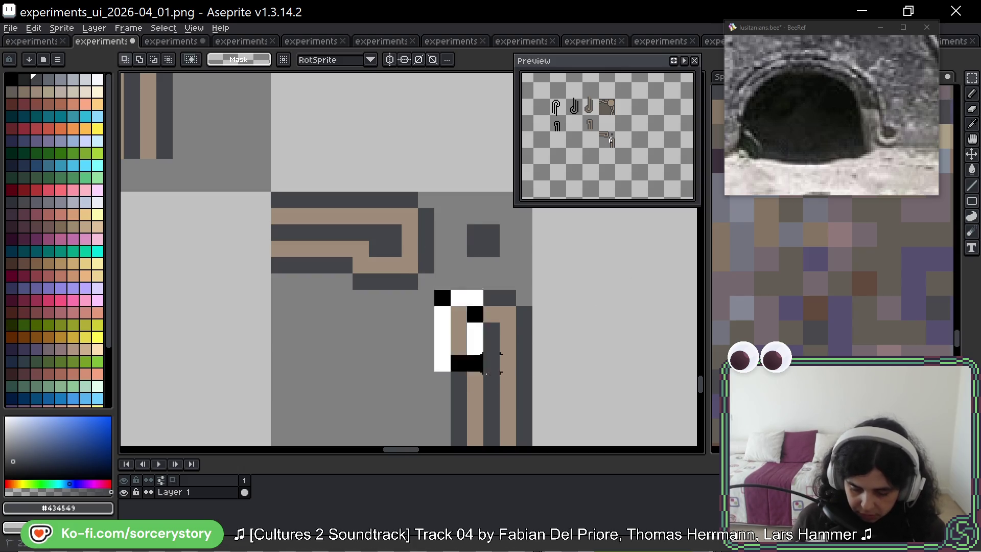
{"action": "scroll", "coordinate": [486, 364], "scroll_direction": "up", "scroll_amount": 3}
{"action": "left_click_drag", "start_coordinate": [537, 344], "coordinate": [522, 278]}
{"action": "scroll", "coordinate": [516, 355], "scroll_direction": "down", "scroll_amount": 3}
{"action": "left_click", "coordinate": [492, 321]}
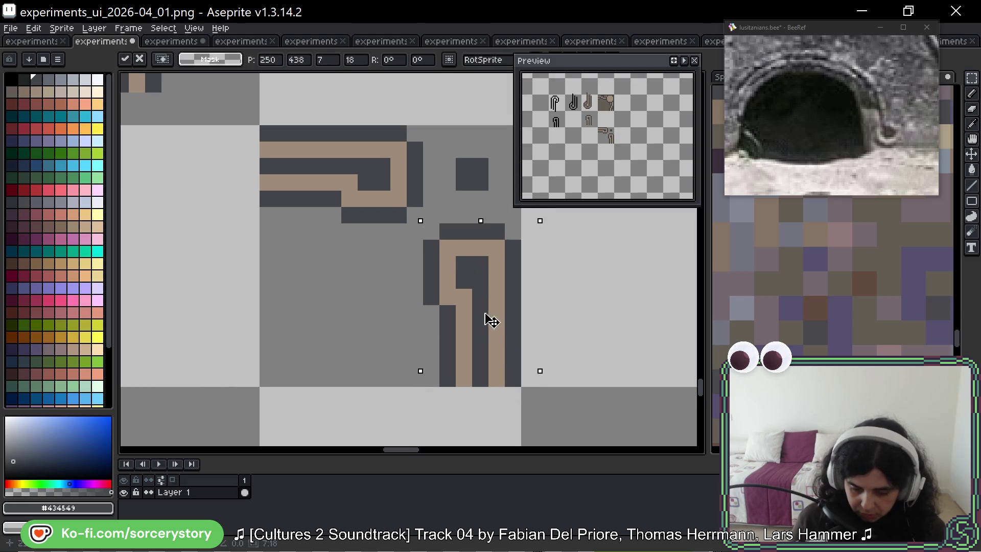
{"action": "left_click_drag", "start_coordinate": [492, 321], "coordinate": [489, 335]}
{"action": "left_click_drag", "start_coordinate": [434, 113], "coordinate": [266, 264]}
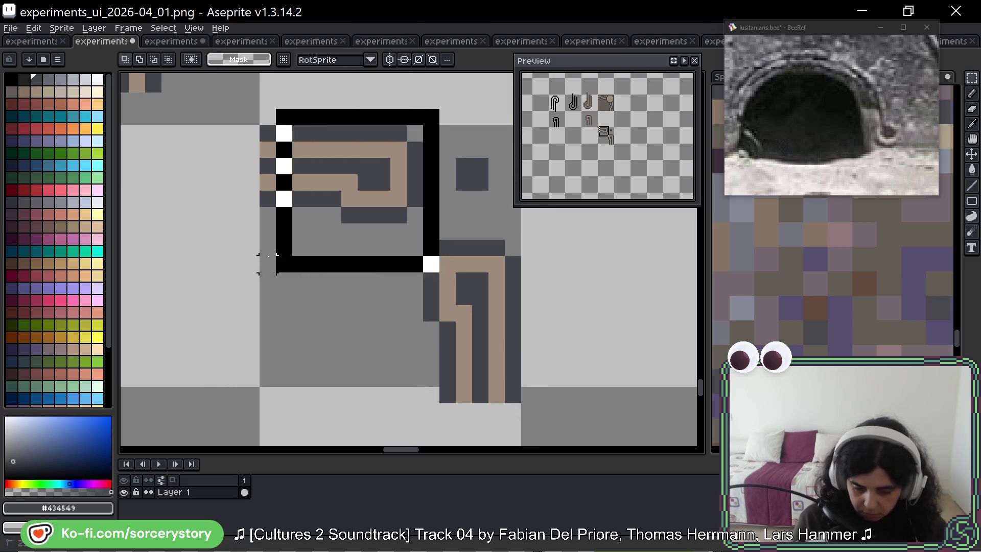
{"action": "key", "text": "Left"}
{"action": "key", "text": "Return"}
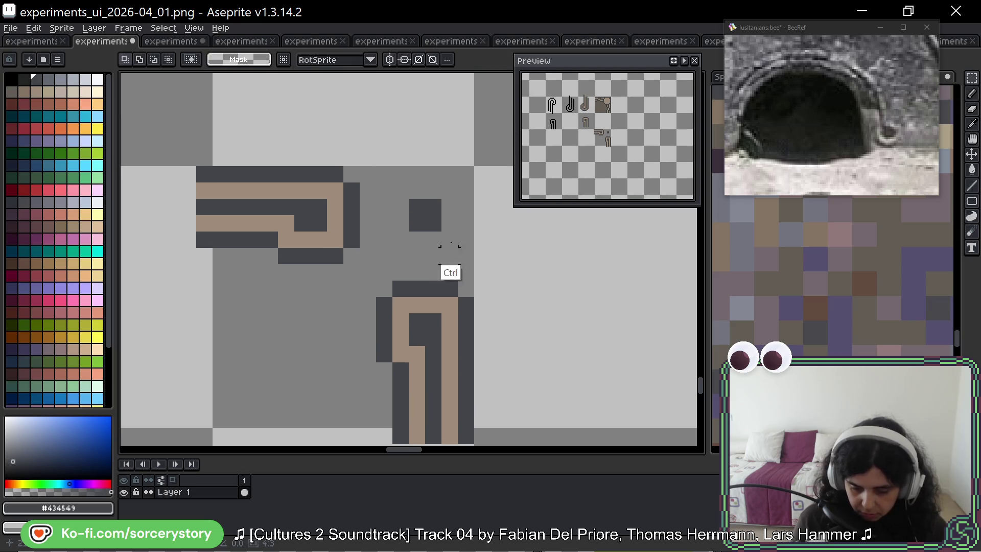
Step: Pencil the dark square's edges and a tan ring around its centre
{"action": "key", "text": "b"}
{"action": "mouse_move", "coordinate": [384, 191]}
{"action": "left_mouse_down"}
{"action": "mouse_move", "coordinate": [384, 240]}
{"action": "mouse_move", "coordinate": [465, 237]}
{"action": "mouse_move", "coordinate": [464, 193]}
{"action": "mouse_move", "coordinate": [448, 174]}
{"action": "mouse_move", "coordinate": [401, 174]}
{"action": "left_mouse_up"}
{"action": "left_click", "coordinate": [405, 257]}
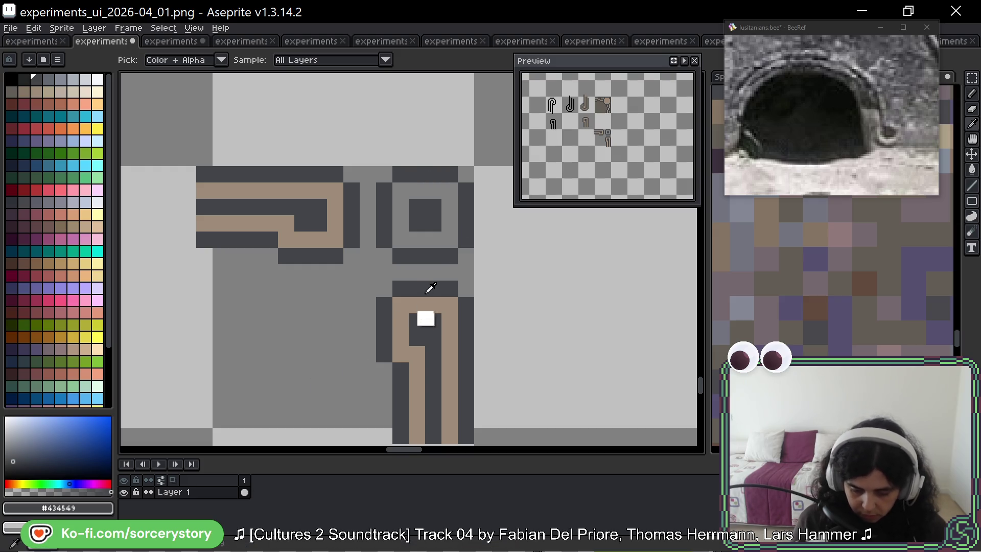
{"action": "left_click", "coordinate": [421, 305], "text": "alt"}
{"action": "left_click", "coordinate": [414, 237]}
{"action": "mouse_move", "coordinate": [412, 231]}
{"action": "left_mouse_down"}
{"action": "mouse_move", "coordinate": [400, 190]}
{"action": "mouse_move", "coordinate": [450, 219]}
{"action": "mouse_move", "coordinate": [403, 239]}
{"action": "left_mouse_up"}
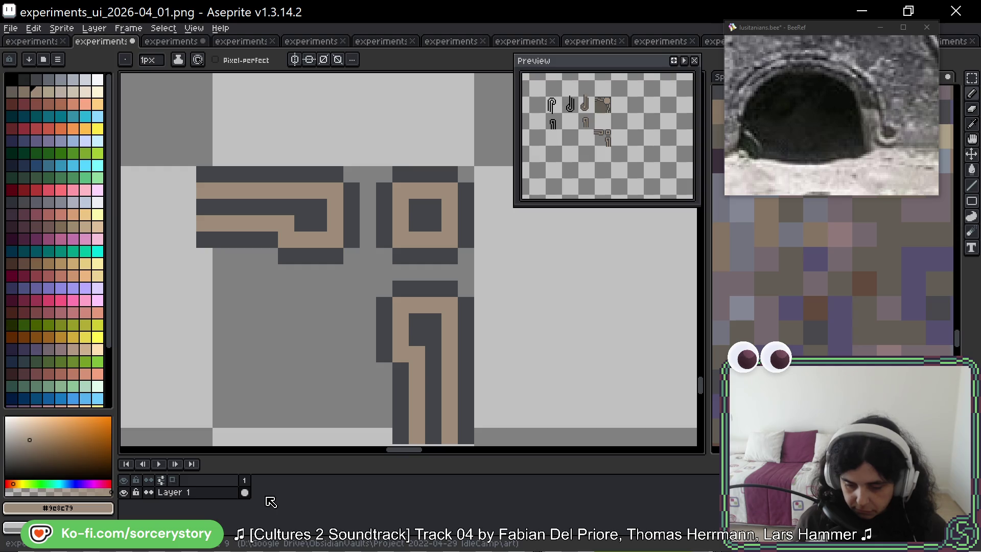
Step: Try extending the dark top row and a dark diagonal between the hooks, then remove them
{"action": "left_click", "coordinate": [337, 173], "text": "alt"}
{"action": "left_click_drag", "start_coordinate": [348, 174], "coordinate": [389, 178]}
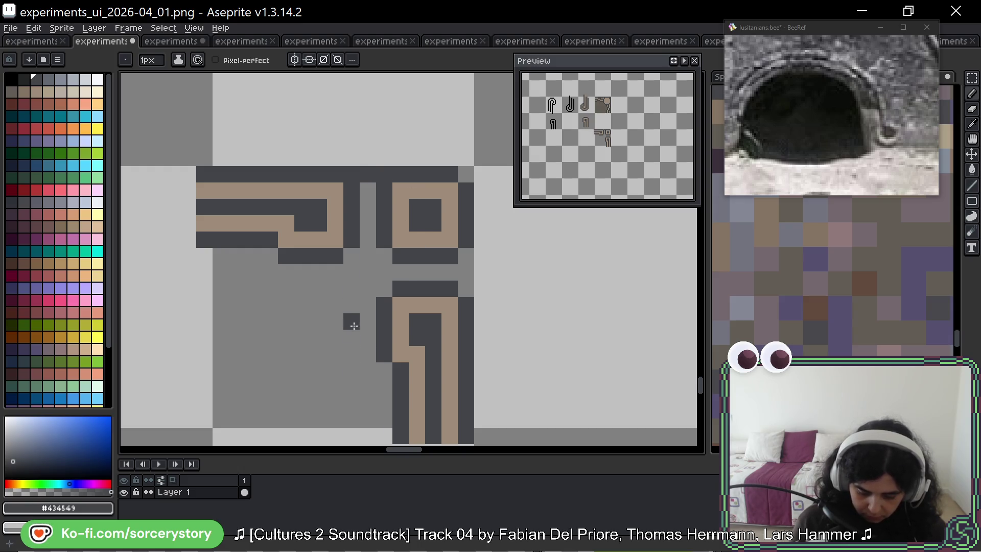
{"action": "key", "text": "ctrl+z"}
{"action": "left_click", "coordinate": [353, 278]}
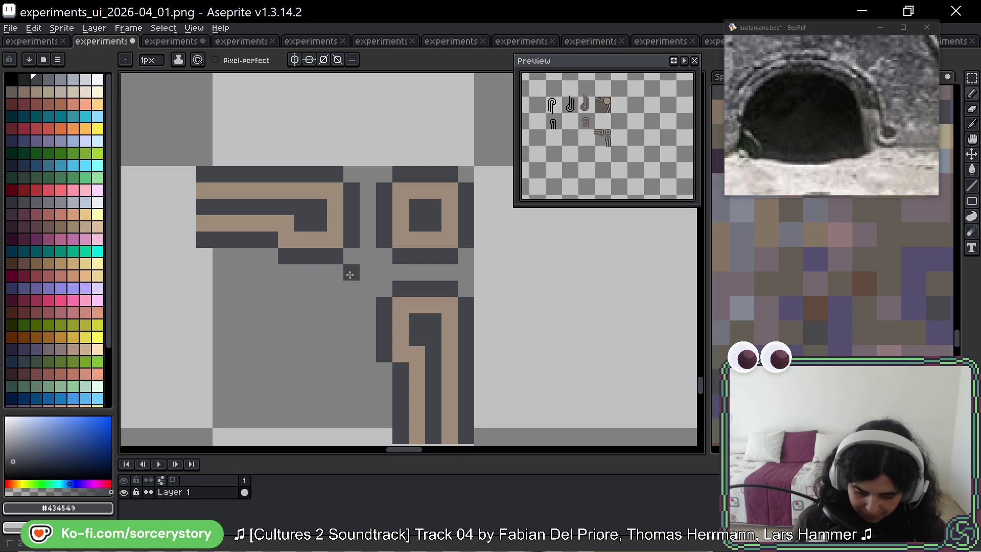
{"action": "left_click", "coordinate": [368, 290]}
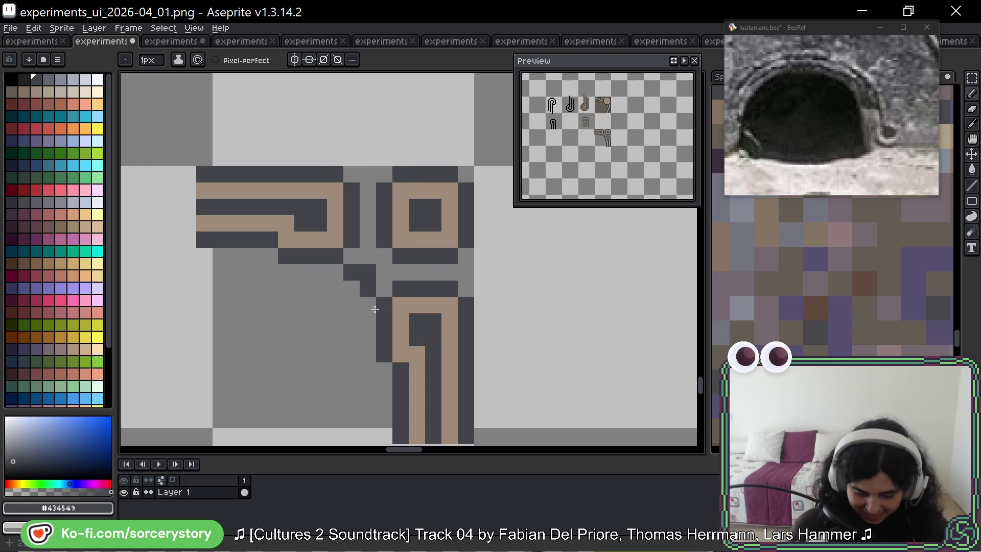
{"action": "left_click", "coordinate": [352, 272]}
{"action": "left_click", "coordinate": [368, 289]}
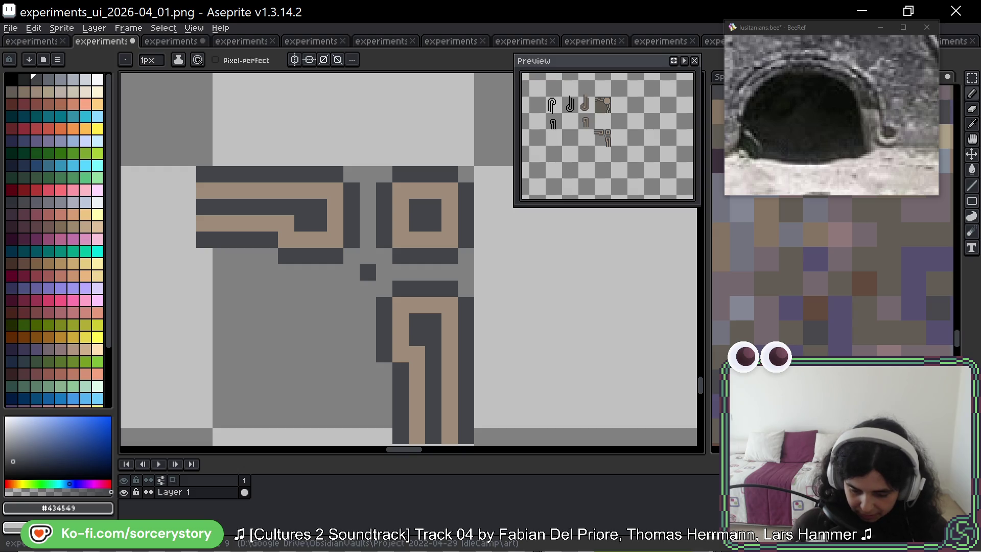
Step: Close the U-shape gap with dark pixels and repaint two grey pixels tan
{"action": "left_click", "coordinate": [368, 241]}
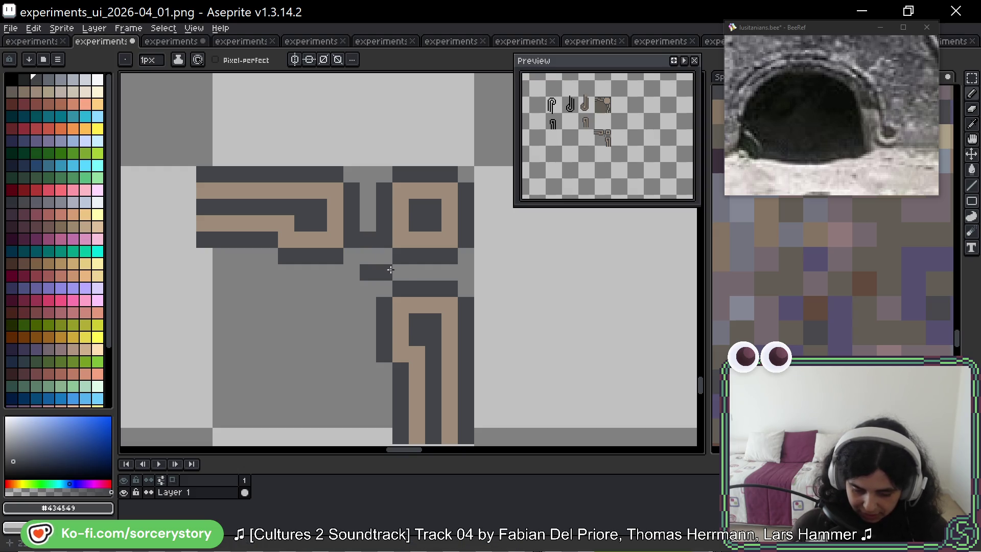
{"action": "left_click", "coordinate": [401, 272]}
{"action": "left_click_drag", "start_coordinate": [335, 273], "coordinate": [335, 289]}
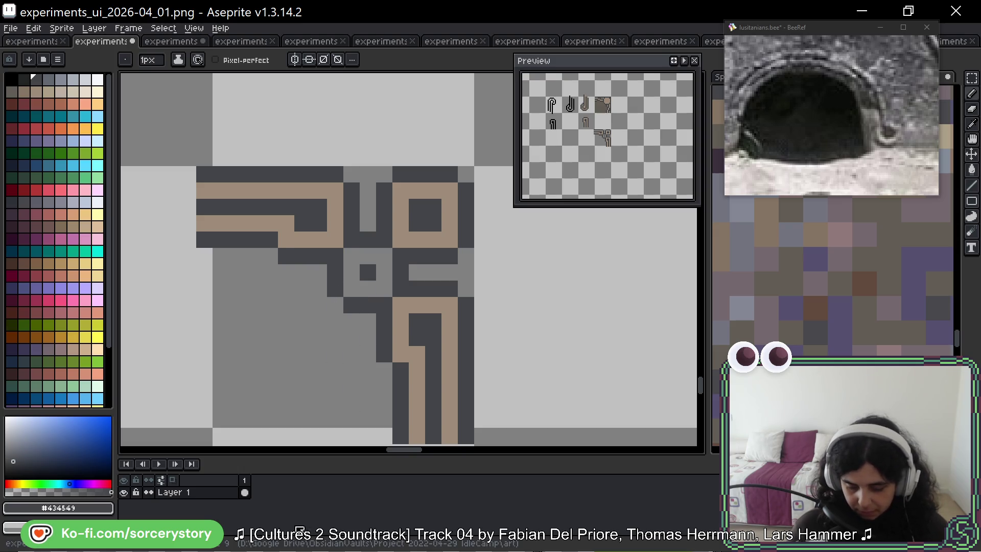
{"action": "left_click", "coordinate": [408, 235], "text": "alt"}
{"action": "mouse_move", "coordinate": [384, 255]}
{"action": "left_mouse_down"}
{"action": "mouse_move", "coordinate": [367, 251]}
{"action": "mouse_move", "coordinate": [368, 288]}
{"action": "mouse_move", "coordinate": [384, 273]}
{"action": "left_mouse_up"}
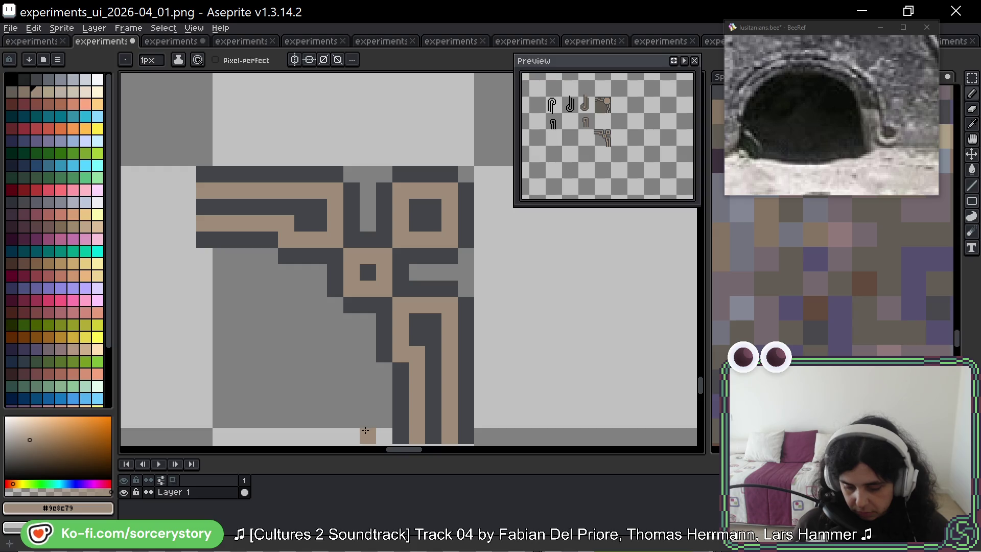
{"action": "mouse_move", "coordinate": [358, 399]}
{"action": "left_mouse_down"}
{"action": "mouse_move", "coordinate": [387, 373]}
{"action": "mouse_move", "coordinate": [358, 375]}
{"action": "mouse_move", "coordinate": [341, 434]}
{"action": "left_mouse_up"}
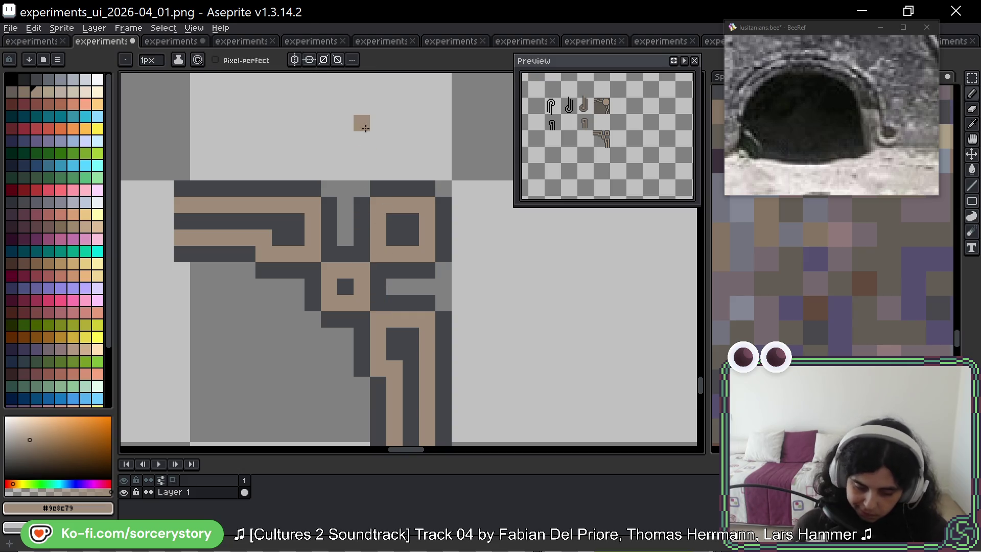
{"action": "right_click", "coordinate": [362, 319]}
{"action": "left_click", "coordinate": [361, 254]}
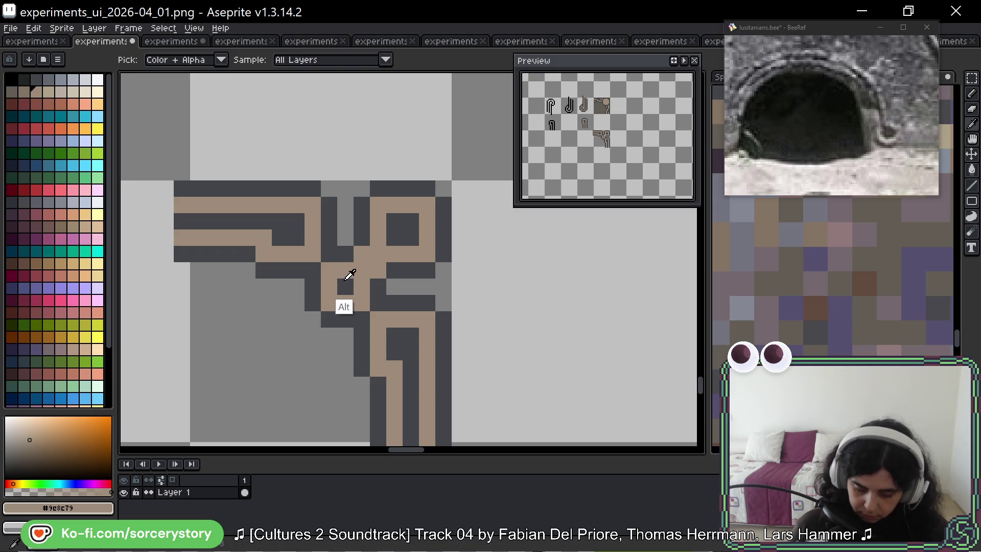
{"action": "left_click", "coordinate": [346, 287], "text": "alt"}
{"action": "left_click", "coordinate": [379, 254]}
{"action": "left_click", "coordinate": [362, 271]}
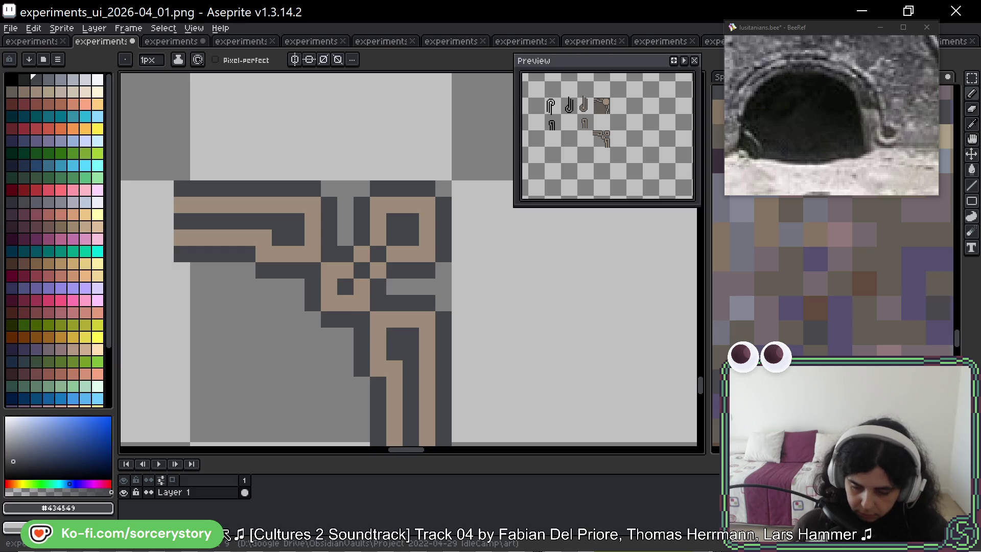
{"action": "key", "text": "ctrl+z"}
{"action": "key", "text": "ctrl+z"}
{"action": "key", "text": "ctrl+z"}
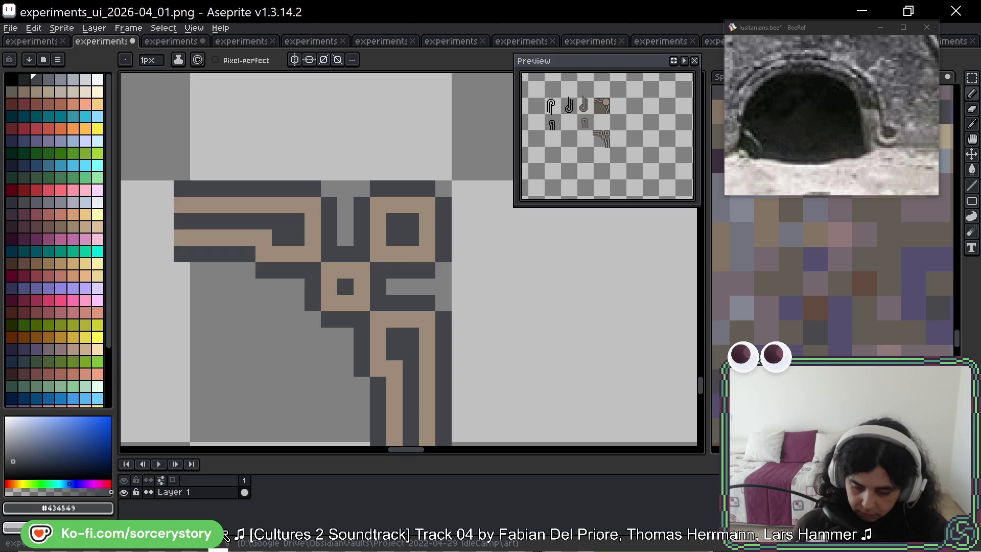
{"action": "key", "text": "space"}
{"action": "left_click_drag", "start_coordinate": [323, 325], "coordinate": [307, 344]}
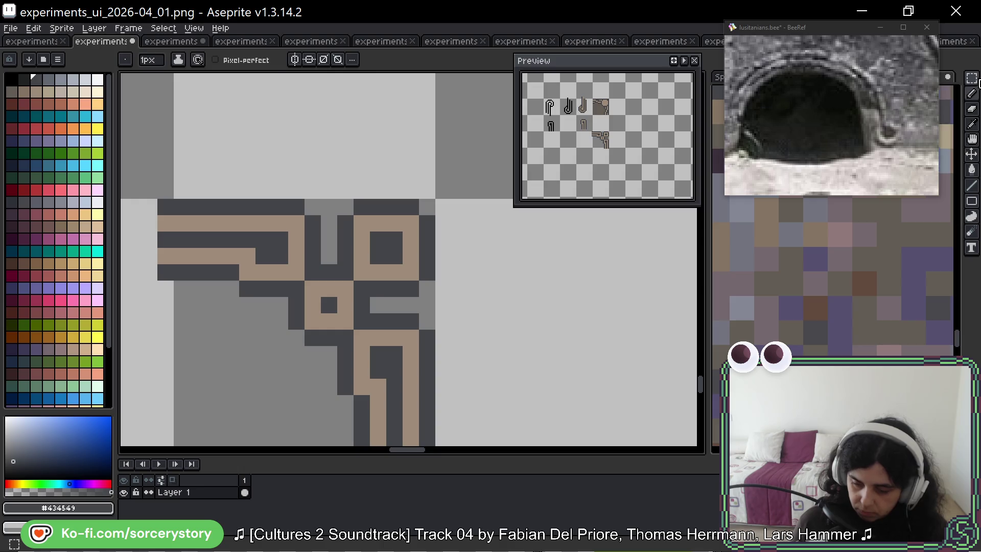
Step: Marquee the corner ornament tile and drop a copy one tile to the right
{"action": "key", "text": "m"}
{"action": "scroll", "coordinate": [381, 313], "scroll_direction": "down", "scroll_amount": 2}
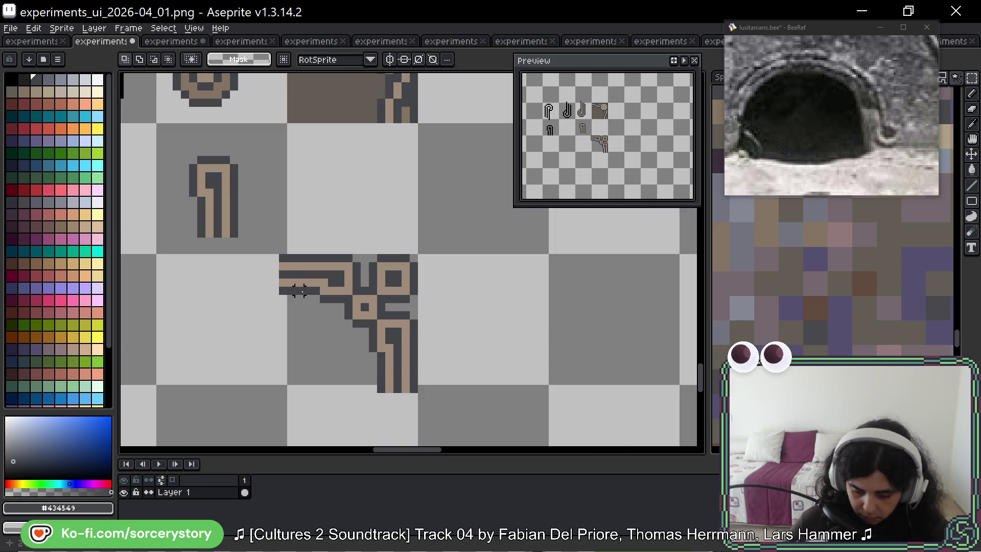
{"action": "left_click_drag", "start_coordinate": [299, 291], "coordinate": [414, 380]}
{"action": "left_click_drag", "start_coordinate": [361, 320], "coordinate": [611, 321]}
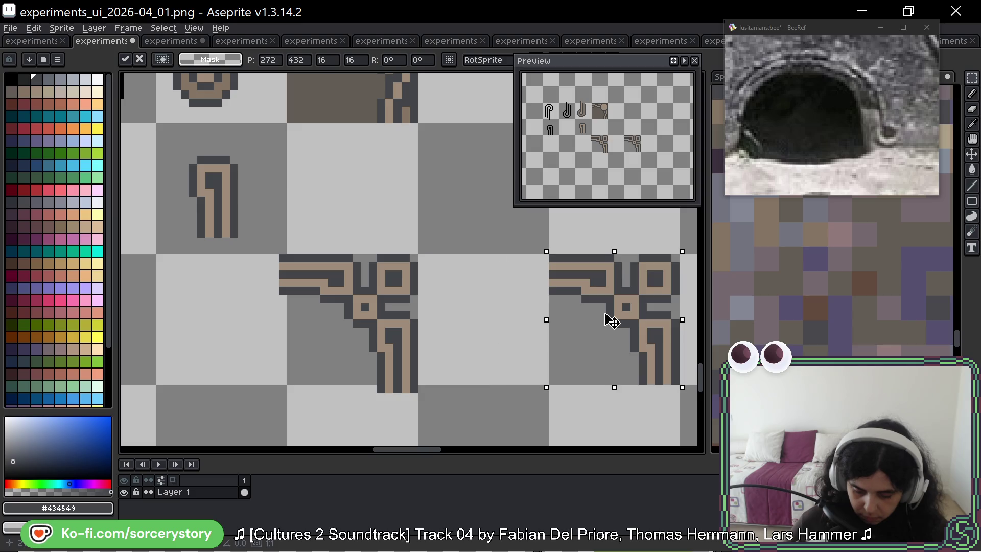
{"action": "left_click", "coordinate": [445, 300]}
Step: Paint grey over the copy's vertical centre bar and horizontal crossing row
{"action": "scroll", "coordinate": [365, 291], "scroll_direction": "up", "scroll_amount": 3}
{"action": "key", "text": "b"}
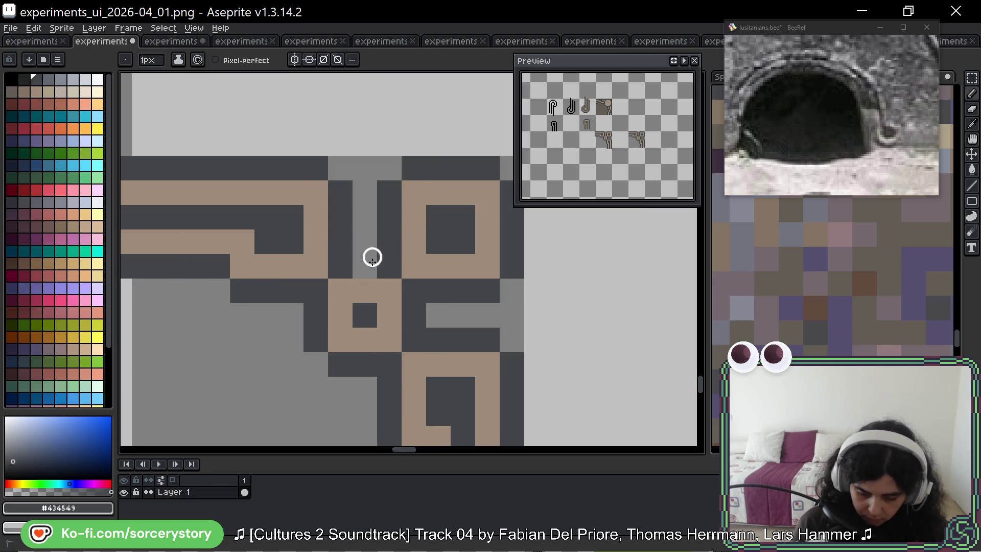
{"action": "left_click_drag", "start_coordinate": [373, 256], "coordinate": [365, 365]}
{"action": "mouse_move", "coordinate": [426, 313]}
{"action": "left_mouse_down"}
{"action": "mouse_move", "coordinate": [324, 326]}
{"action": "mouse_move", "coordinate": [342, 372]}
{"action": "mouse_move", "coordinate": [394, 312]}
{"action": "mouse_move", "coordinate": [390, 340]}
{"action": "left_mouse_up"}
{"action": "left_click", "coordinate": [291, 364]}
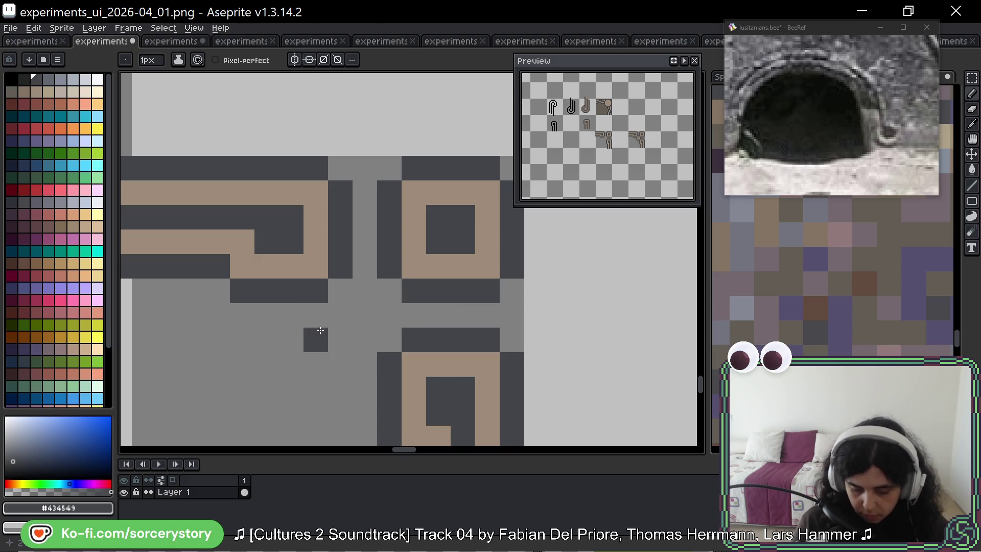
{"action": "left_click_drag", "start_coordinate": [630, 273], "coordinate": [579, 305]}
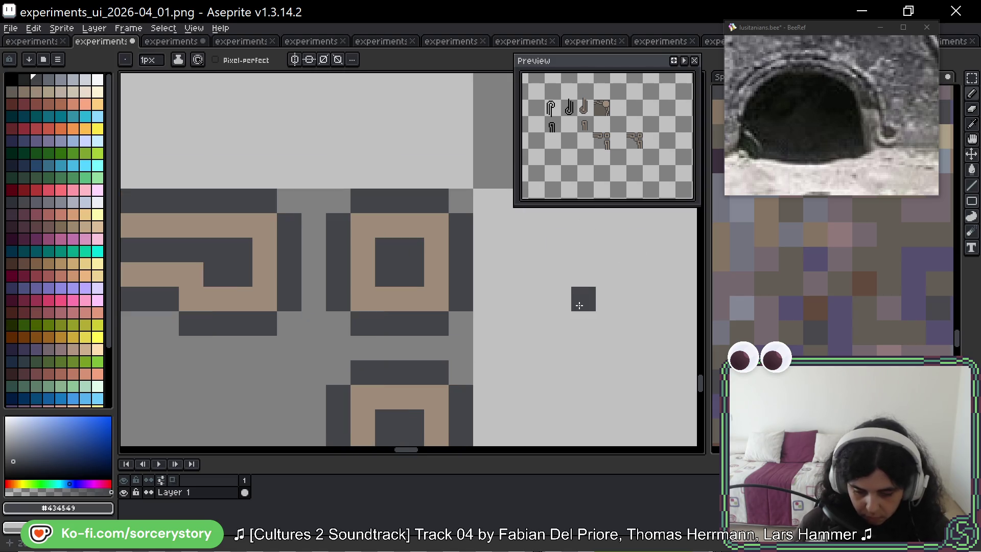
{"action": "scroll", "coordinate": [578, 305], "scroll_direction": "down", "scroll_amount": 7}
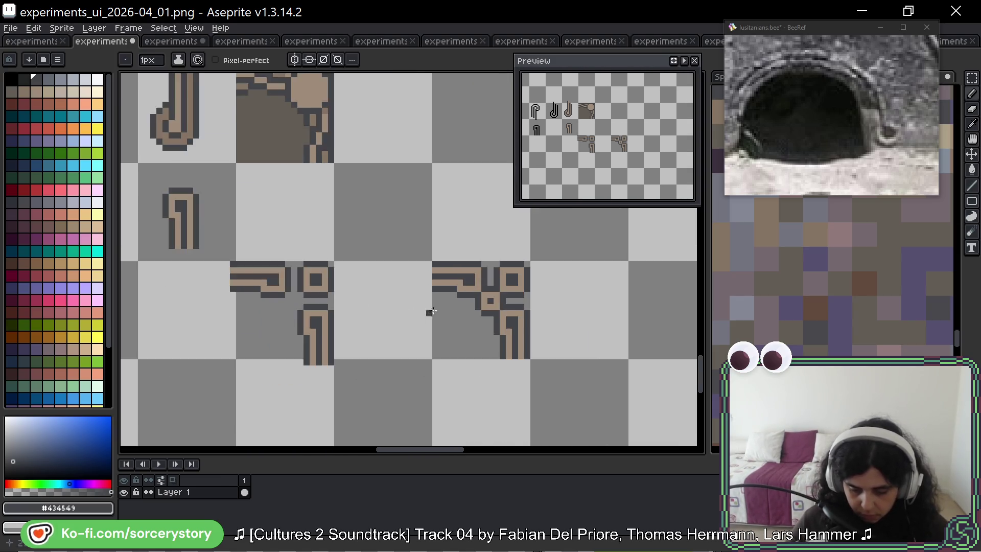
Step: Pan the BeeRef photo upward and zoom in on the arch's upper-left carved rings
{"action": "left_click", "coordinate": [836, 155]}
{"action": "scroll", "coordinate": [837, 154], "scroll_direction": "down", "scroll_amount": 5}
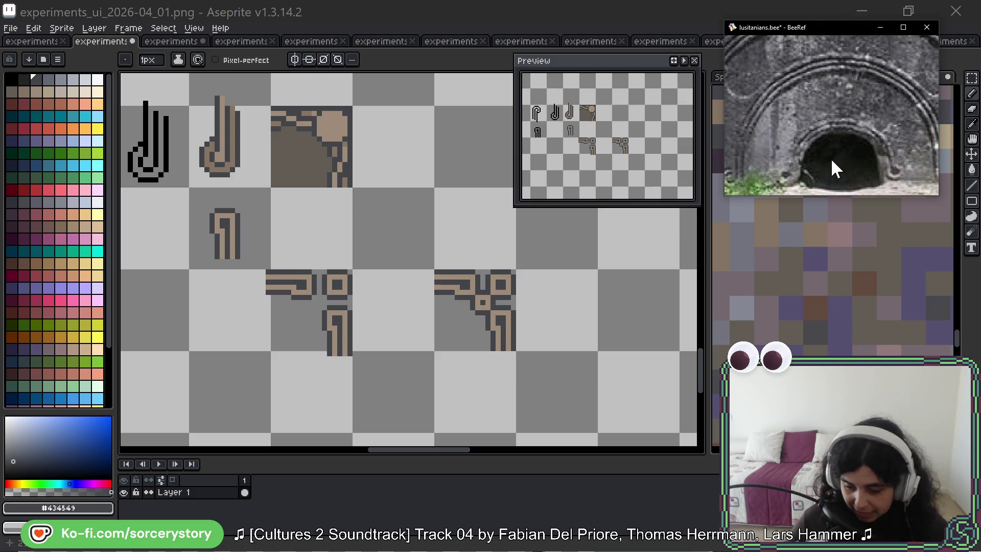
{"action": "left_click_drag", "start_coordinate": [833, 160], "coordinate": [835, 134]}
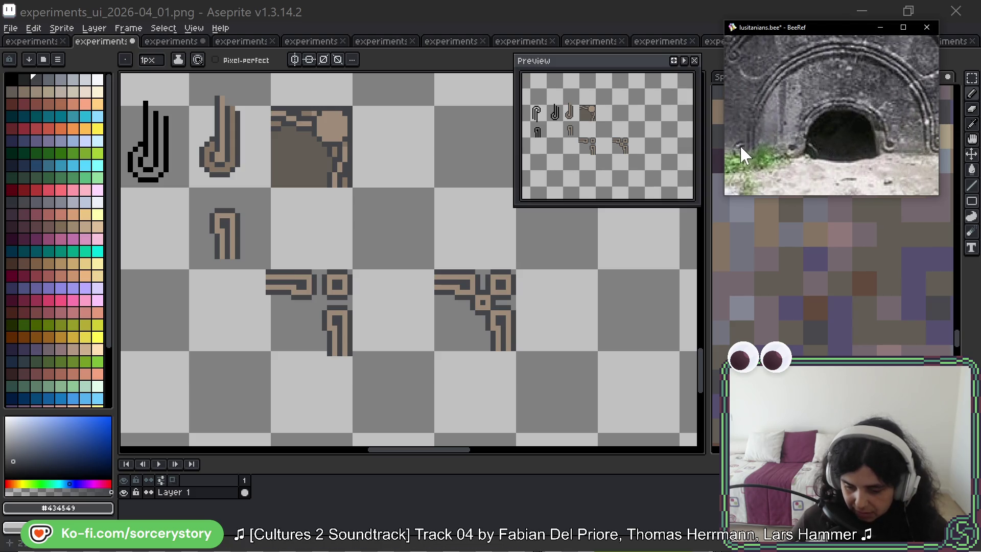
{"action": "scroll", "coordinate": [791, 72], "scroll_direction": "up", "scroll_amount": 5}
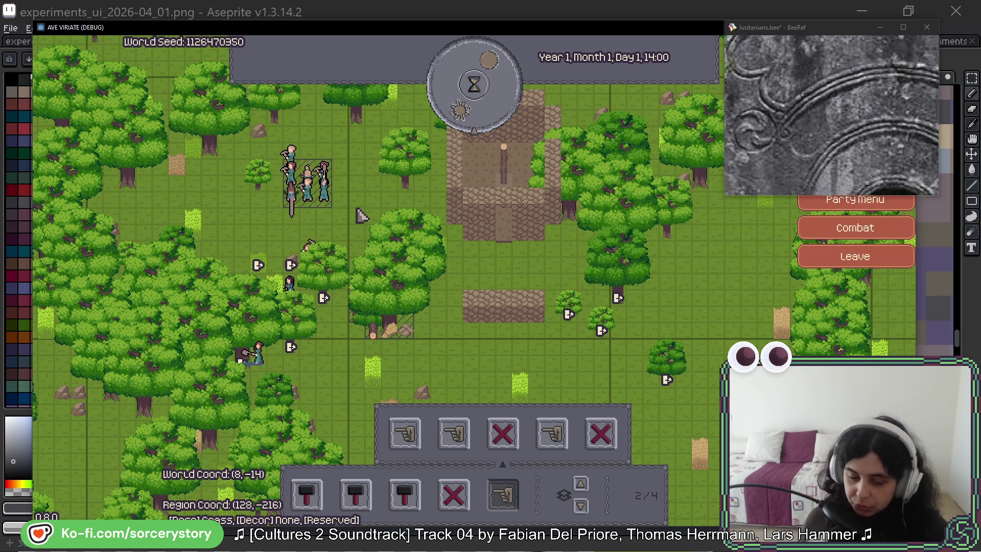
Step: Pass an hour, lay a row of house construction tiles below the wall, then pass another hour to 16:00
{"action": "left_click", "coordinate": [479, 101]}
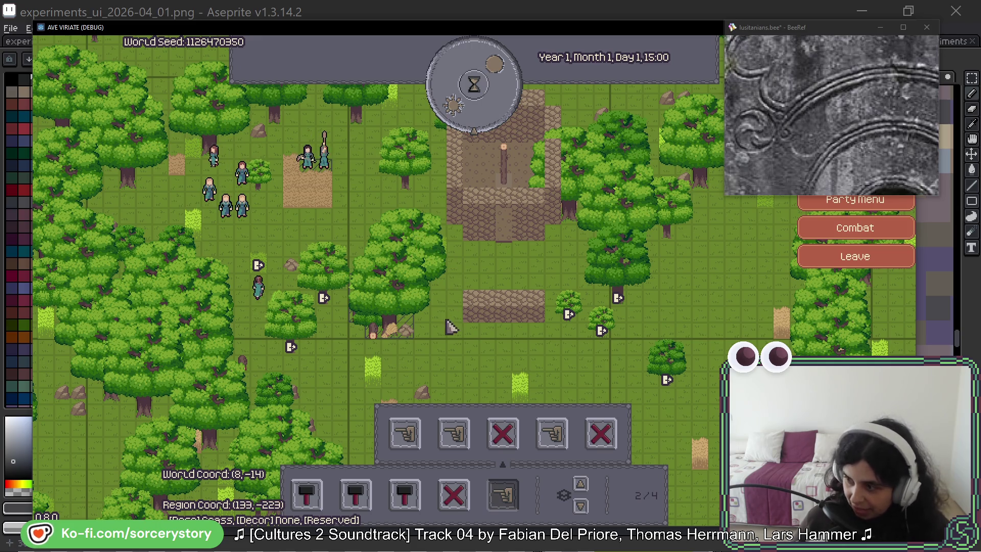
{"action": "left_click", "coordinate": [422, 388]}
{"action": "left_click", "coordinate": [479, 498]}
{"action": "left_click", "coordinate": [307, 493]}
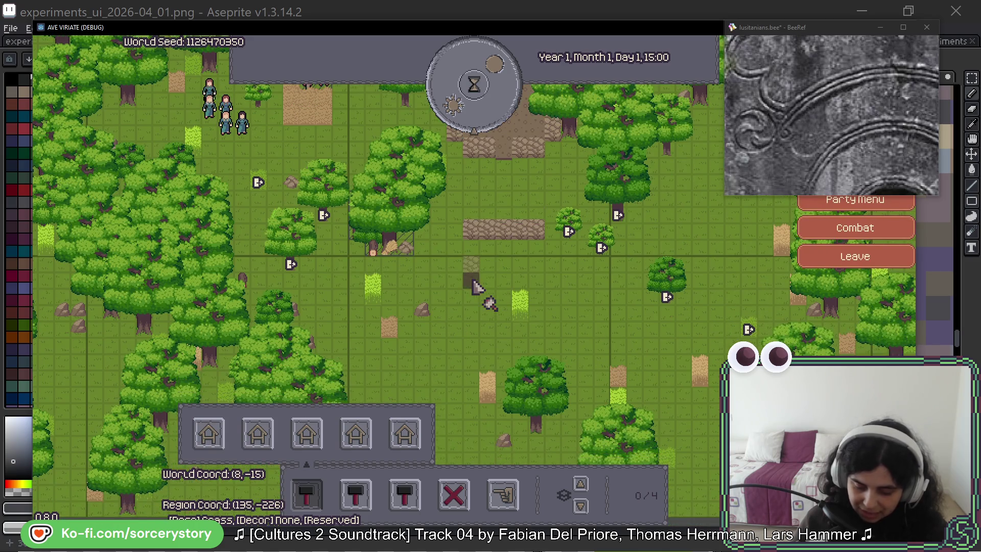
{"action": "left_click_drag", "start_coordinate": [476, 290], "coordinate": [546, 284]}
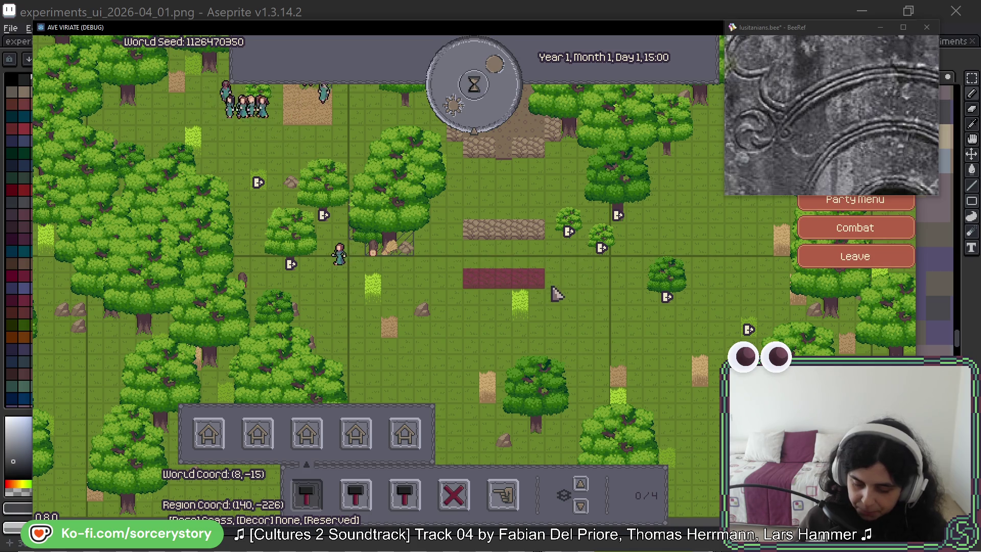
{"action": "left_click", "coordinate": [471, 107]}
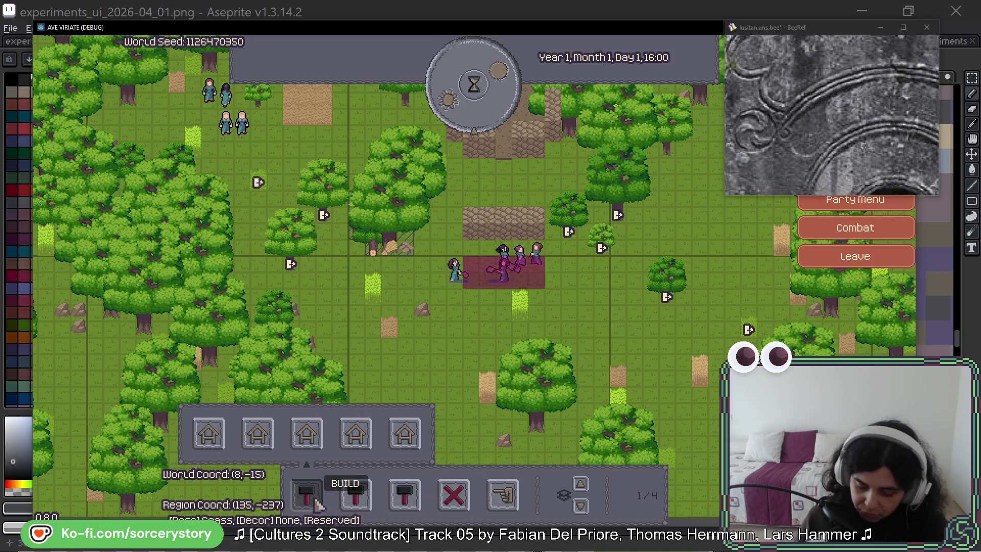
Step: Drag out an Extraction designation area, then cancel it
{"action": "left_click", "coordinate": [503, 495]}
{"action": "left_click", "coordinate": [552, 435]}
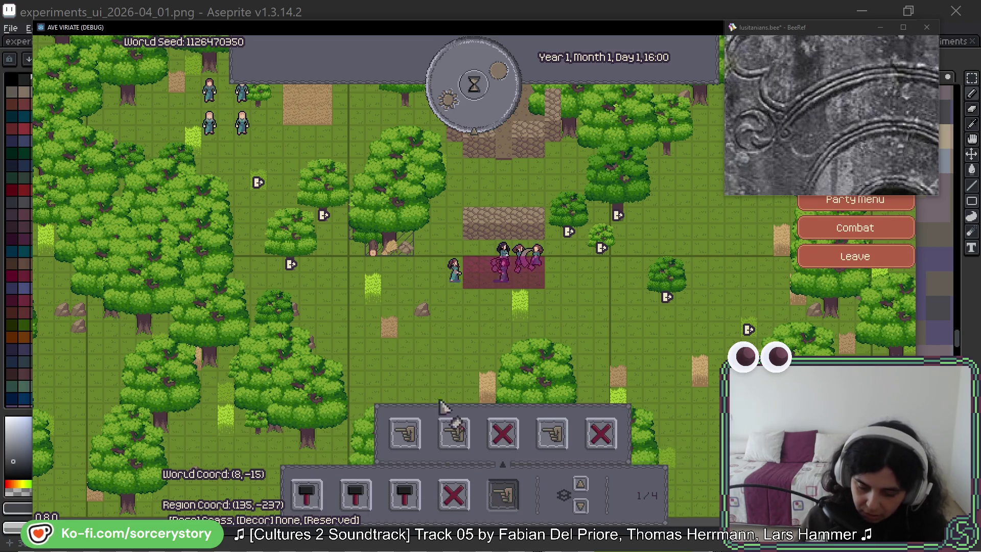
{"action": "key", "text": "a"}
{"action": "left_click_drag", "start_coordinate": [345, 271], "coordinate": [390, 305]}
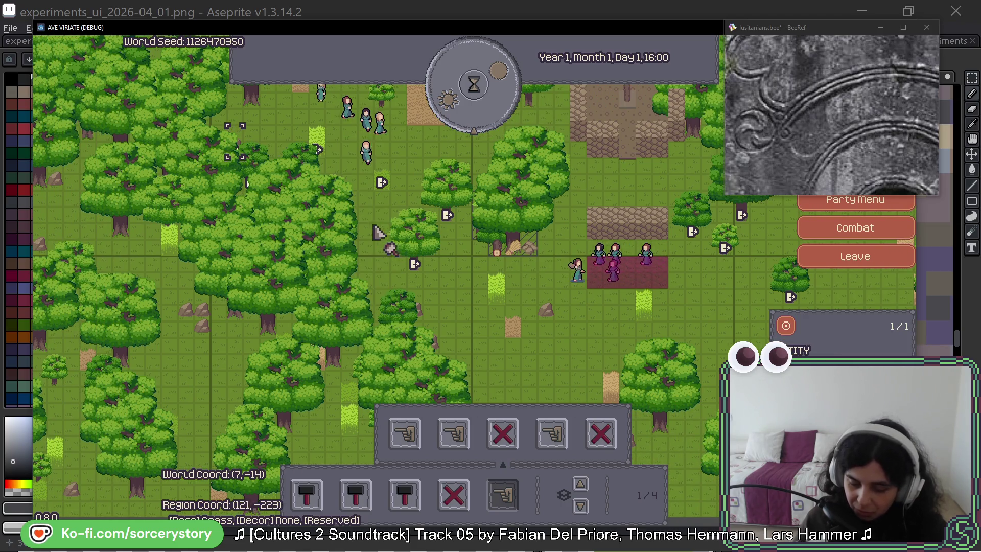
{"action": "key", "text": "Escape"}
Step: Advance the clock to 17:00 and inspect a grass tile, a villager and another entity
{"action": "left_click", "coordinate": [486, 128]}
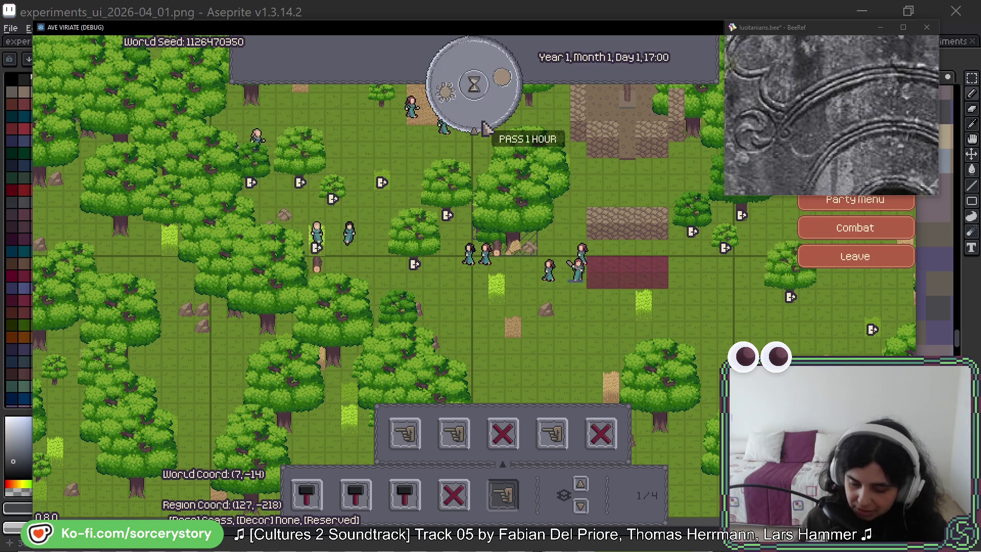
{"action": "left_click", "coordinate": [392, 186]}
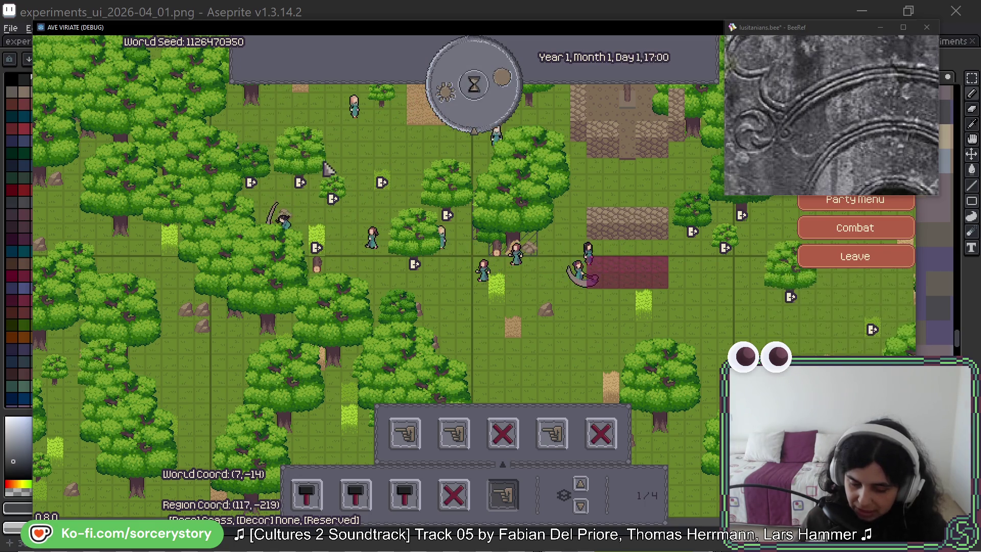
{"action": "left_click", "coordinate": [317, 223]}
{"action": "key", "text": "Escape"}
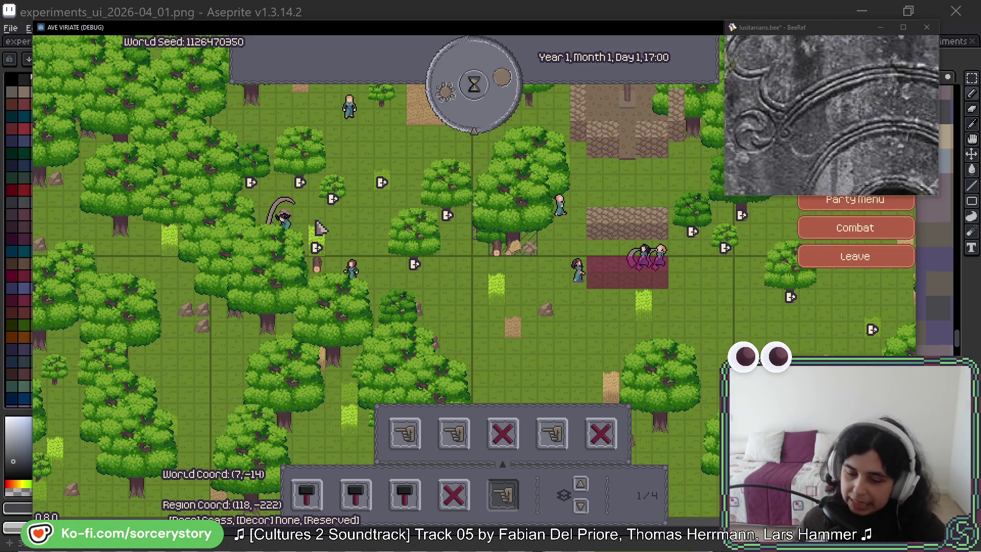
{"action": "left_click", "coordinate": [596, 272]}
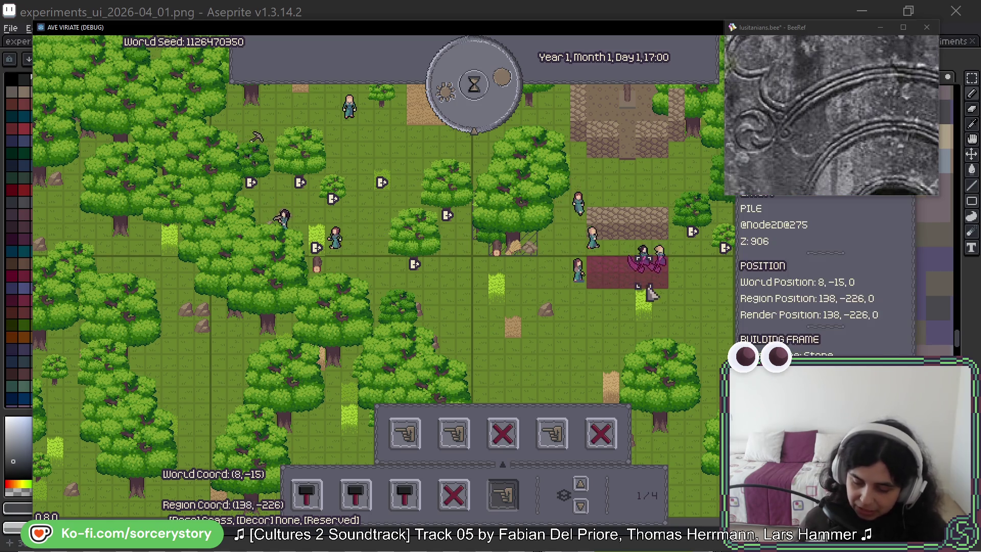
{"action": "key", "text": "Escape"}
{"action": "key", "text": "d"}
{"action": "key", "text": "w"}
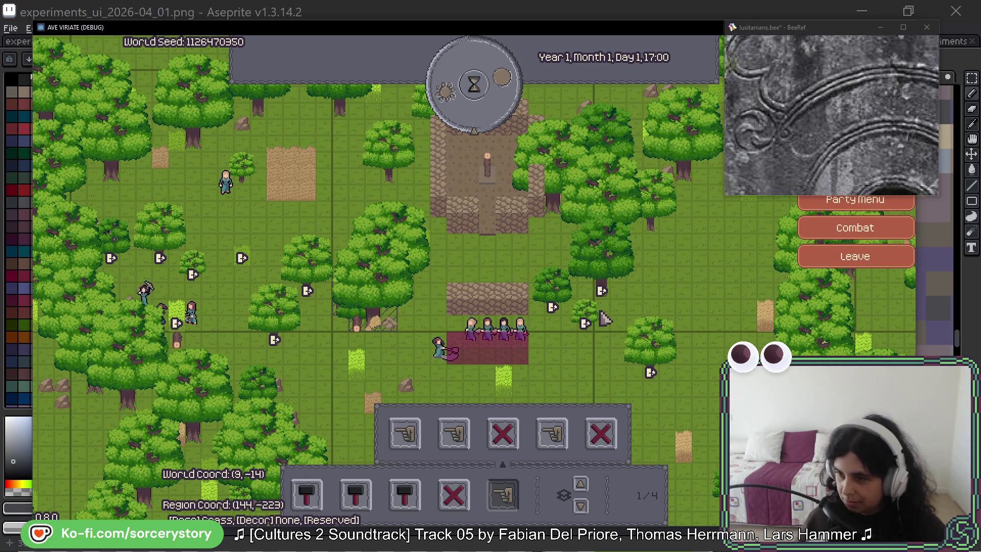
Step: Close the designation options and leave Ave Viriate for the world map
{"action": "left_click", "coordinate": [504, 495]}
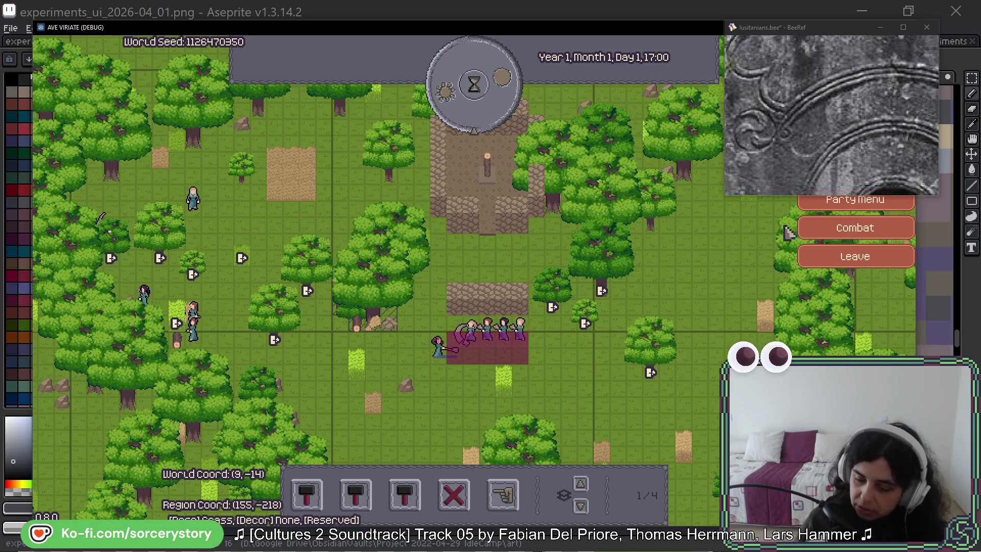
{"action": "left_click", "coordinate": [856, 257]}
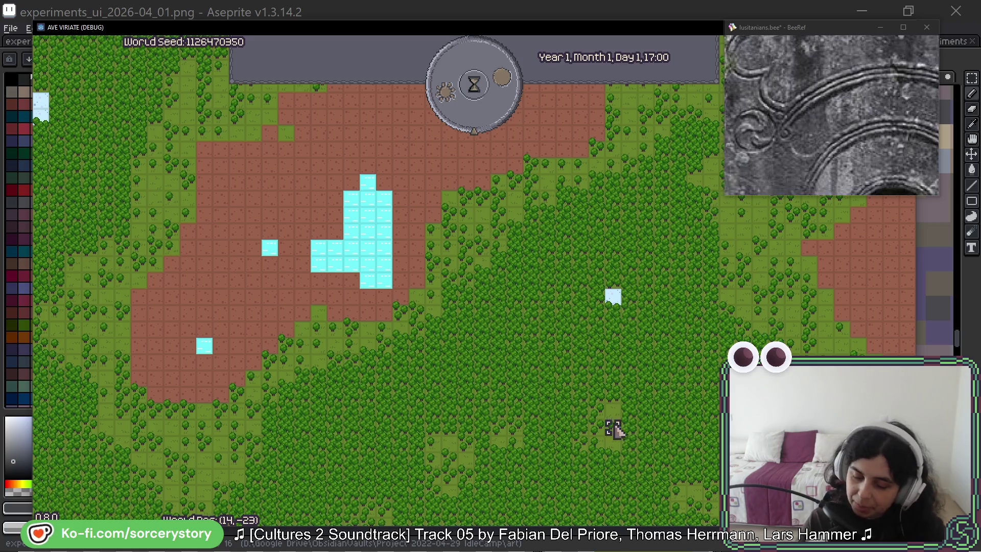
{"action": "left_click", "coordinate": [614, 351]}
{"action": "left_click", "coordinate": [620, 324]}
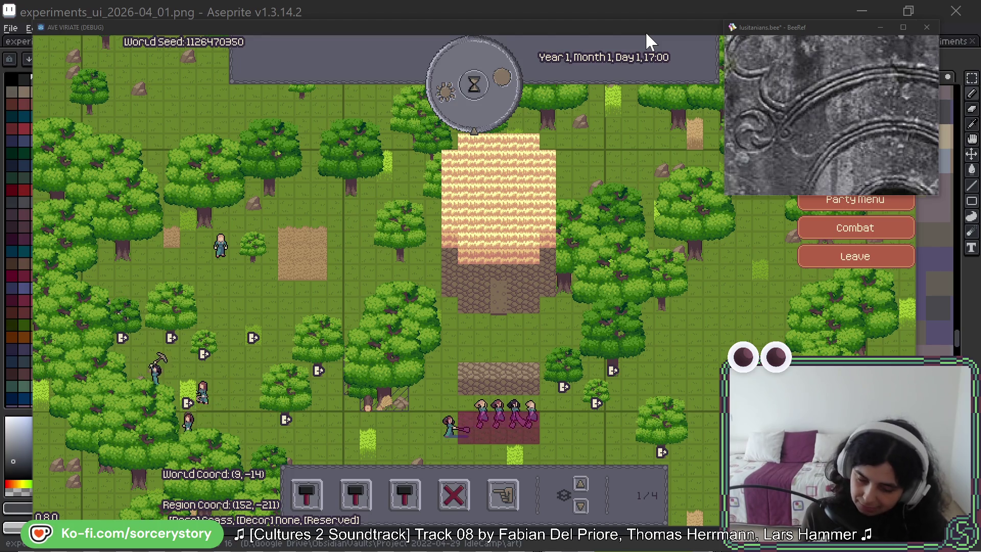
Step: Quit the game, centre the corner ornaments on the canvas, and reframe the stone-arch reference photo
{"action": "key", "text": "Escape"}
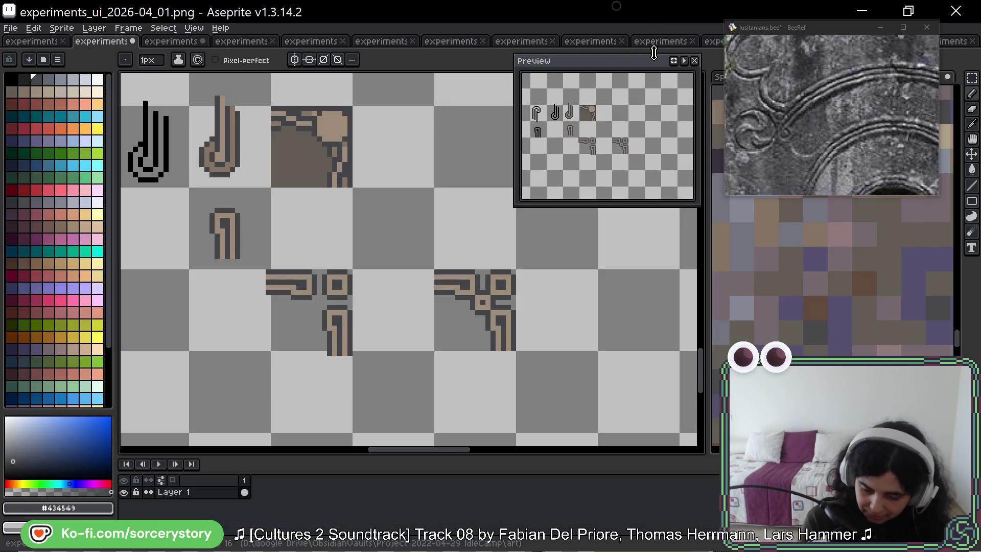
{"action": "left_click_drag", "start_coordinate": [609, 348], "coordinate": [511, 346]}
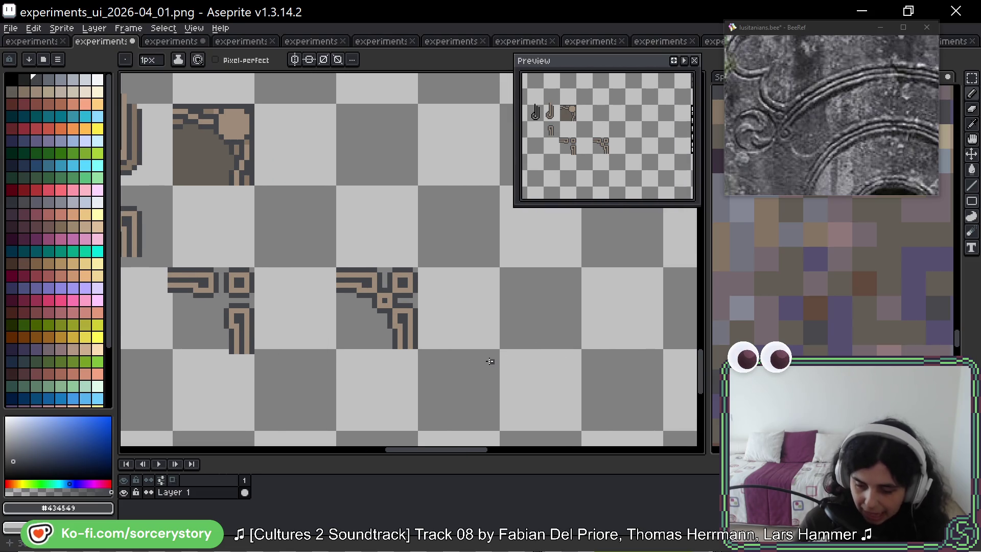
{"action": "left_click", "coordinate": [898, 153]}
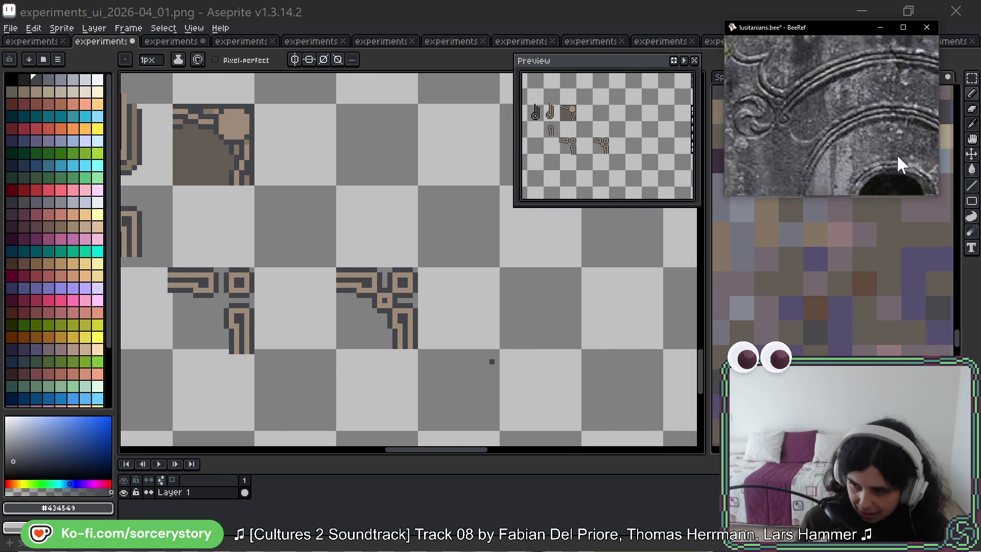
{"action": "scroll", "coordinate": [899, 148], "scroll_direction": "down", "scroll_amount": 2}
{"action": "left_click_drag", "start_coordinate": [900, 155], "coordinate": [909, 137]}
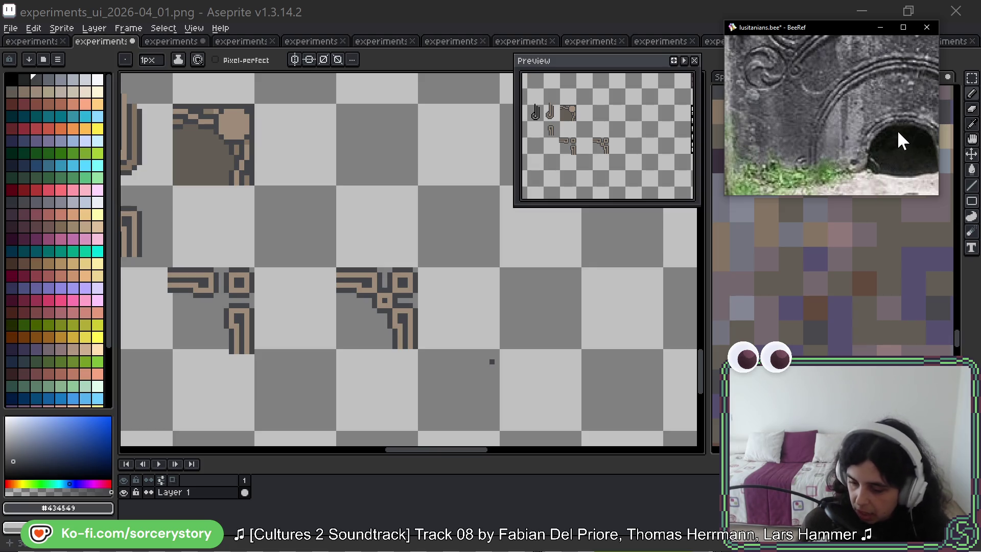
{"action": "scroll", "coordinate": [902, 132], "scroll_direction": "up", "scroll_amount": 1}
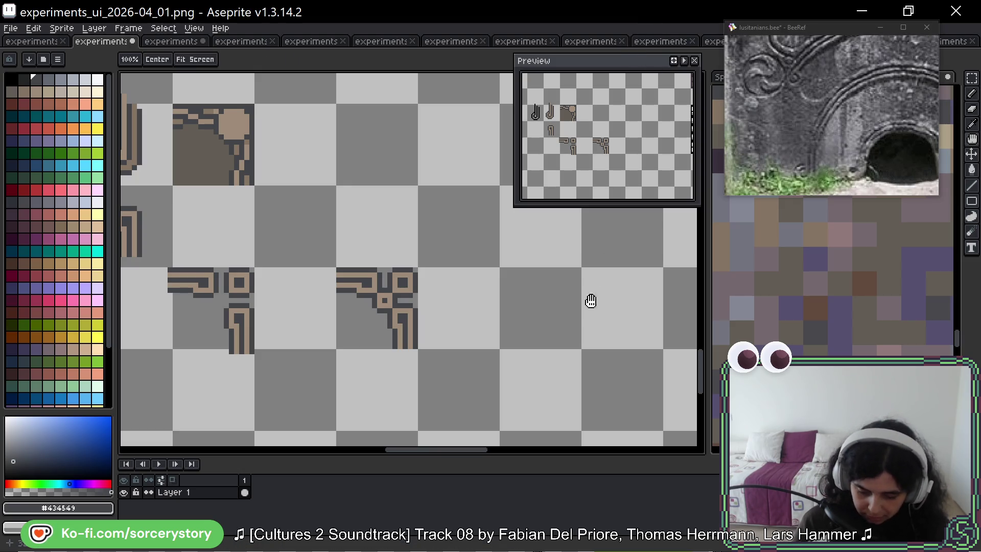
{"action": "mouse_move", "coordinate": [587, 300]}
{"action": "left_mouse_down"}
{"action": "mouse_move", "coordinate": [600, 296]}
{"action": "mouse_move", "coordinate": [596, 254]}
{"action": "left_mouse_up"}
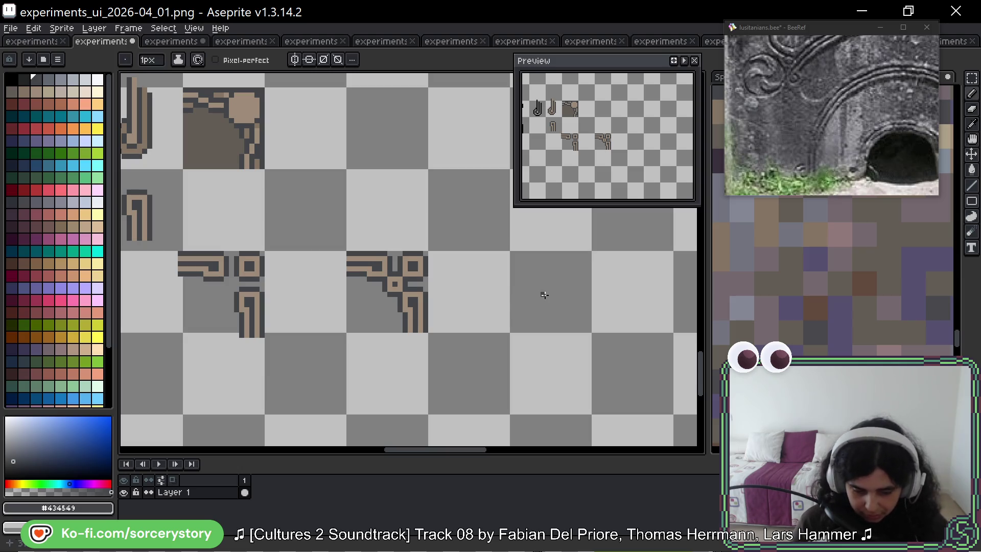
Step: Copy the small hook piece, rotate it 180°, and place it lower right on the canvas
{"action": "left_click_drag", "start_coordinate": [496, 261], "coordinate": [491, 241]}
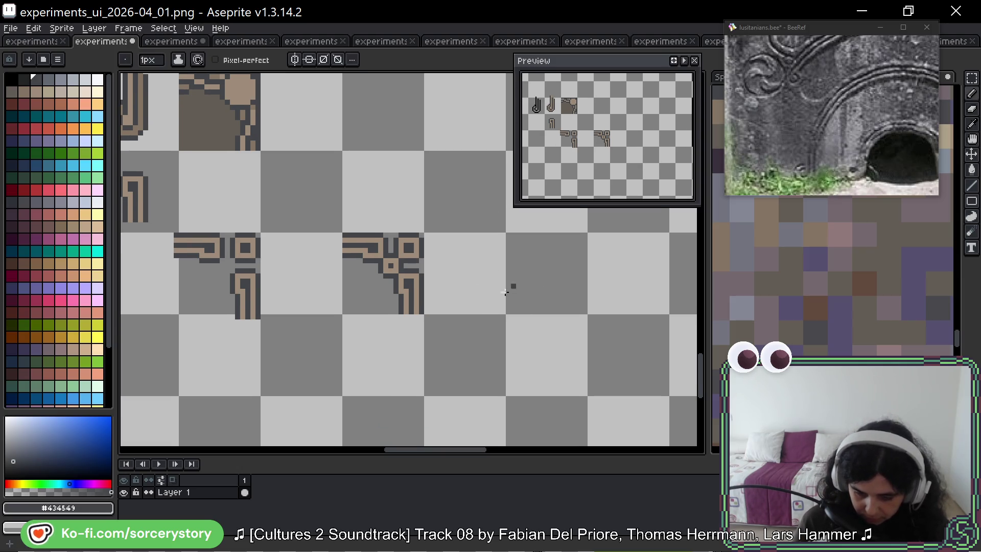
{"action": "left_click", "coordinate": [973, 80]}
{"action": "scroll", "coordinate": [530, 291], "scroll_direction": "right", "scroll_amount": 2}
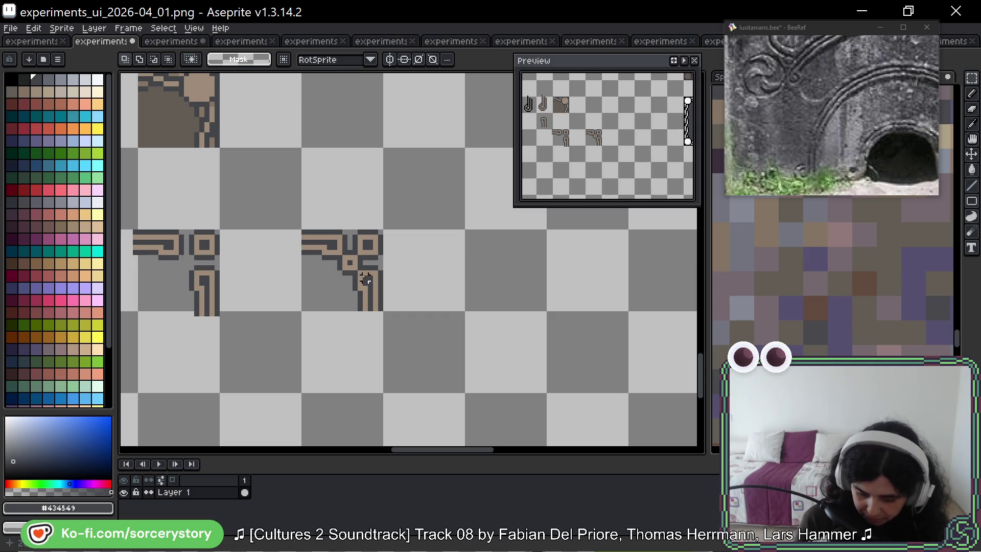
{"action": "mouse_move", "coordinate": [189, 266]}
{"action": "left_mouse_down"}
{"action": "mouse_move", "coordinate": [230, 327]}
{"action": "mouse_move", "coordinate": [521, 346]}
{"action": "mouse_move", "coordinate": [495, 432]}
{"action": "left_mouse_up"}
{"action": "mouse_move", "coordinate": [532, 378]}
{"action": "left_mouse_down"}
{"action": "mouse_move", "coordinate": [534, 434]}
{"action": "mouse_move", "coordinate": [486, 438]}
{"action": "left_mouse_up"}
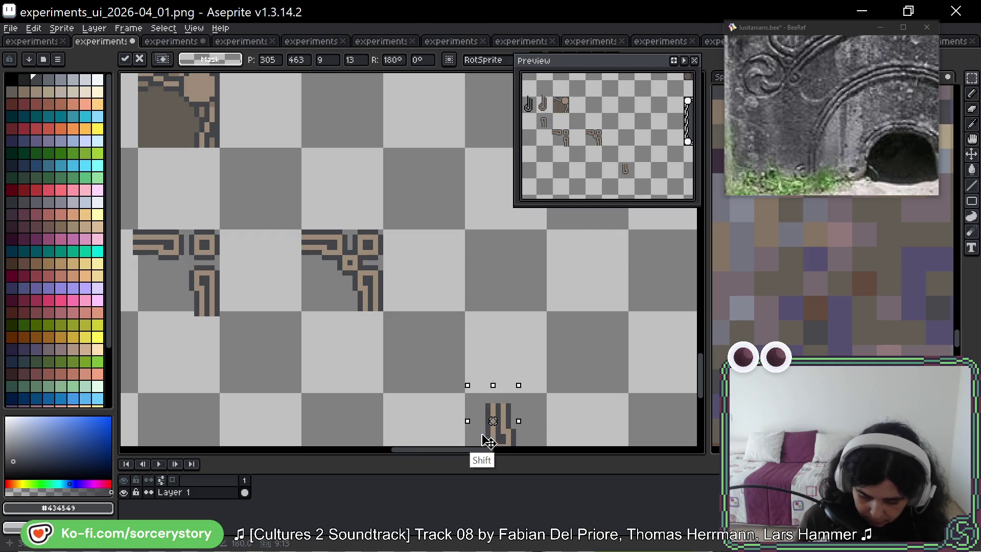
{"action": "left_click_drag", "start_coordinate": [579, 378], "coordinate": [510, 296]}
{"action": "left_click_drag", "start_coordinate": [901, 152], "coordinate": [828, 132]}
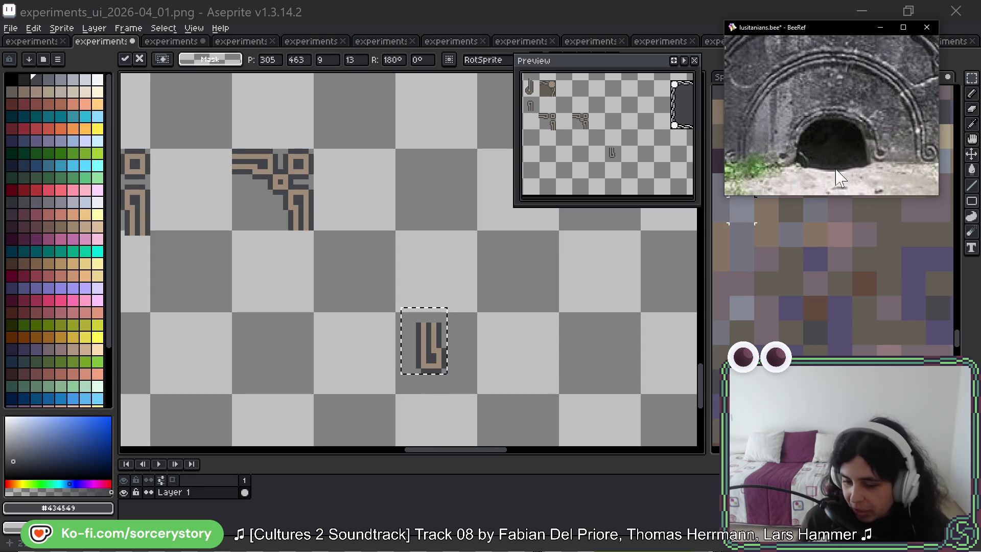
{"action": "mouse_move", "coordinate": [446, 355]}
{"action": "left_mouse_down"}
{"action": "mouse_move", "coordinate": [595, 355]}
{"action": "mouse_move", "coordinate": [649, 384]}
{"action": "left_mouse_up"}
{"action": "key", "text": "ctrl+d"}
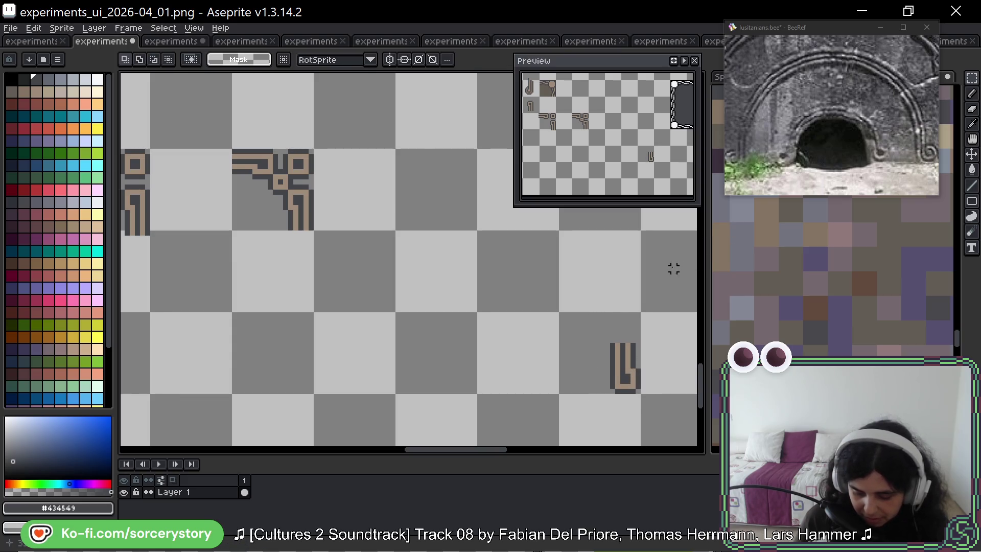
Step: Duplicate the rotated hook to its left and mirror it horizontally
{"action": "scroll", "coordinate": [639, 324], "scroll_direction": "up", "scroll_amount": 1}
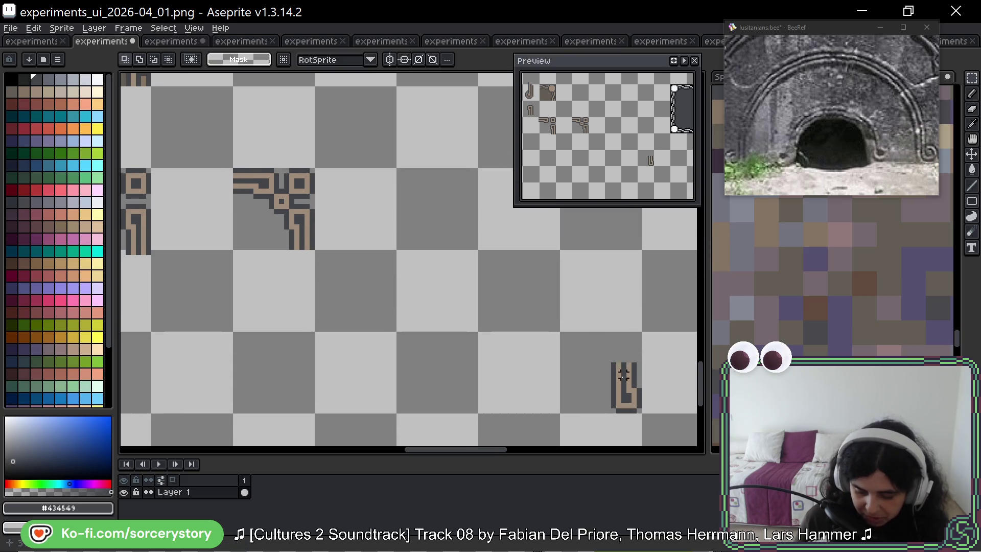
{"action": "mouse_move", "coordinate": [563, 333]}
{"action": "left_mouse_down"}
{"action": "mouse_move", "coordinate": [627, 398]}
{"action": "mouse_move", "coordinate": [460, 390]}
{"action": "left_mouse_up"}
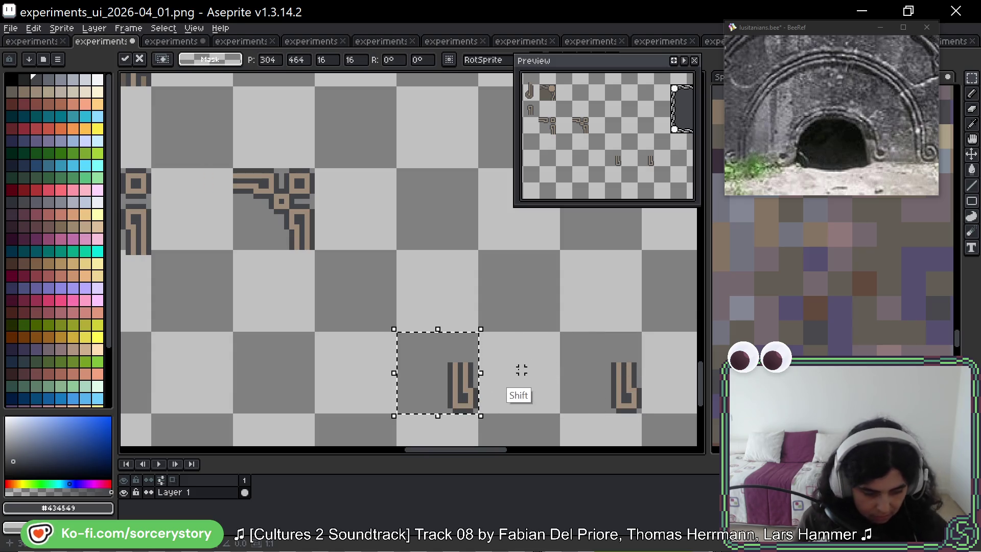
{"action": "key", "text": "shift+h"}
{"action": "key", "text": "ctrl+d"}
{"action": "key", "text": "ctrl+f"}
{"action": "key", "text": "ctrl+f"}
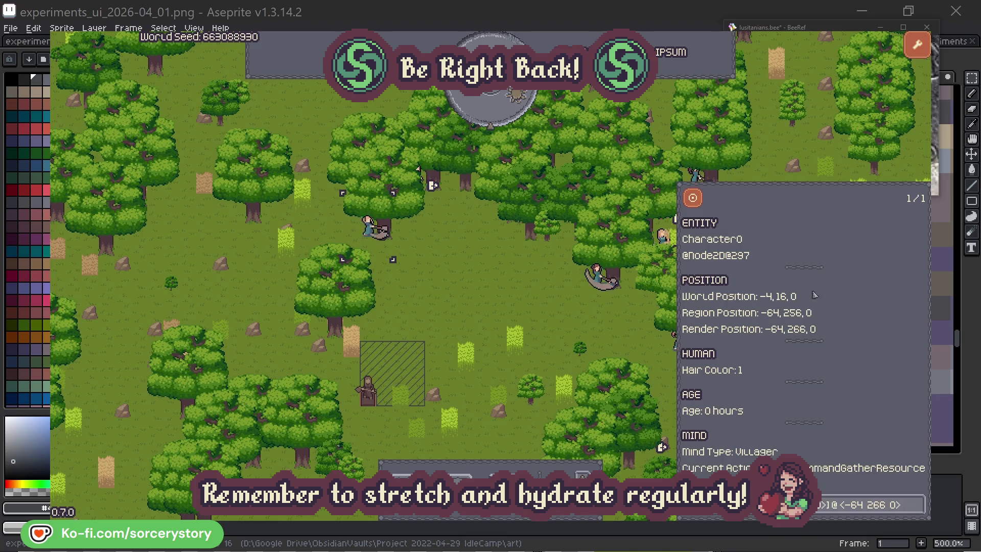
{"action": "left_click", "coordinate": [919, 505]}
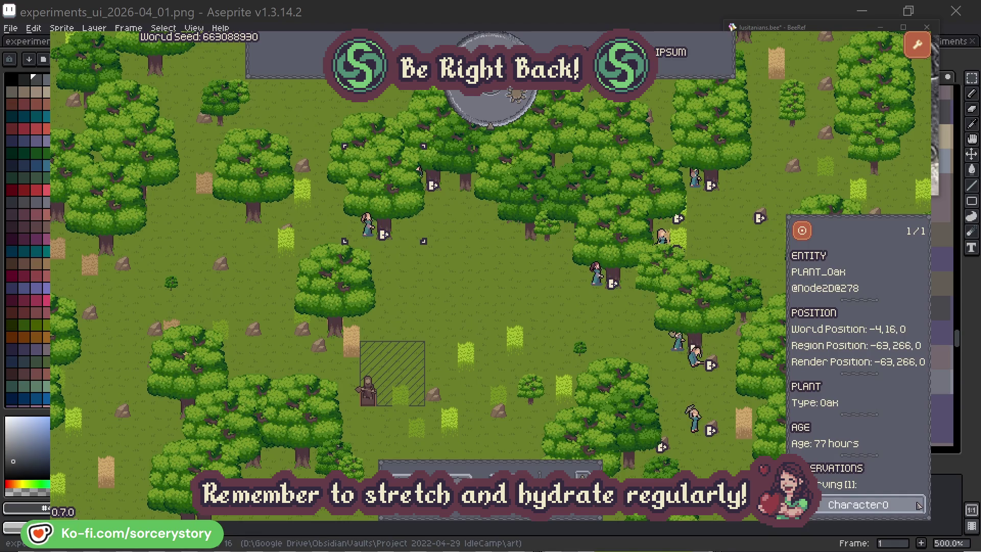
{"action": "left_click", "coordinate": [919, 504]}
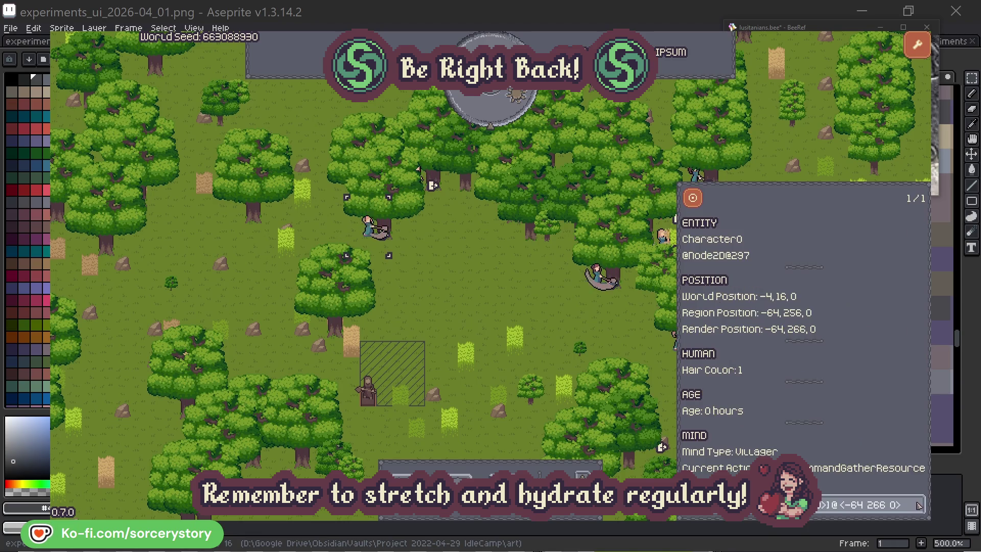
{"action": "left_click", "coordinate": [512, 308]}
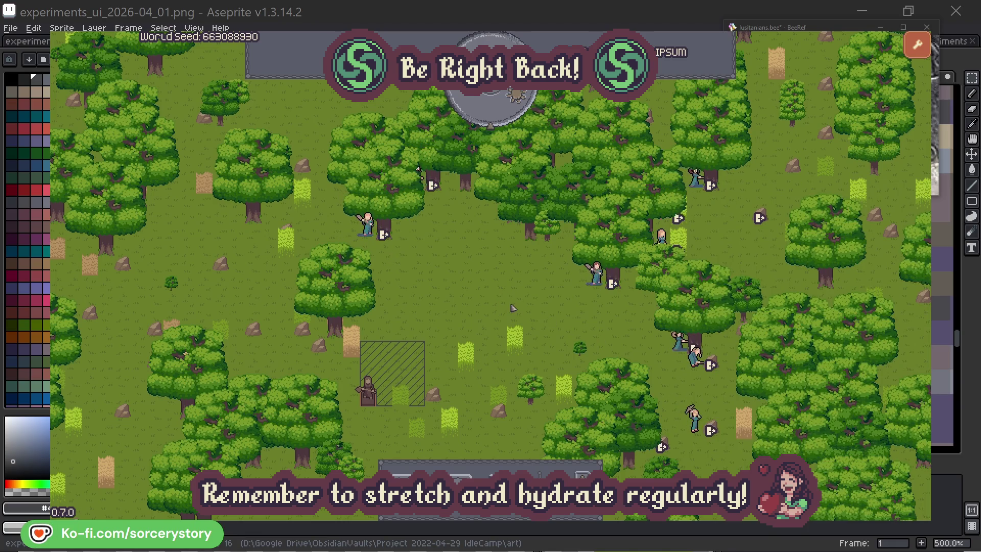
{"action": "left_click", "coordinate": [498, 113]}
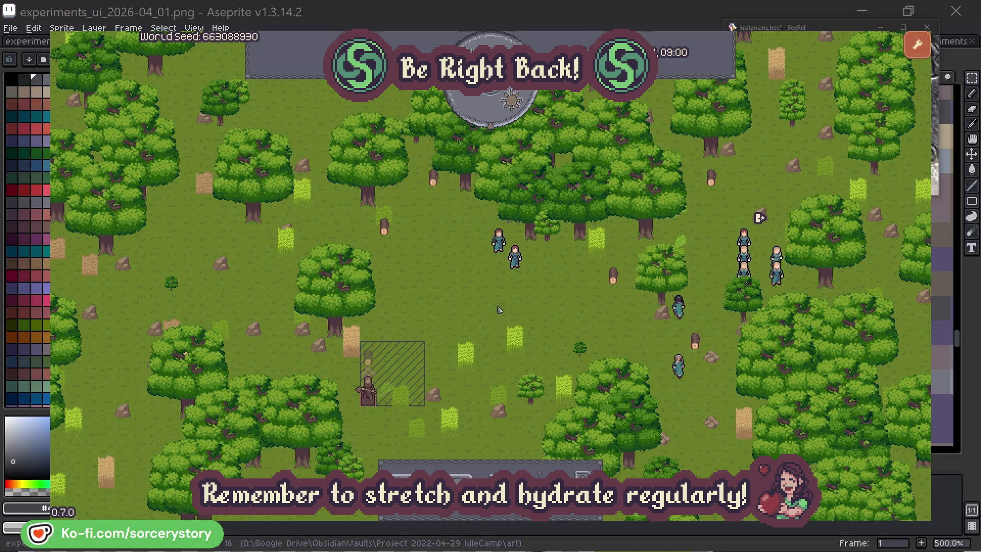
{"action": "left_click", "coordinate": [370, 360]}
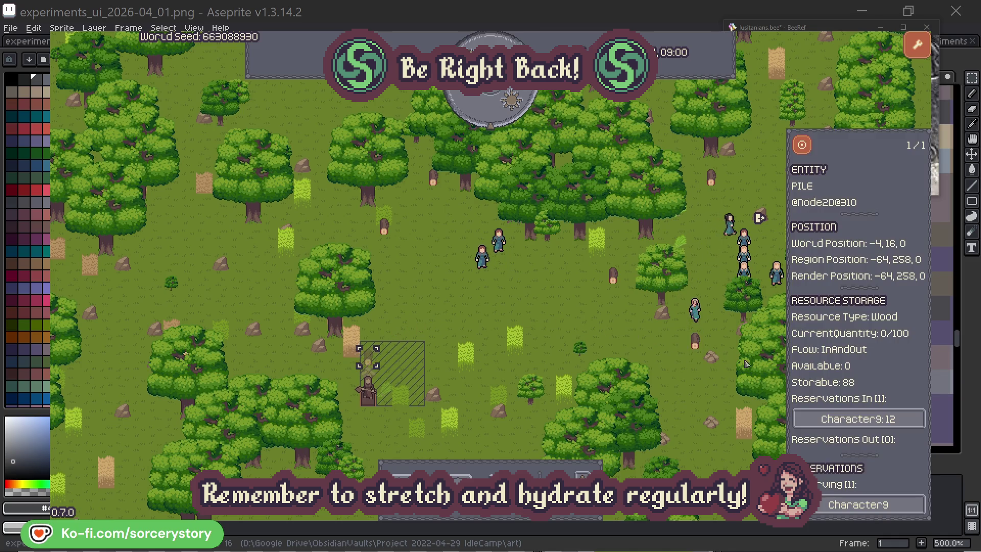
{"action": "left_click", "coordinate": [901, 419]}
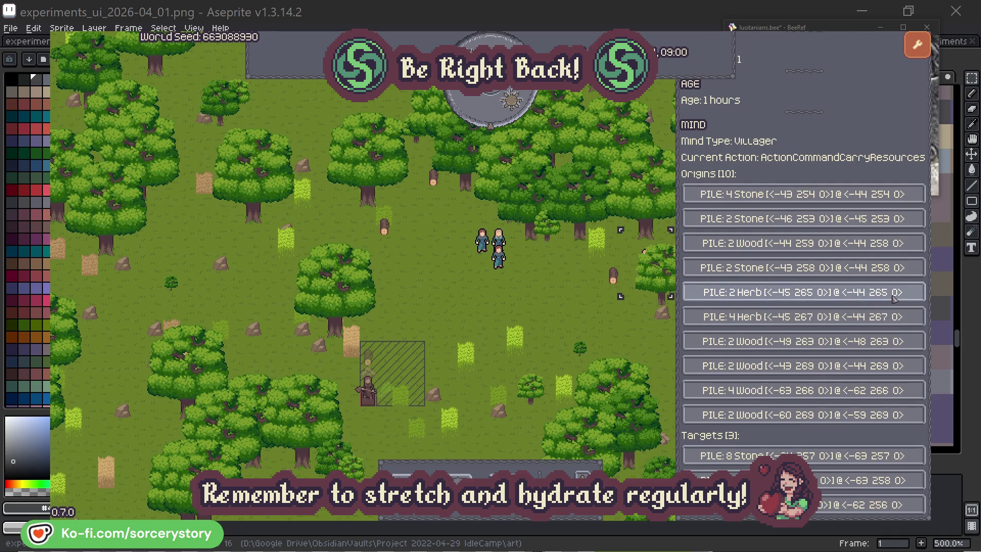
{"action": "left_click", "coordinate": [895, 297]}
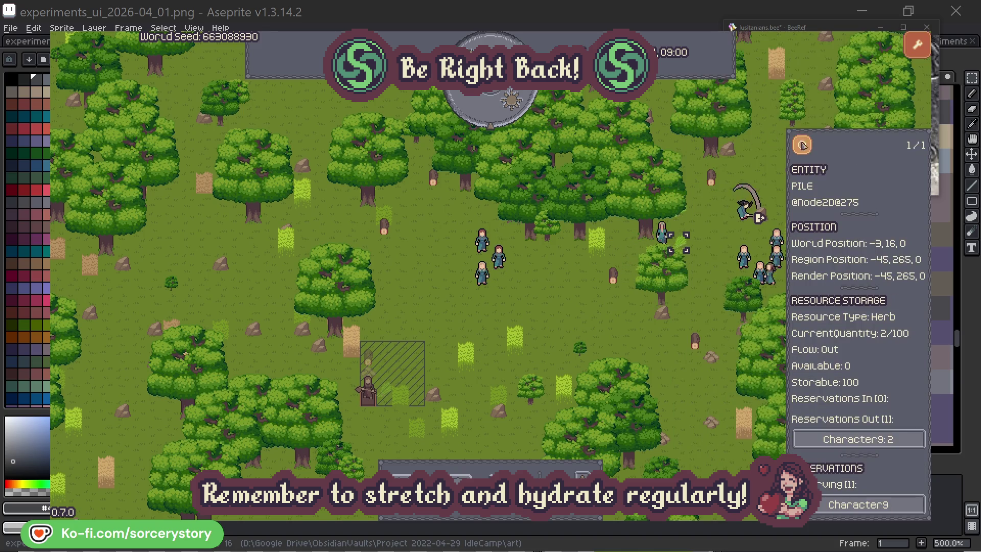
{"action": "left_click", "coordinate": [810, 152]}
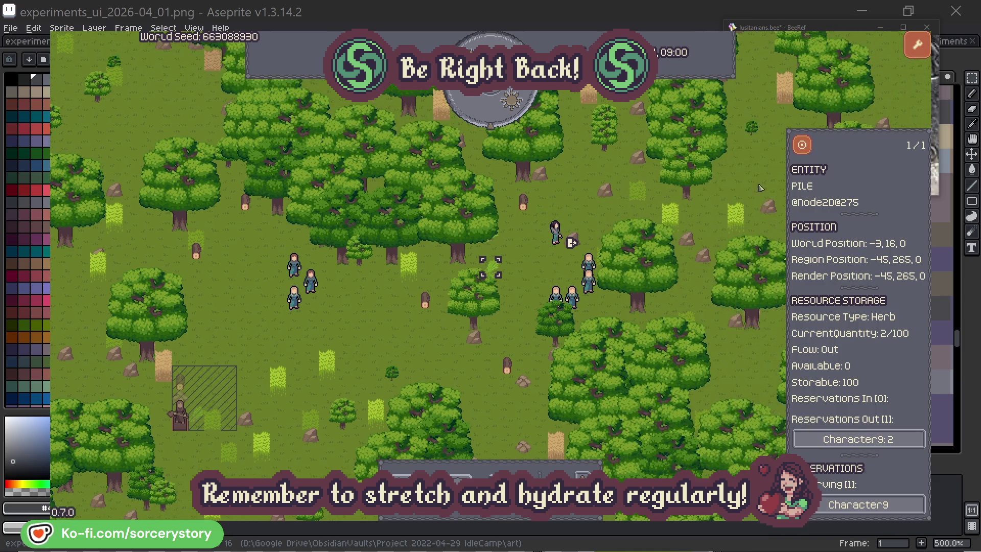
{"action": "left_click", "coordinate": [887, 438]}
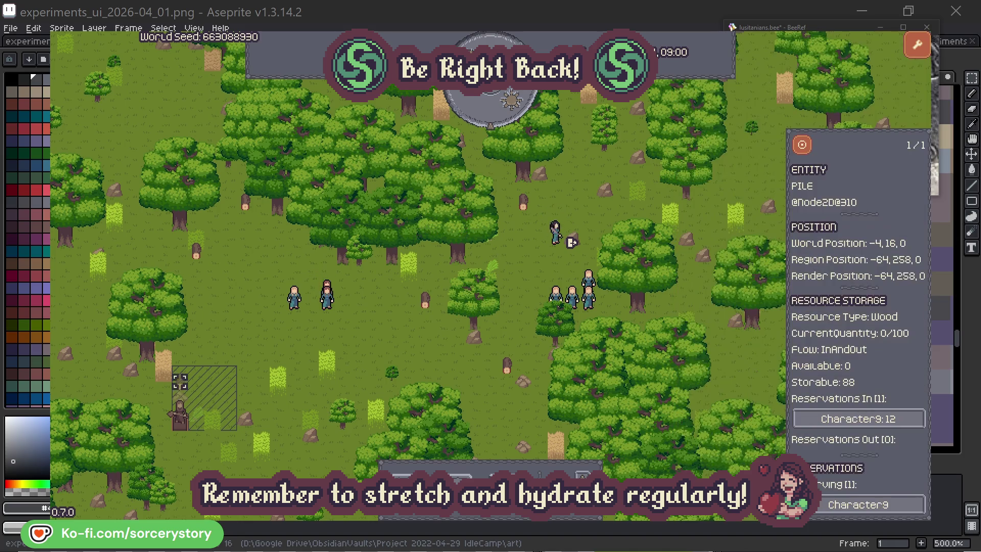
{"action": "left_click", "coordinate": [843, 481]}
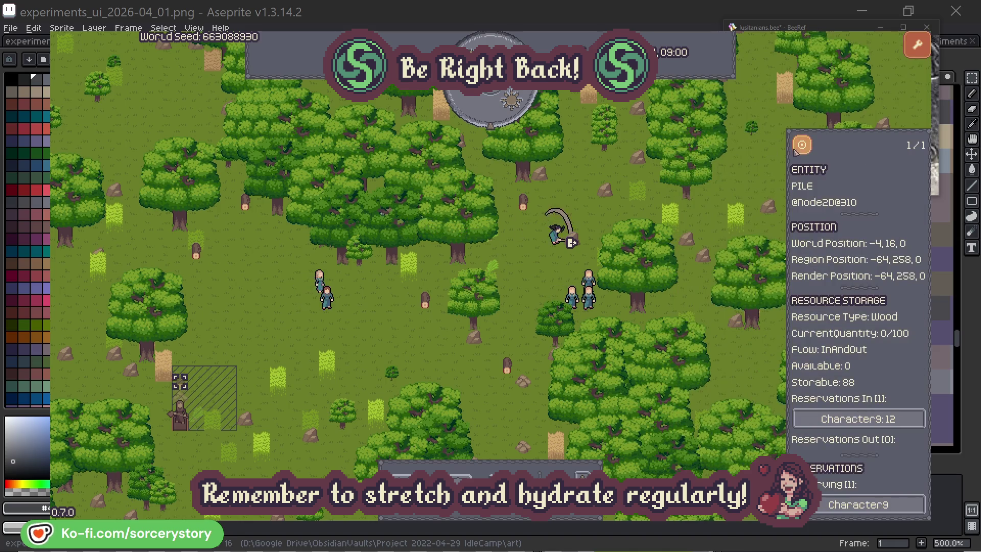
{"action": "left_click", "coordinate": [803, 146]}
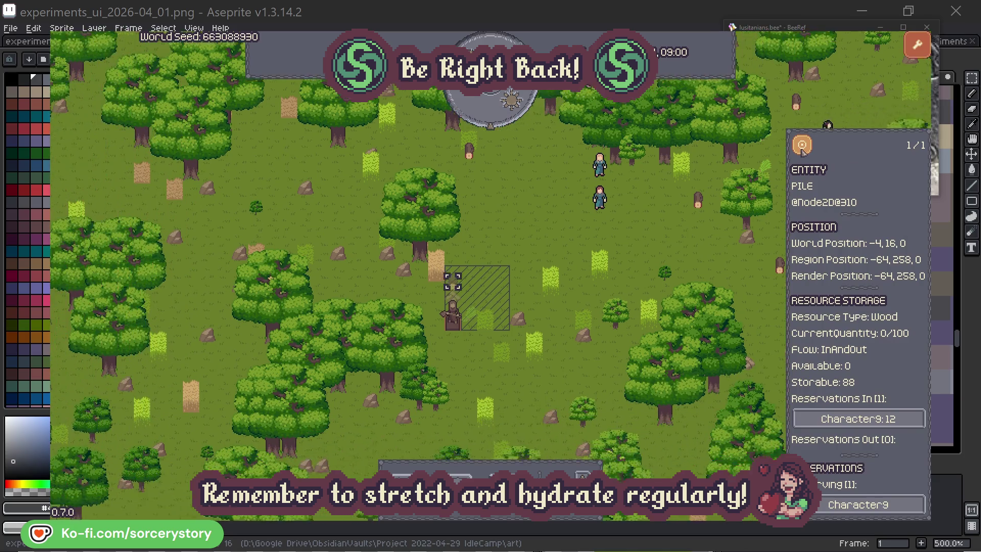
{"action": "left_click", "coordinate": [711, 227]}
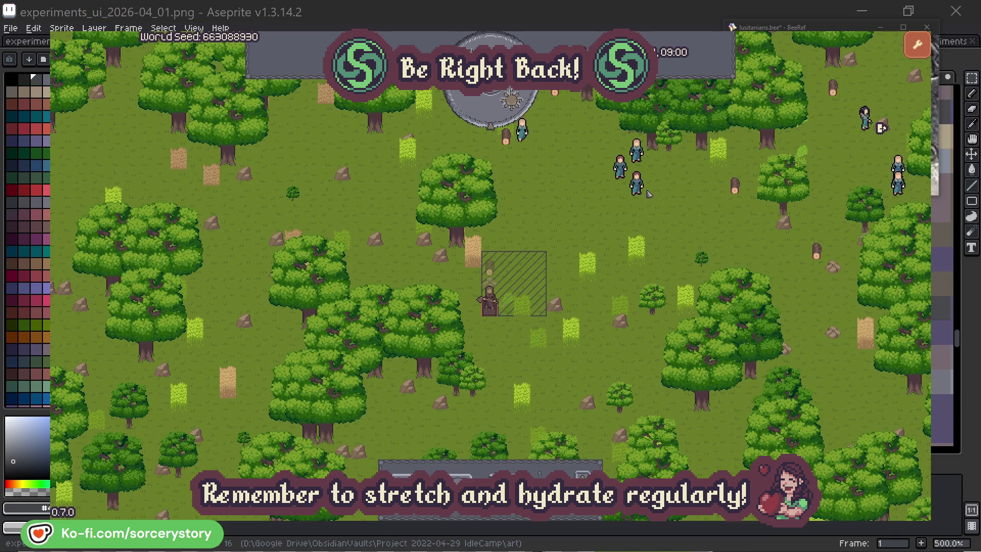
{"action": "left_click", "coordinate": [637, 182]}
{"action": "left_click", "coordinate": [757, 239]}
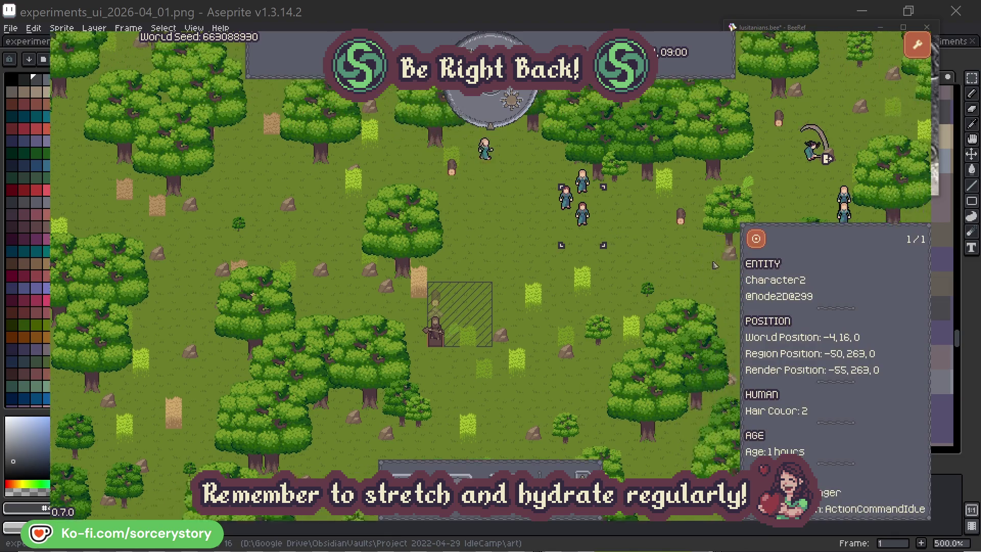
{"action": "left_click", "coordinate": [559, 293]}
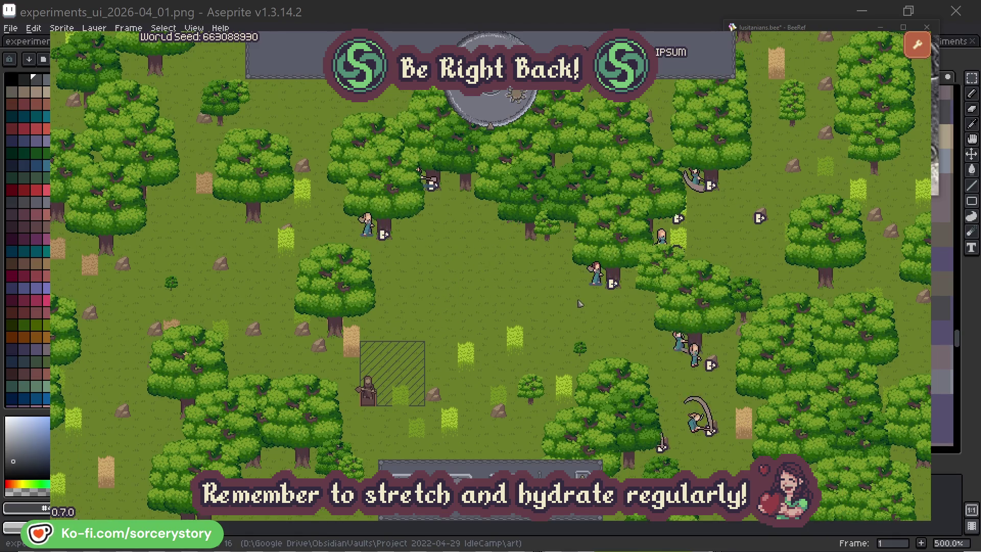
{"action": "left_click", "coordinate": [580, 304]}
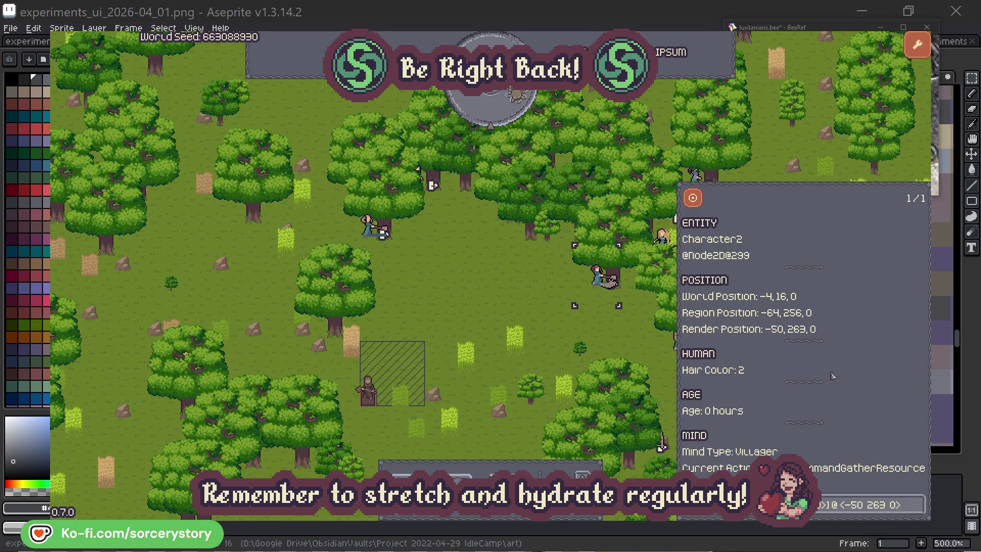
{"action": "left_click", "coordinate": [918, 508]}
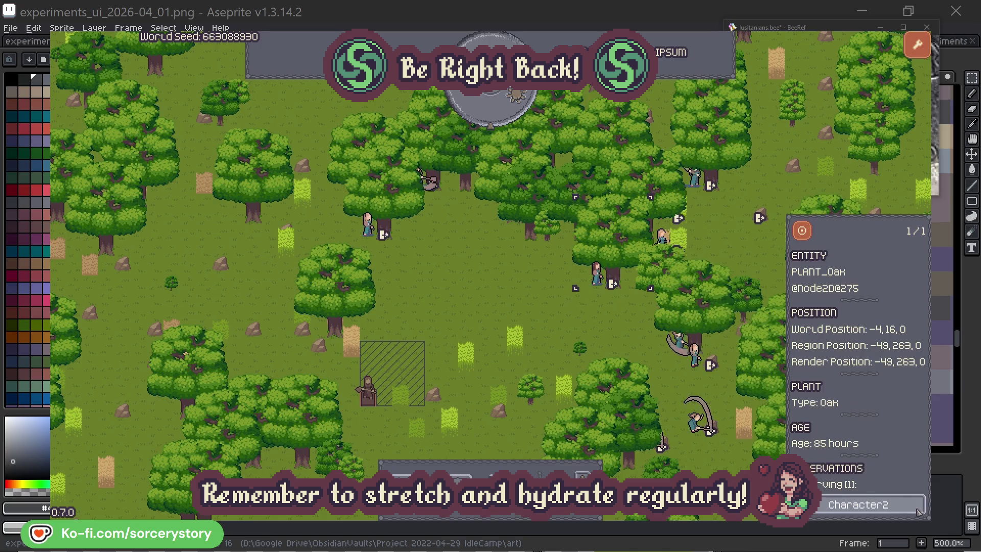
{"action": "left_click", "coordinate": [918, 509]}
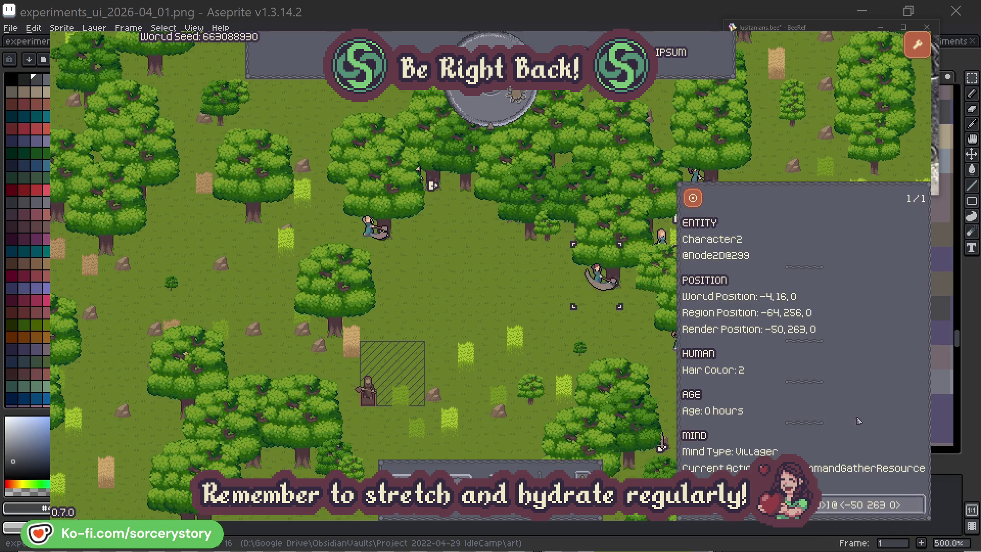
{"action": "left_click", "coordinate": [613, 341]}
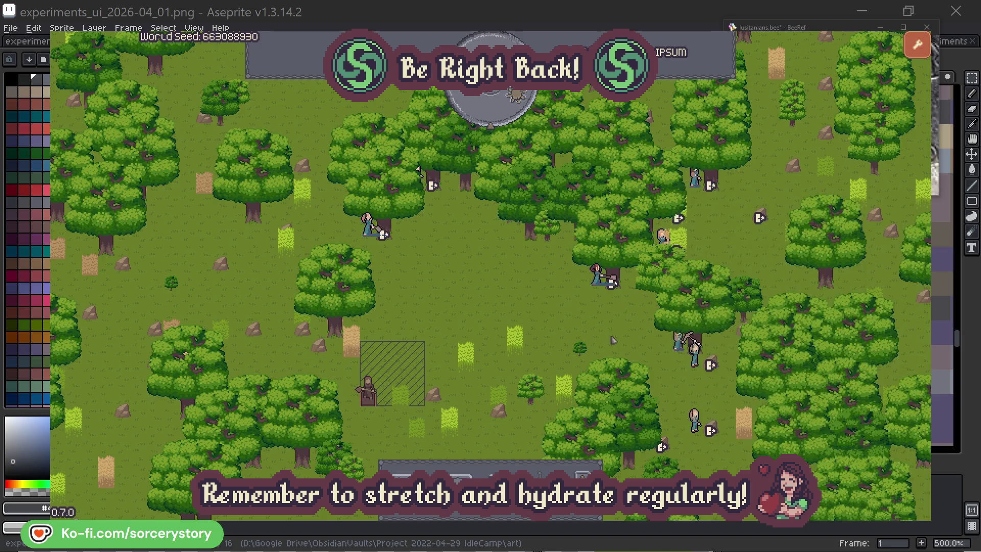
{"action": "left_click", "coordinate": [367, 225]}
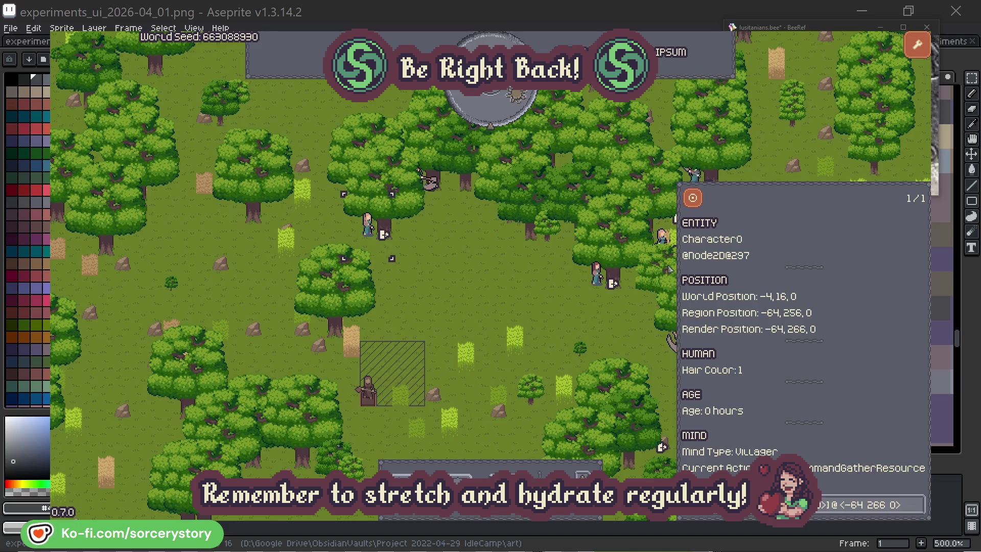
{"action": "left_click", "coordinate": [919, 504]}
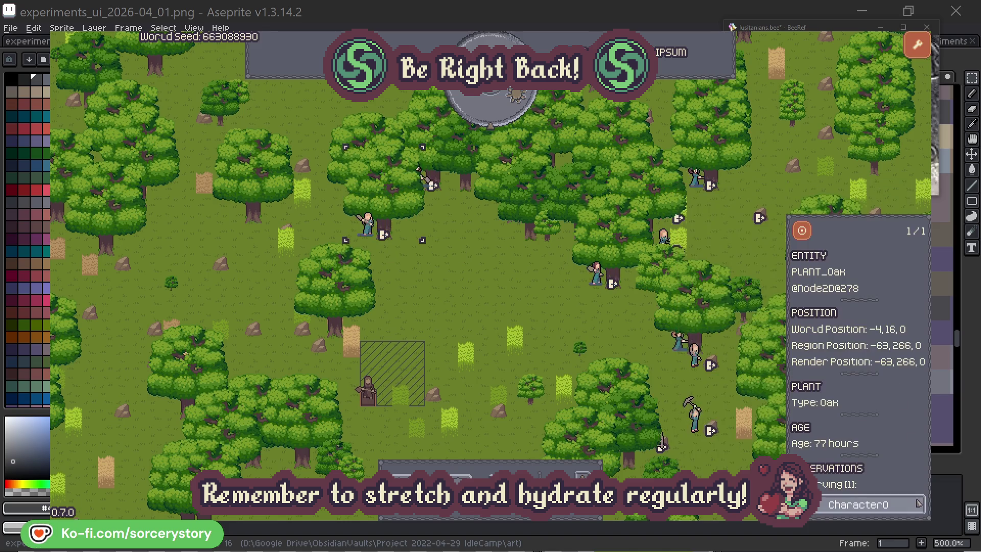
{"action": "left_click", "coordinate": [919, 504]}
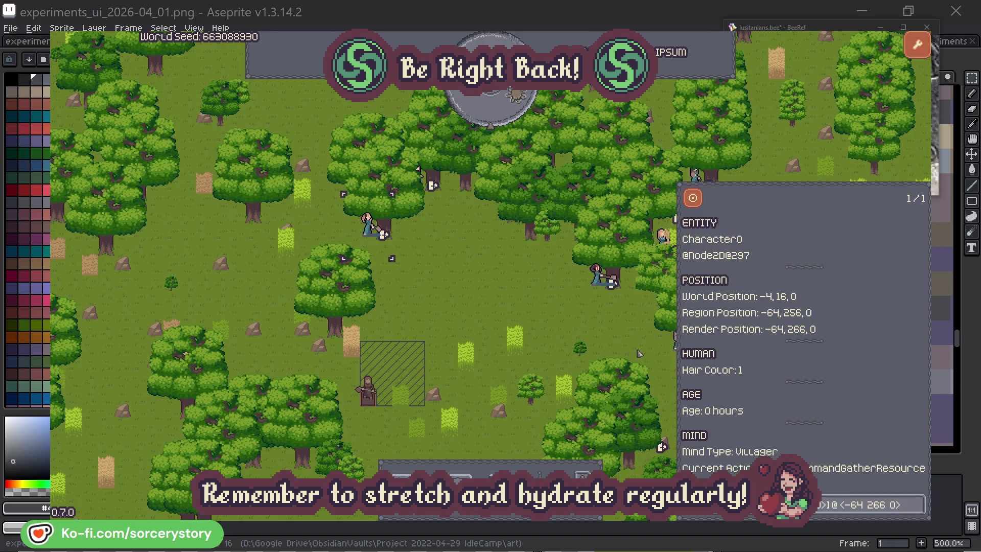
{"action": "left_click", "coordinate": [512, 308]}
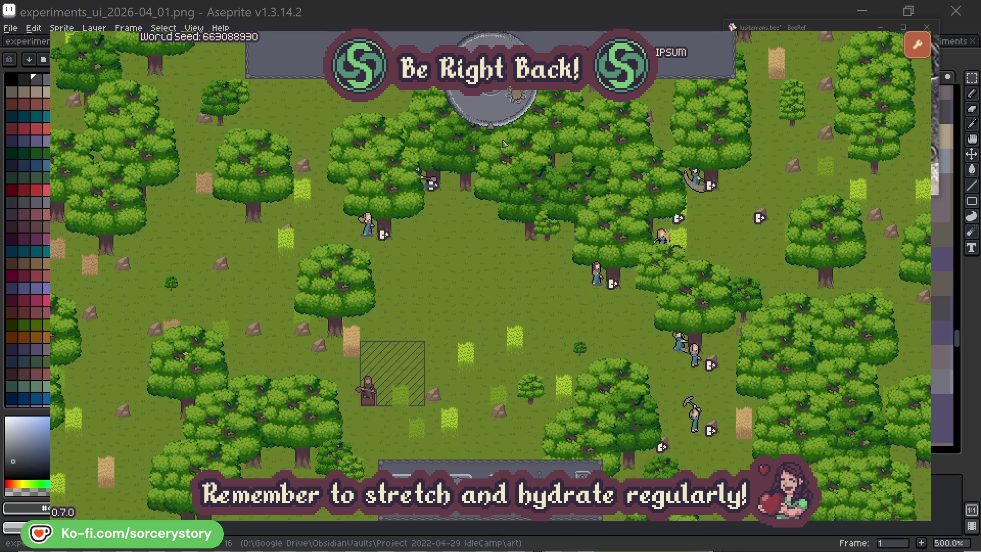
{"action": "left_click", "coordinate": [500, 116]}
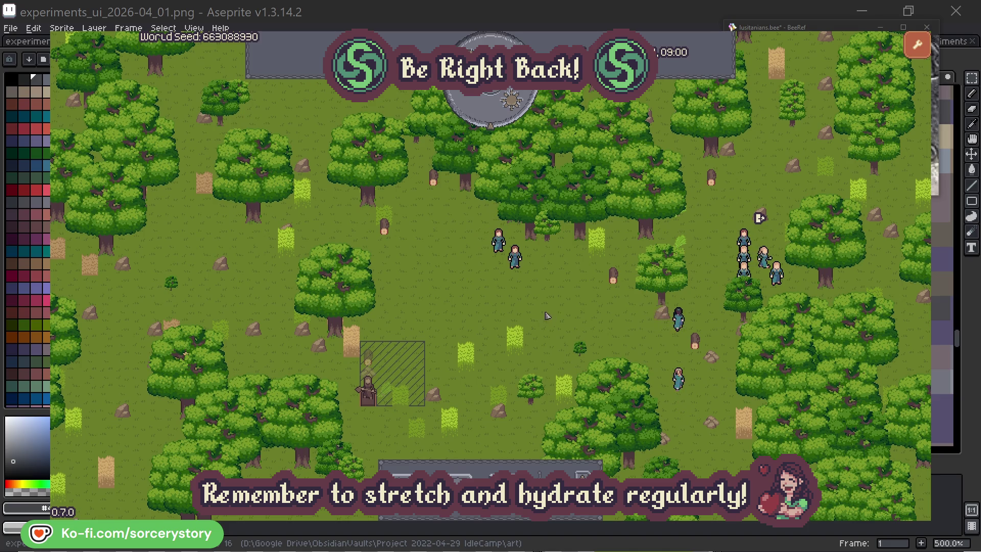
{"action": "left_click", "coordinate": [370, 359]}
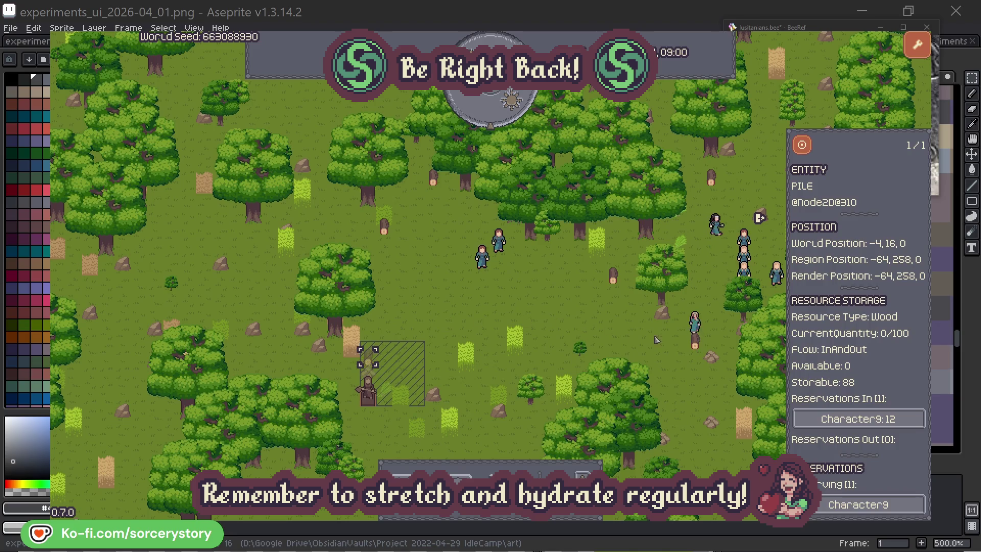
{"action": "left_click", "coordinate": [891, 419]}
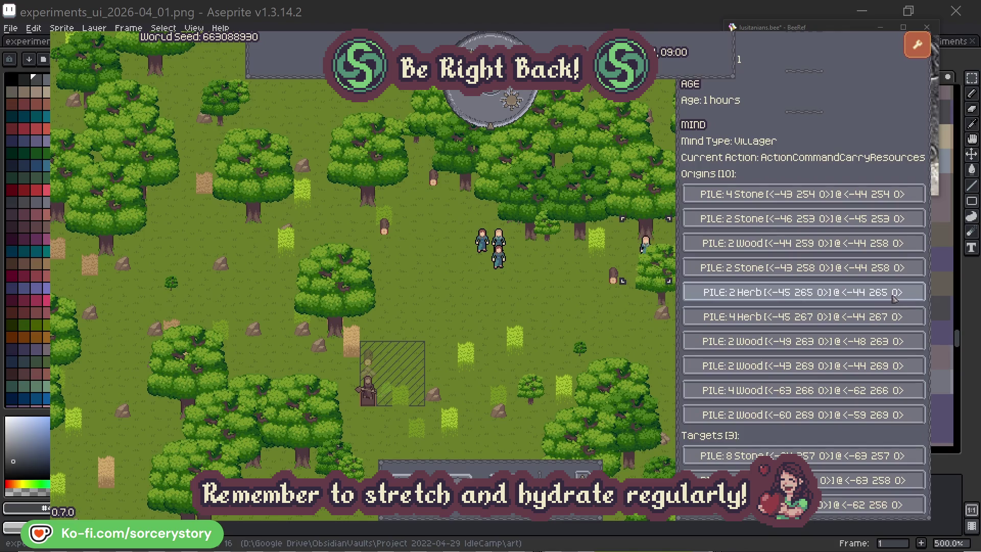
{"action": "left_click", "coordinate": [894, 299]}
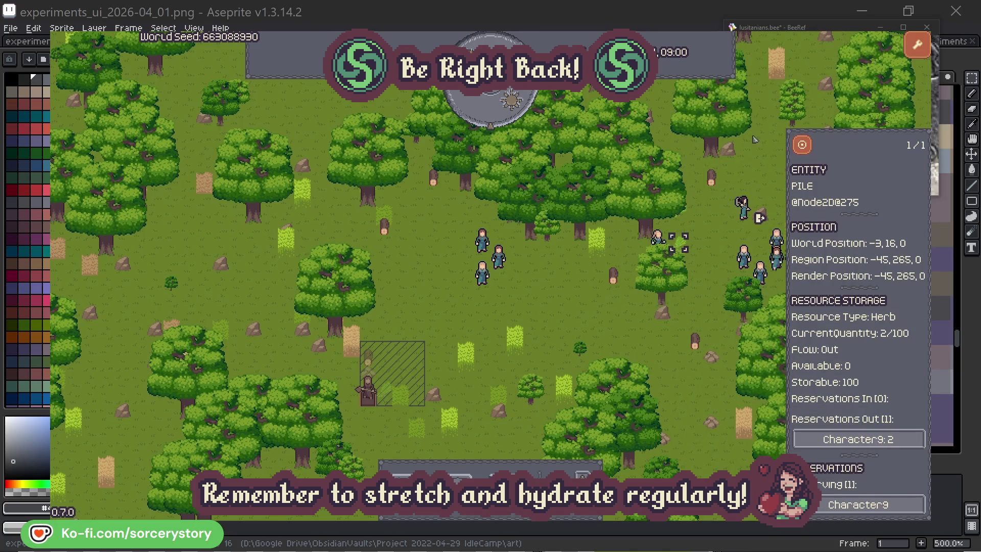
{"action": "left_click", "coordinate": [809, 150]}
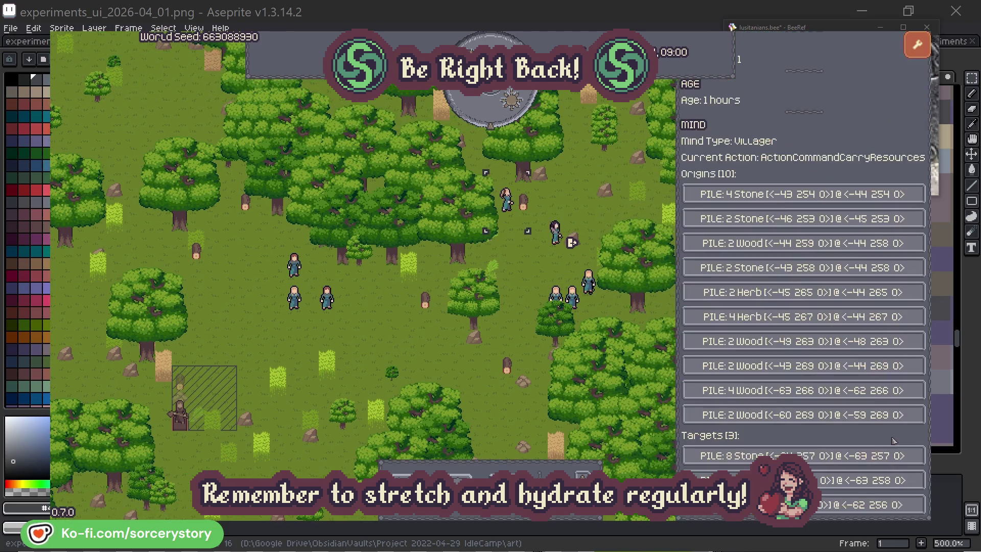
{"action": "left_click", "coordinate": [883, 441]}
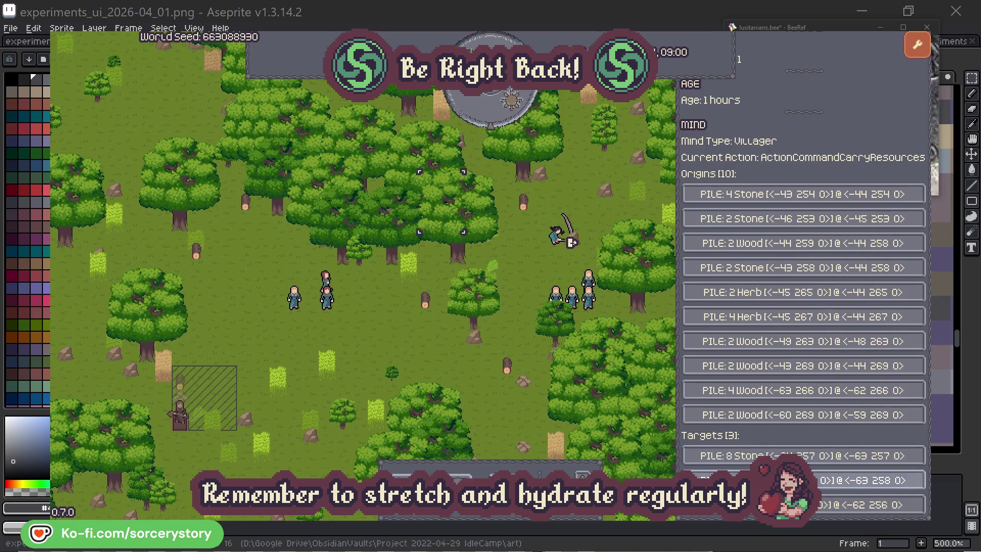
{"action": "left_click", "coordinate": [869, 480]}
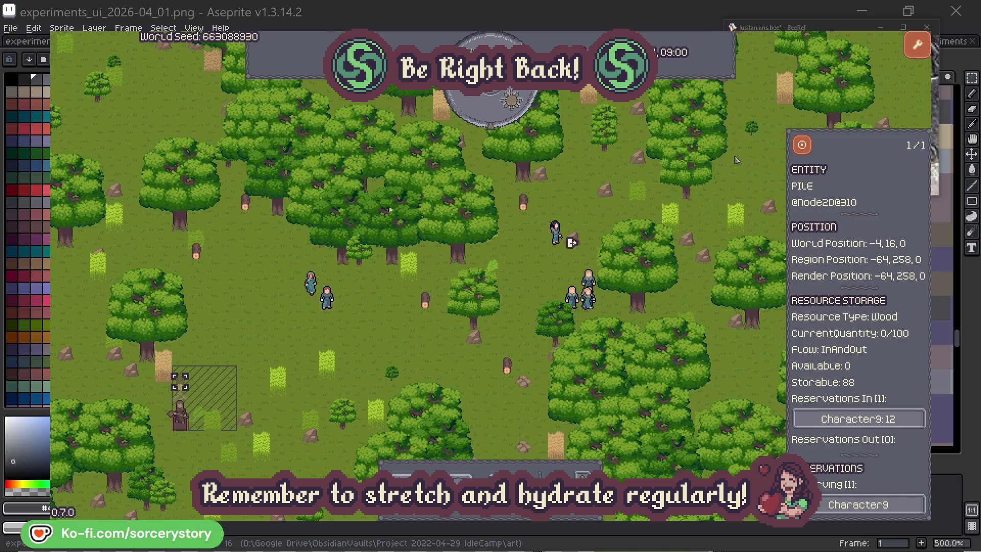
{"action": "left_click", "coordinate": [803, 147]}
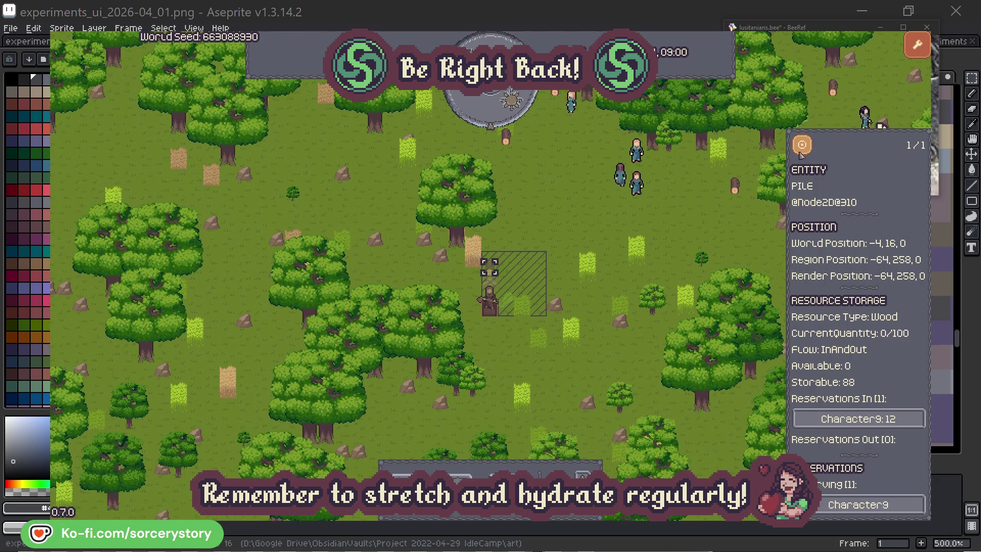
{"action": "left_click", "coordinate": [717, 227]}
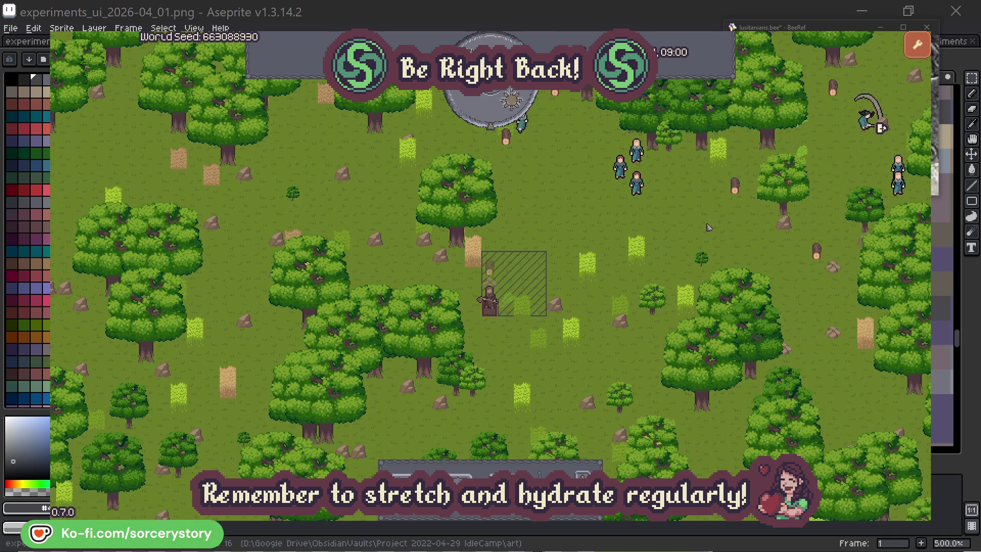
{"action": "left_click", "coordinate": [636, 183]}
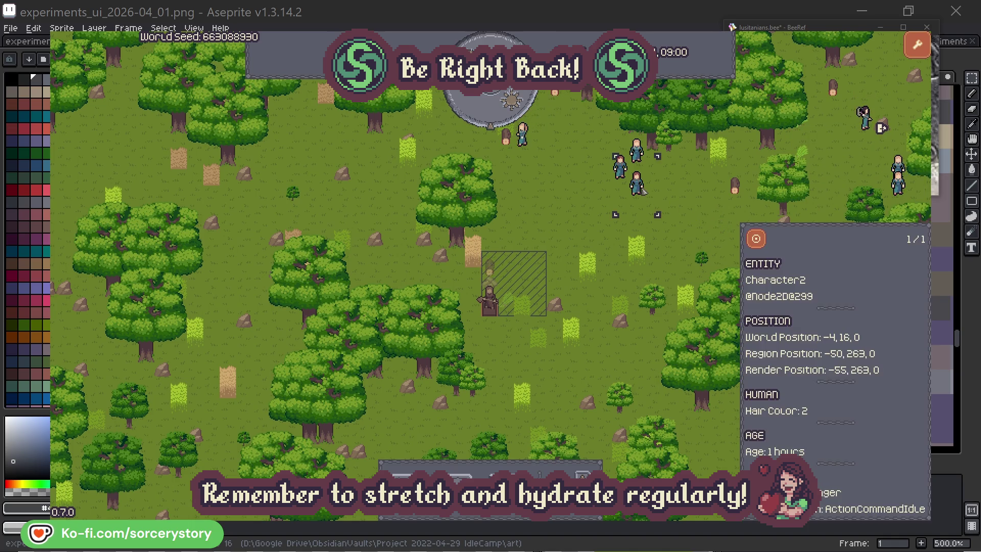
{"action": "left_click", "coordinate": [757, 238]}
{"action": "left_click", "coordinate": [561, 295]}
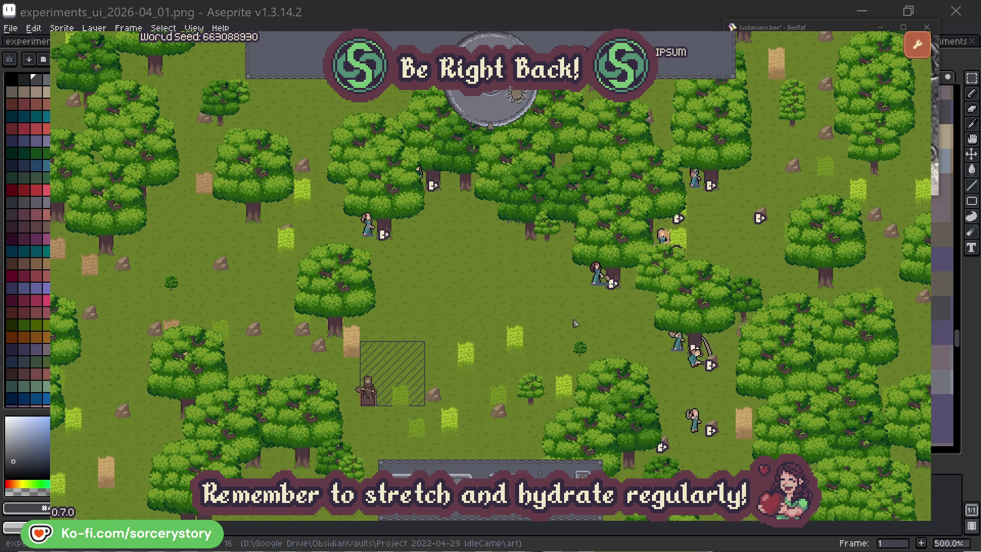
{"action": "left_click", "coordinate": [583, 294]}
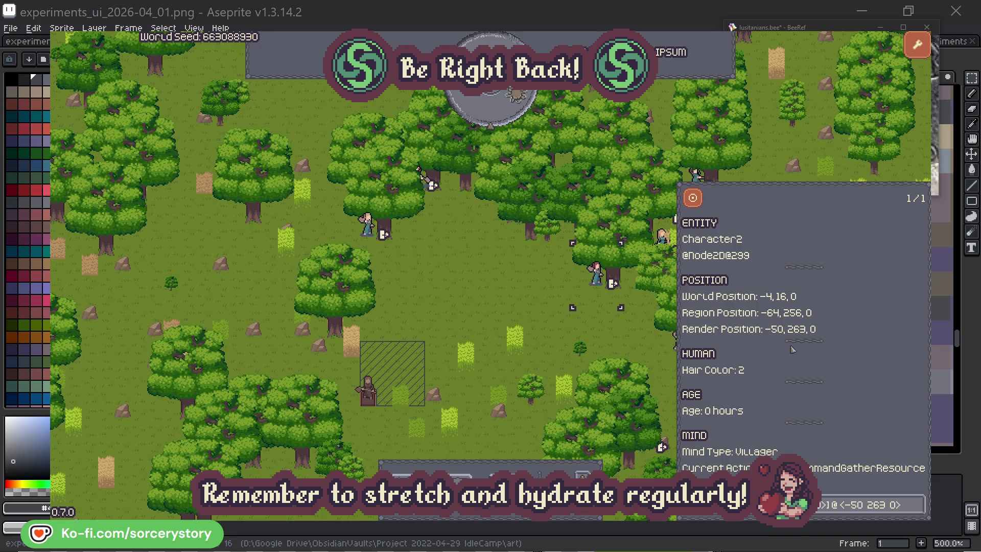
{"action": "left_click", "coordinate": [918, 512]}
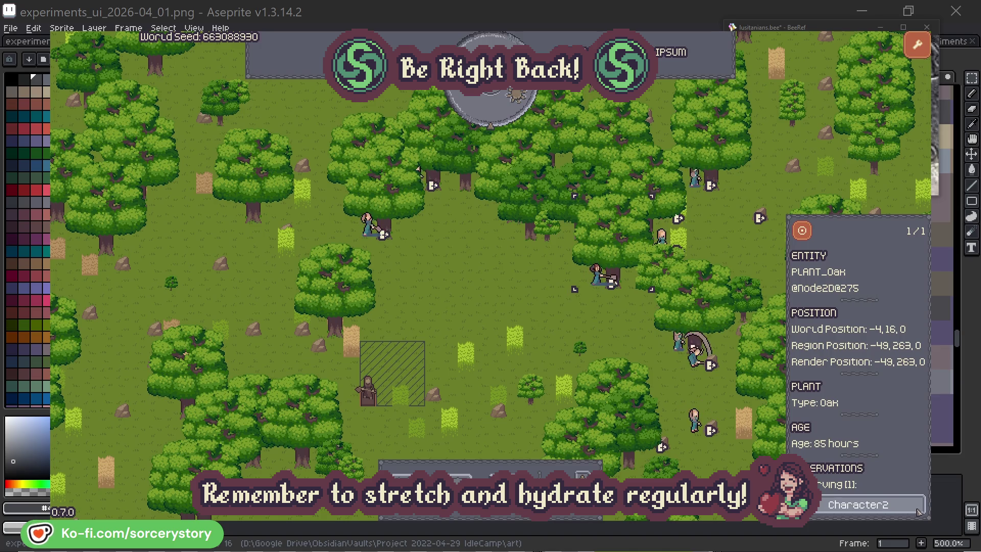
{"action": "left_click", "coordinate": [918, 511]}
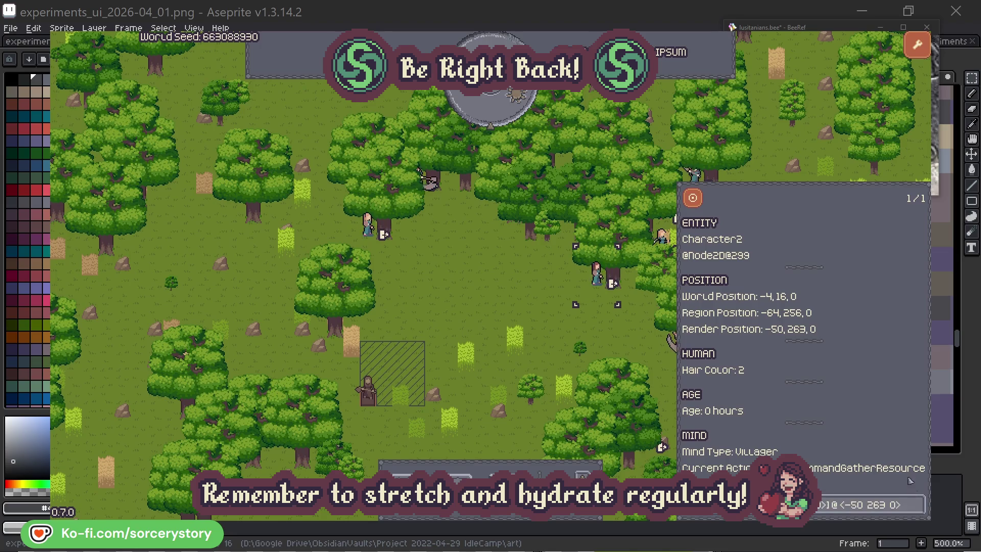
{"action": "left_click", "coordinate": [612, 338]}
{"action": "left_click", "coordinate": [368, 225]}
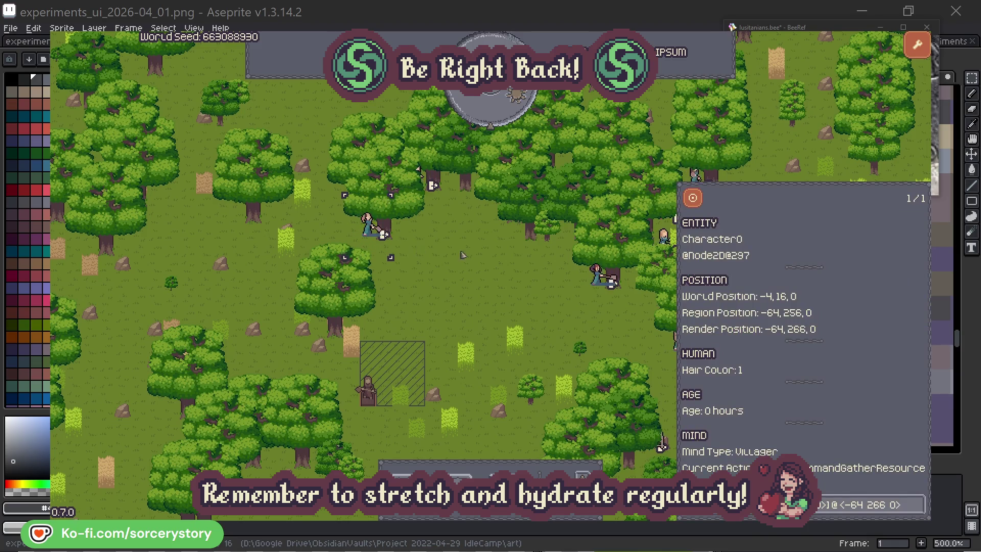
{"action": "left_click", "coordinate": [919, 504]}
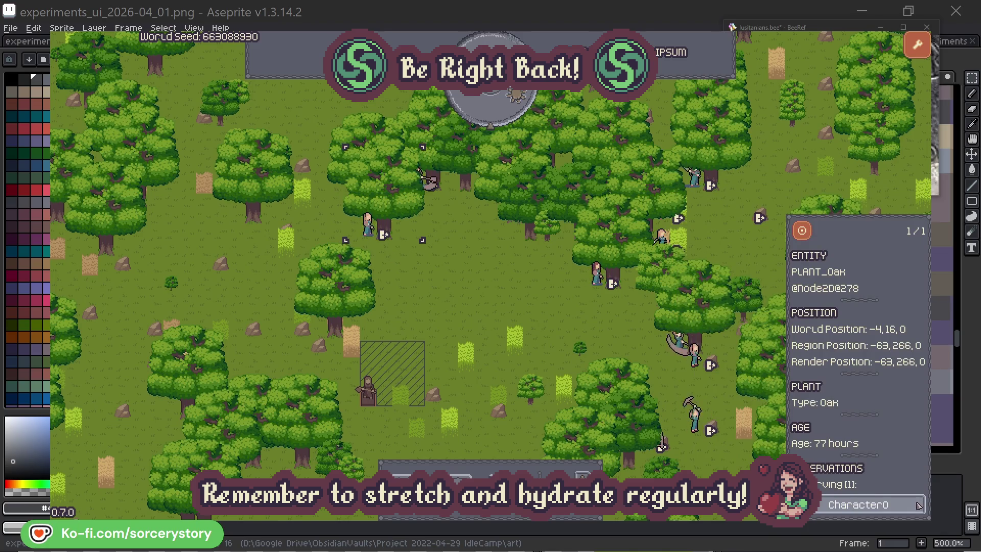
{"action": "left_click", "coordinate": [919, 504]}
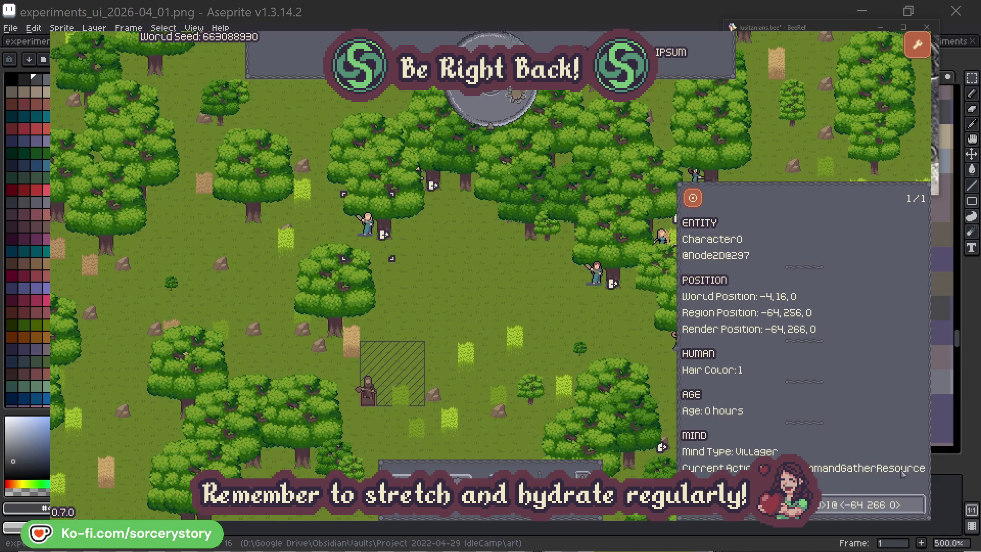
{"action": "left_click", "coordinate": [514, 308]}
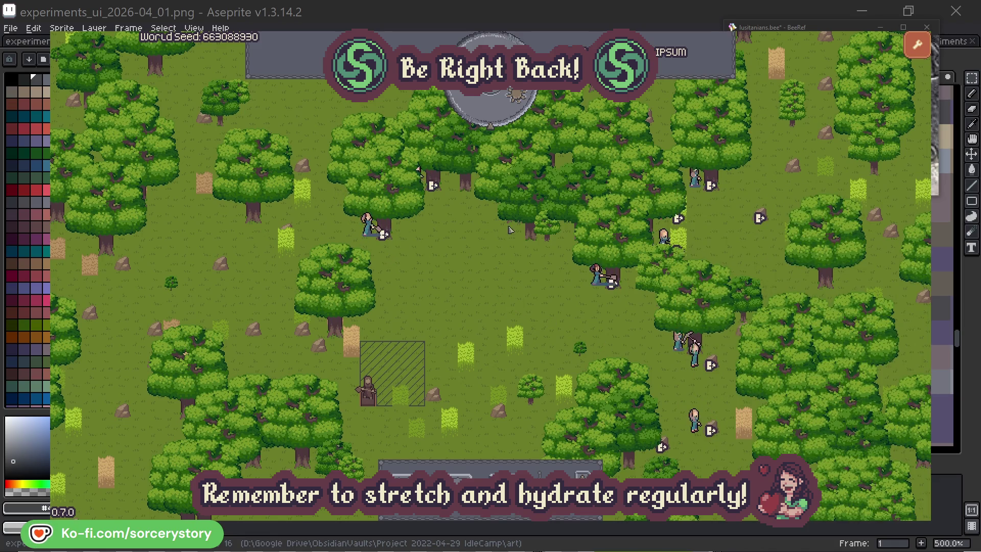
{"action": "left_click", "coordinate": [499, 115]}
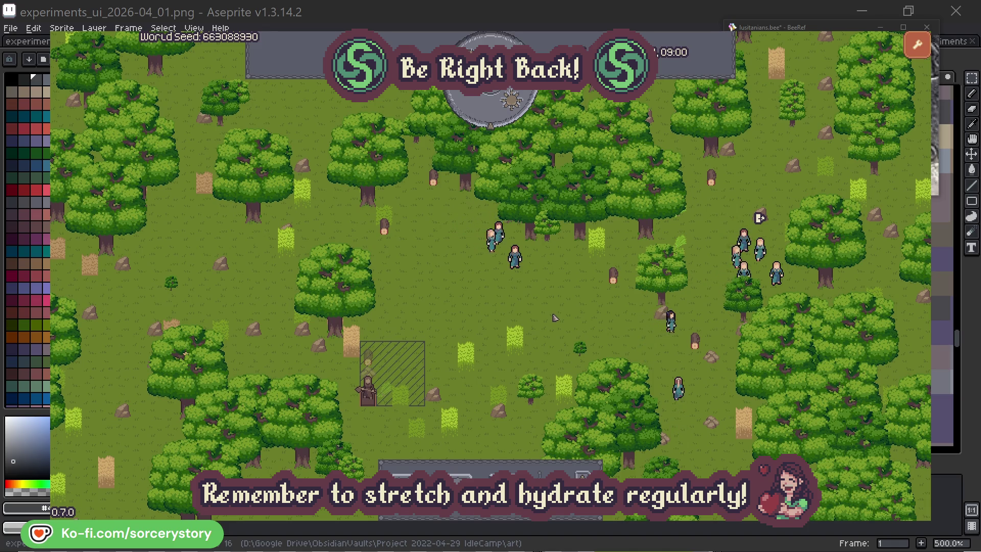
{"action": "left_click", "coordinate": [379, 356]}
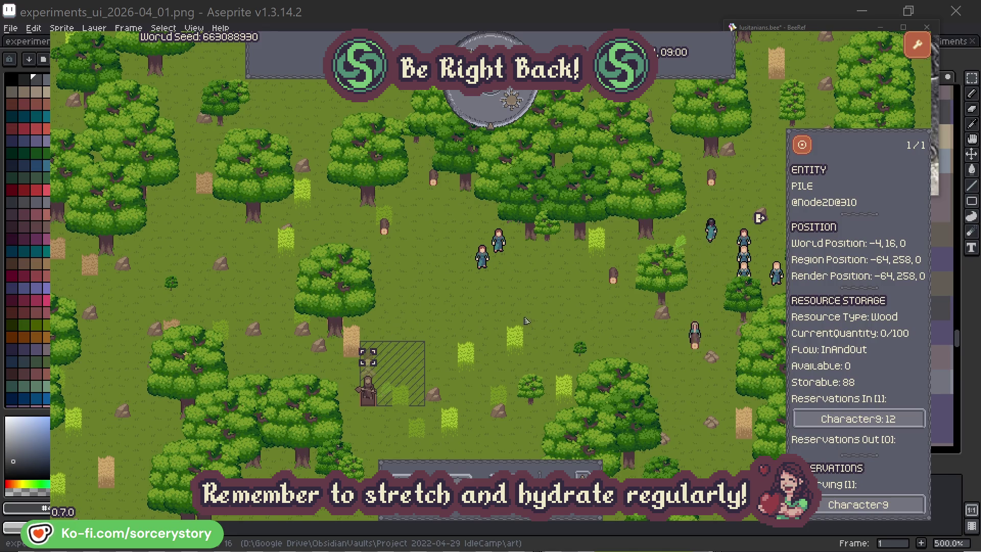
{"action": "left_click", "coordinate": [902, 421]}
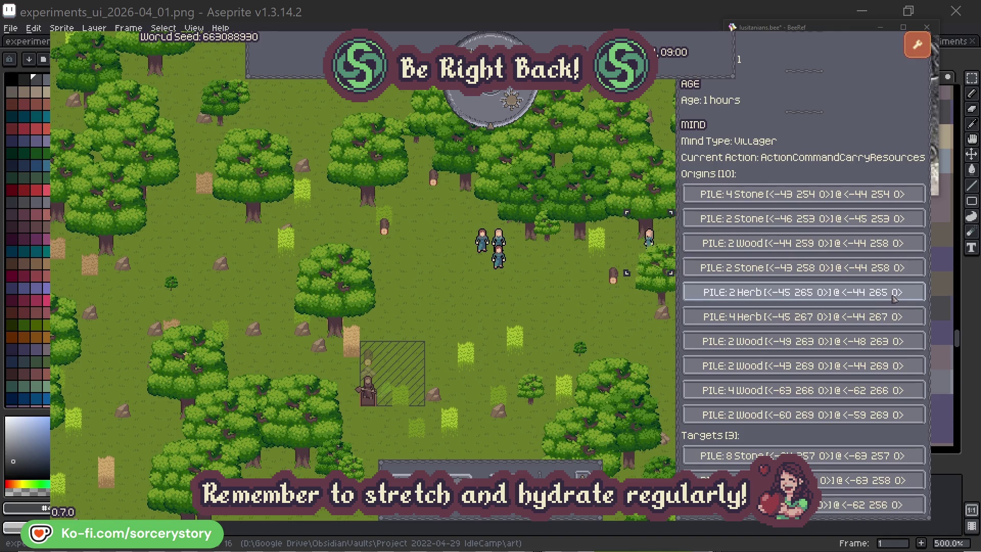
{"action": "left_click", "coordinate": [895, 299]}
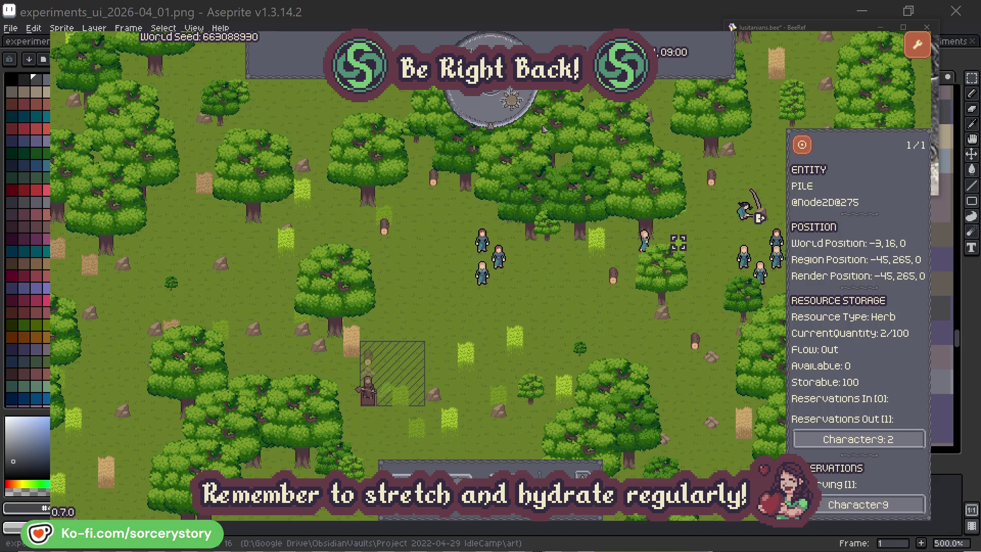
{"action": "left_click", "coordinate": [809, 149]}
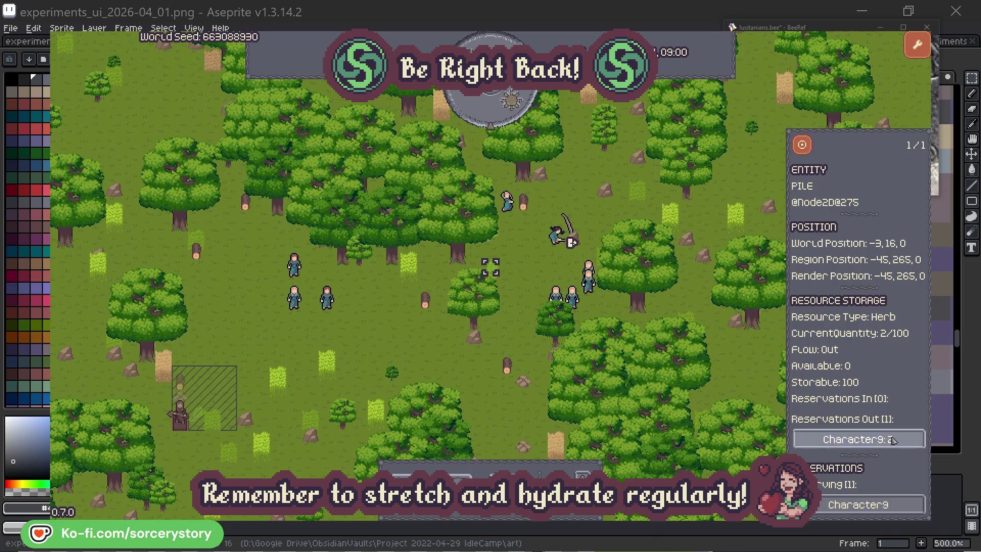
{"action": "left_click", "coordinate": [871, 440]}
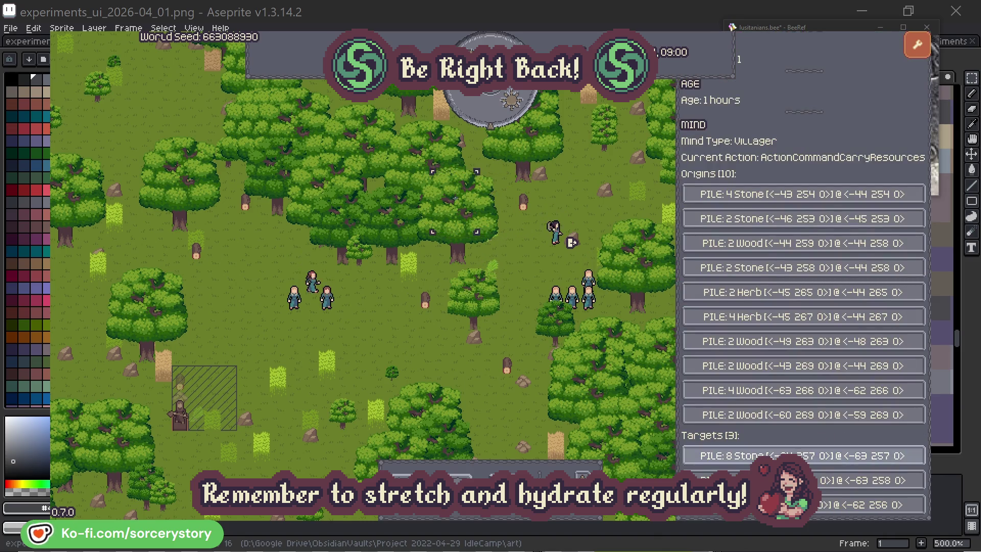
{"action": "left_click", "coordinate": [869, 481]}
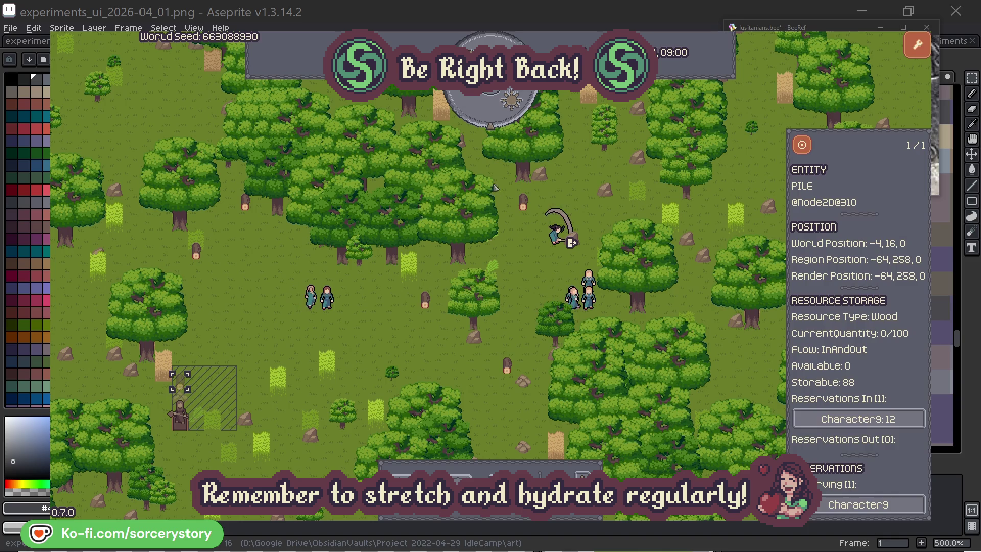
{"action": "left_click", "coordinate": [802, 146]}
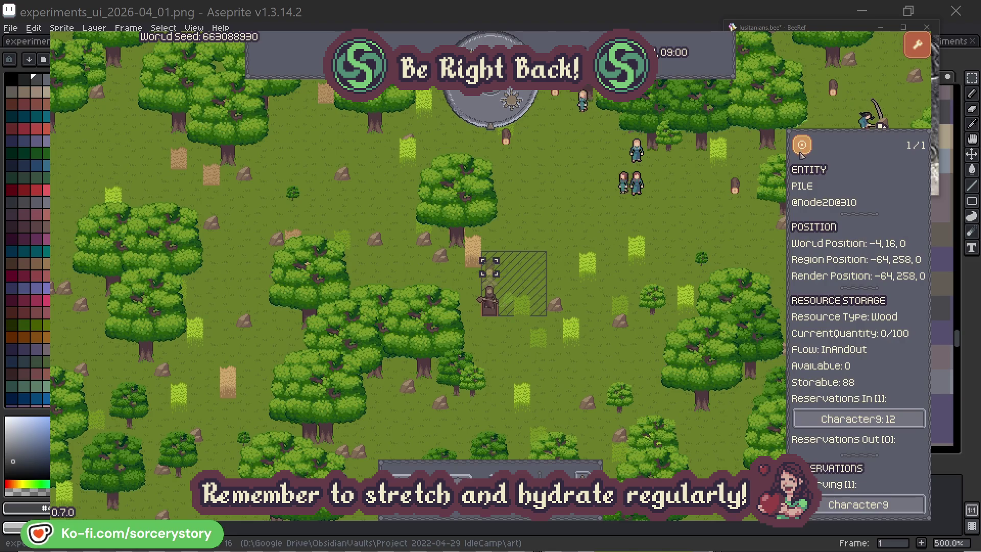
{"action": "left_click", "coordinate": [711, 227]}
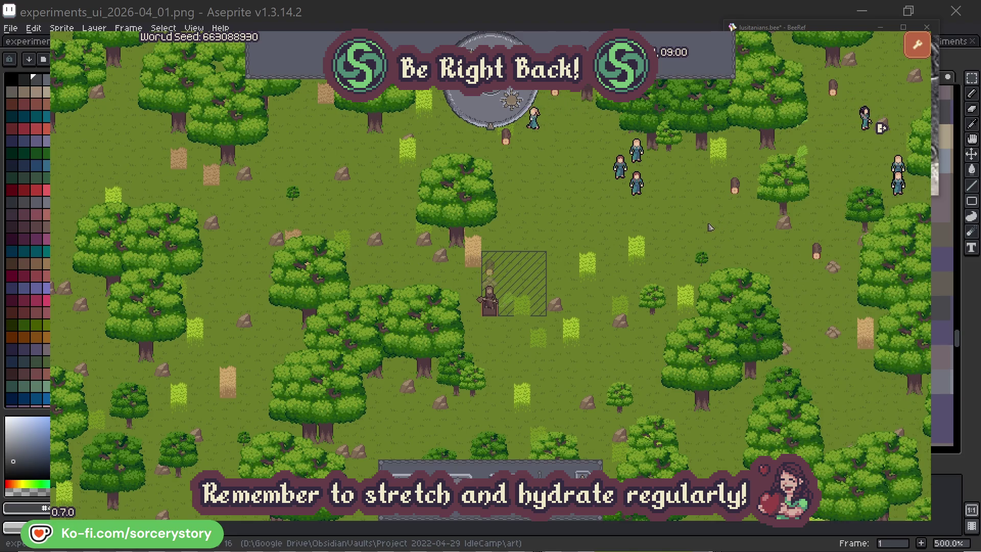
{"action": "left_click", "coordinate": [641, 189]}
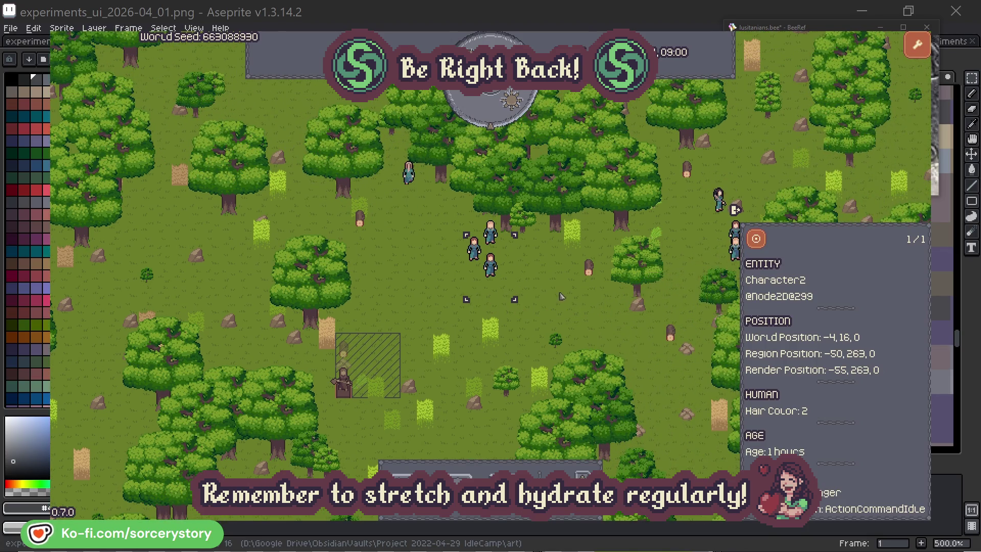
{"action": "left_click", "coordinate": [562, 296]}
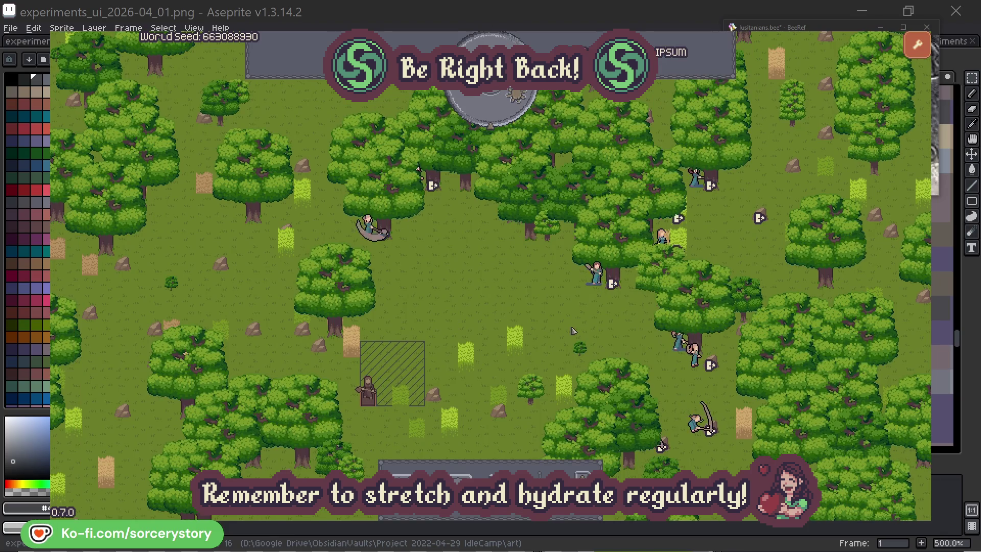
Step: Inspect villager Character2 and the oak tree it is working on
{"action": "left_click", "coordinate": [596, 273]}
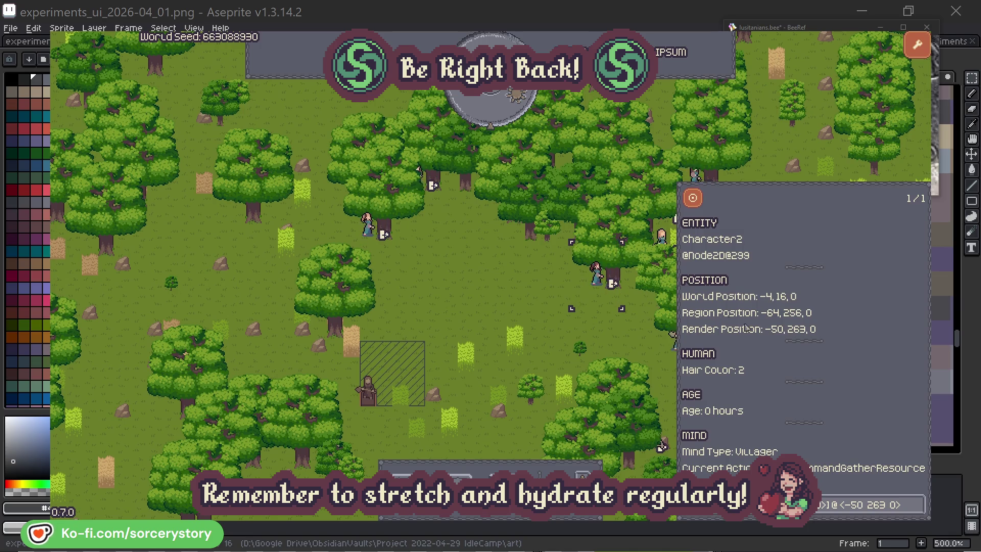
{"action": "left_click", "coordinate": [919, 510]}
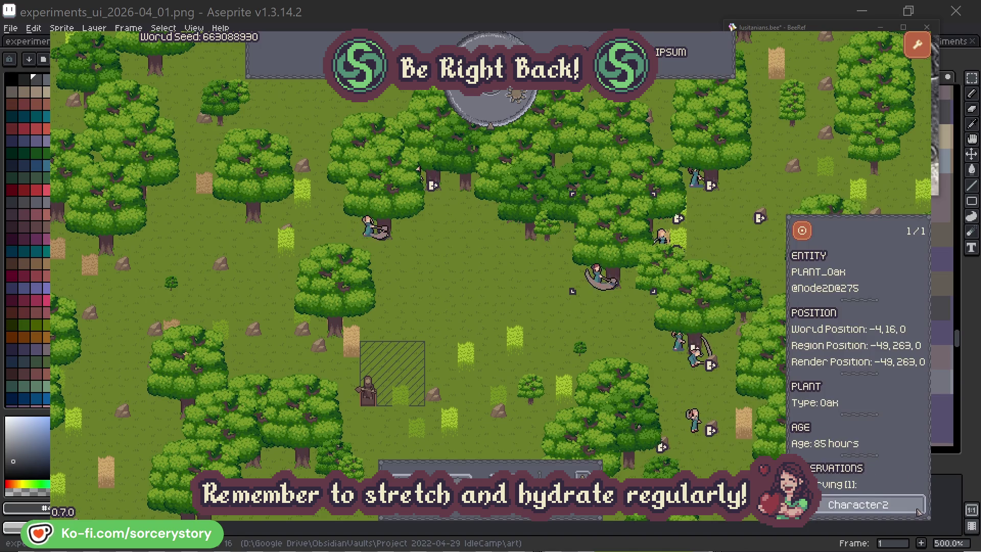
{"action": "left_click", "coordinate": [919, 512]}
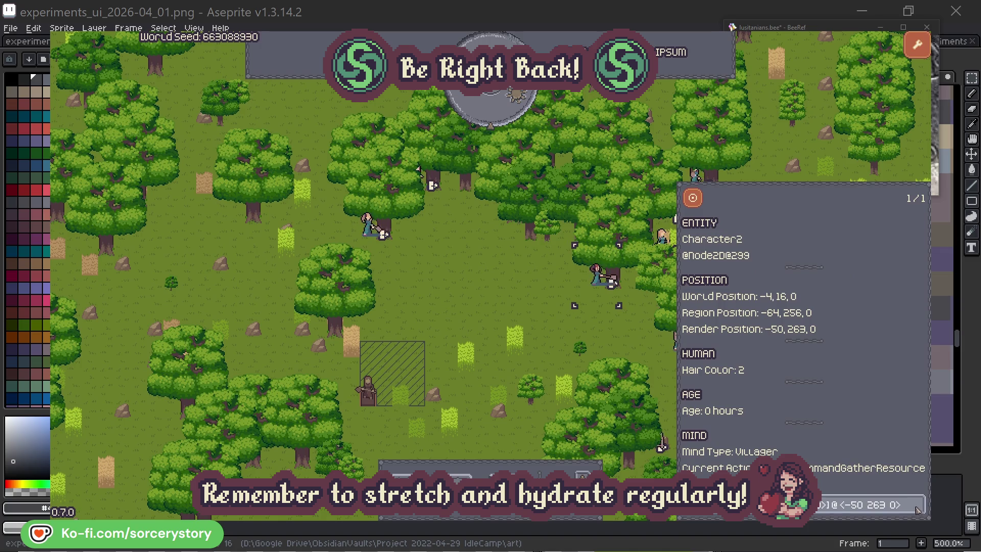
Step: Inspect Character0 and its oak target, then pass one hour to 09:00
{"action": "left_click", "coordinate": [613, 340]}
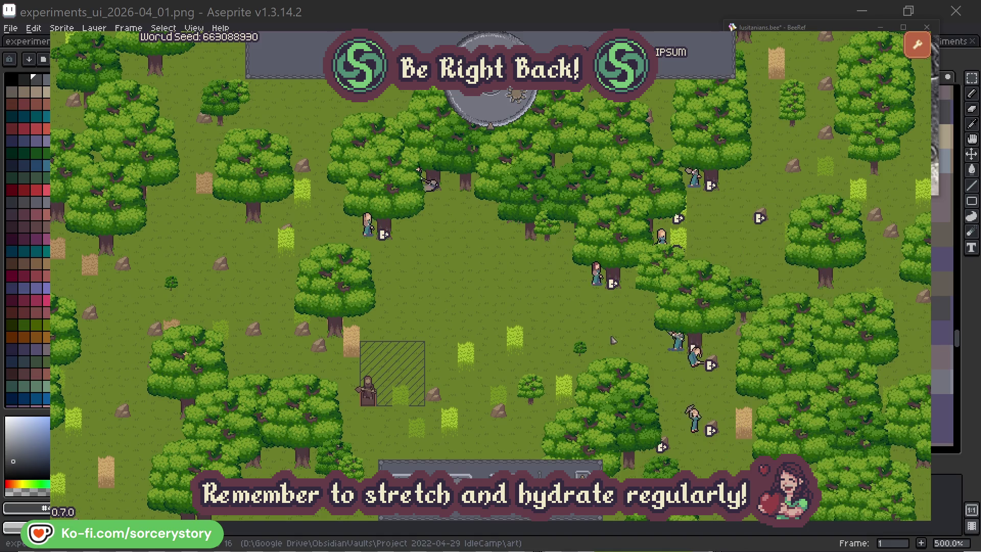
{"action": "left_click", "coordinate": [380, 231]}
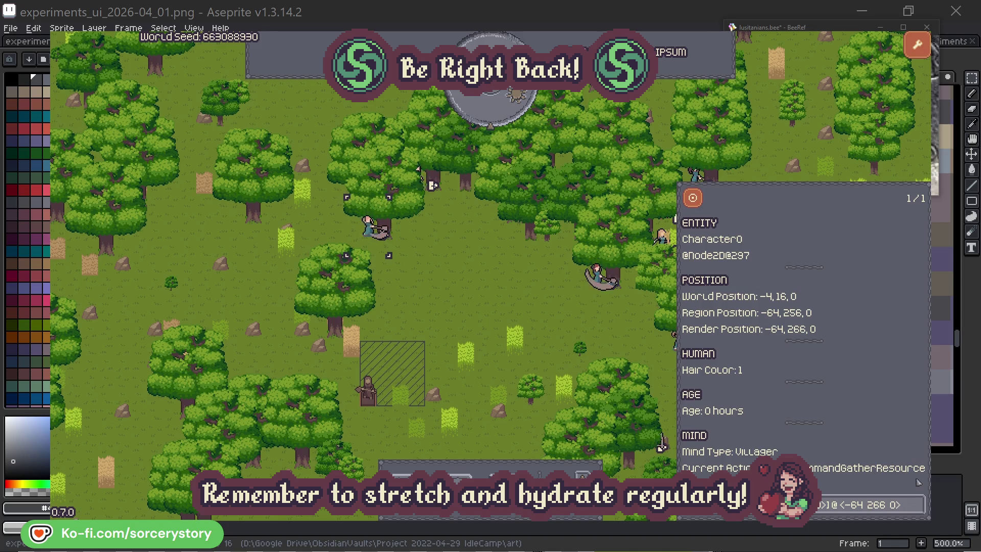
{"action": "left_click", "coordinate": [919, 505]}
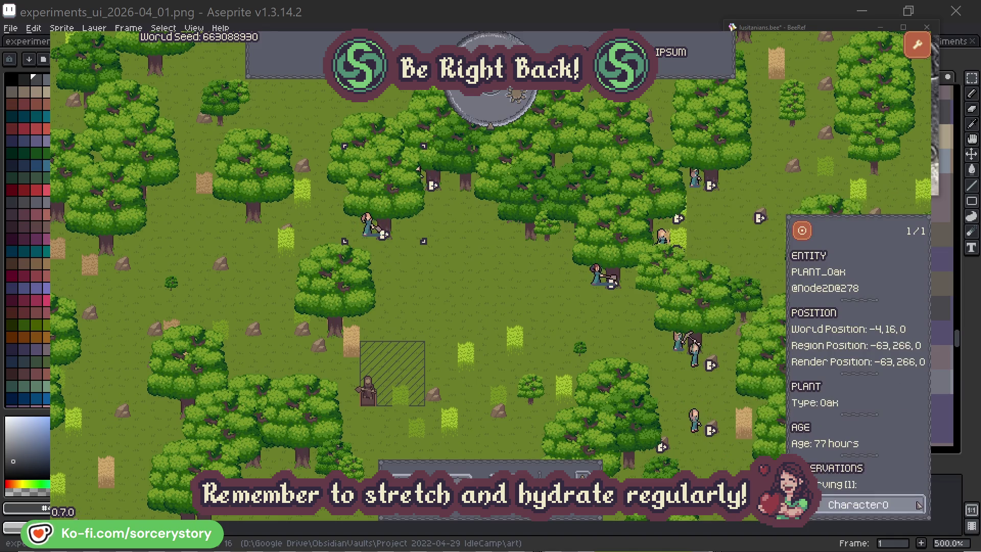
{"action": "left_click", "coordinate": [919, 505]}
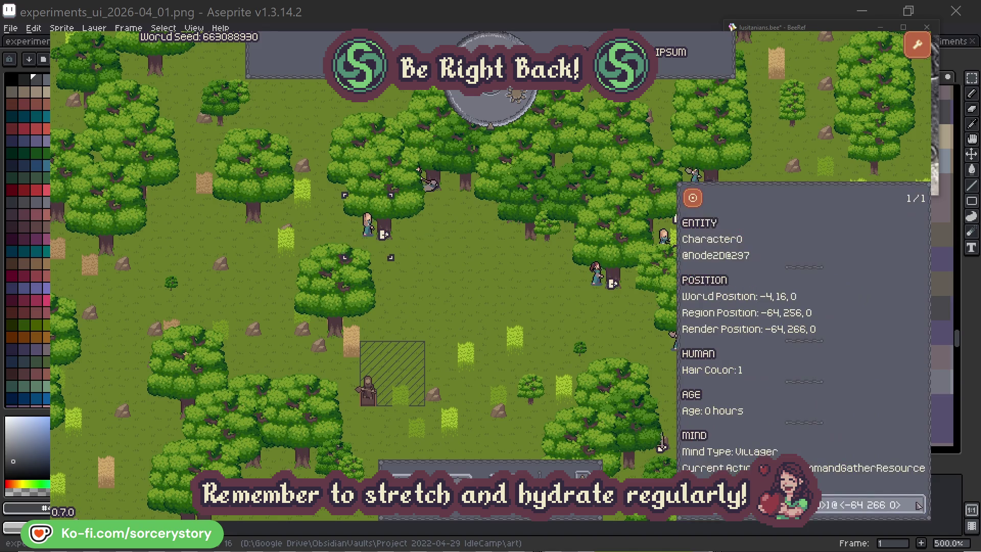
{"action": "left_click", "coordinate": [513, 307]}
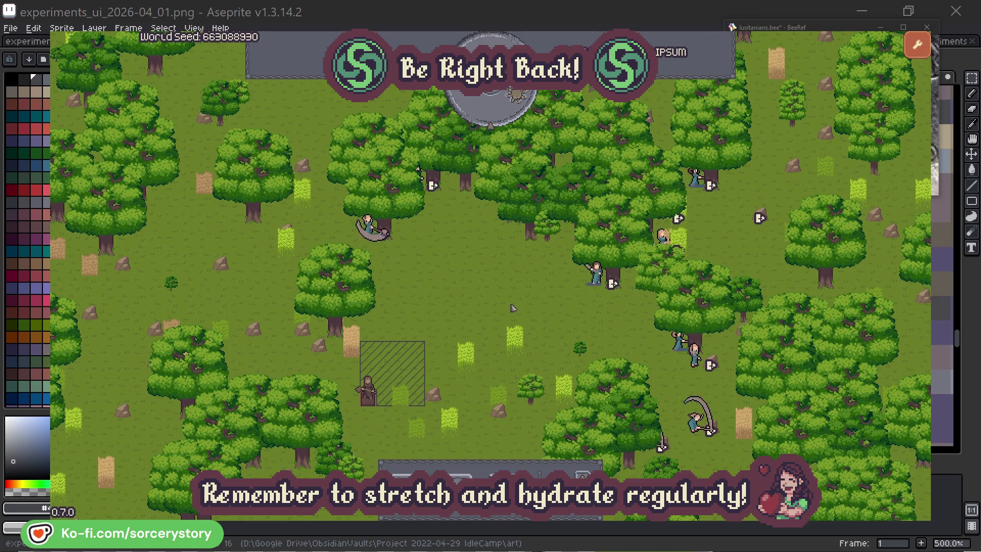
{"action": "left_click", "coordinate": [500, 115]}
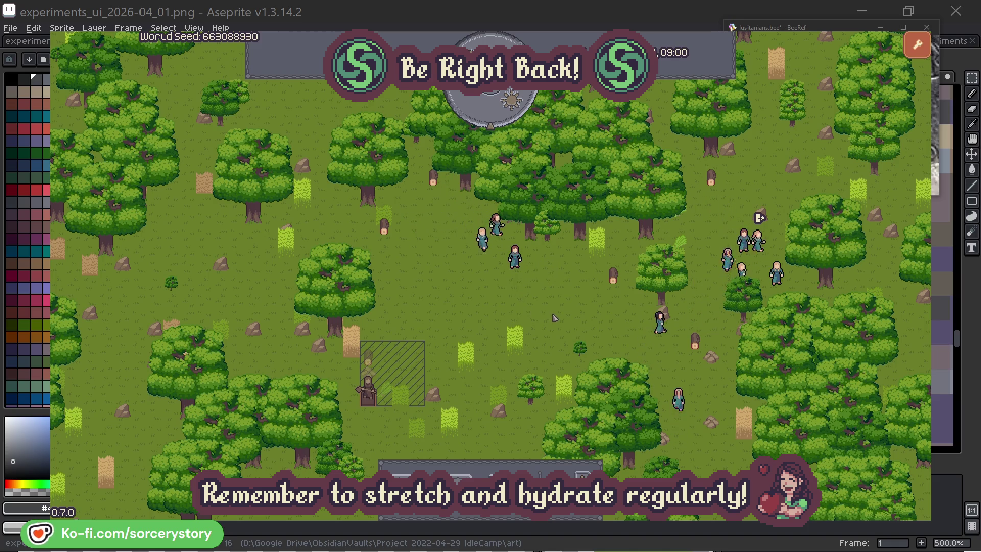
{"action": "left_click", "coordinate": [373, 361]}
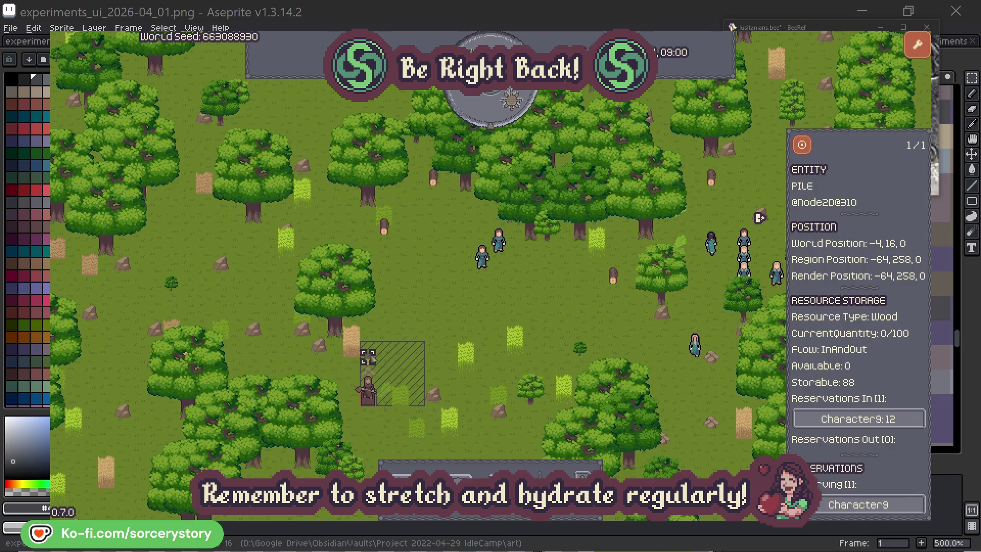
{"action": "left_click", "coordinate": [902, 420]}
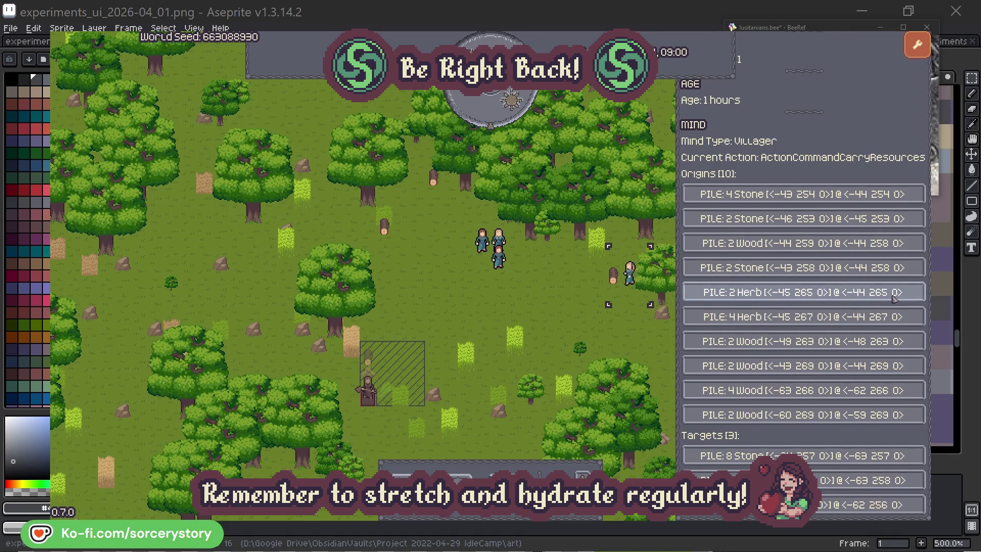
{"action": "left_click", "coordinate": [894, 296]}
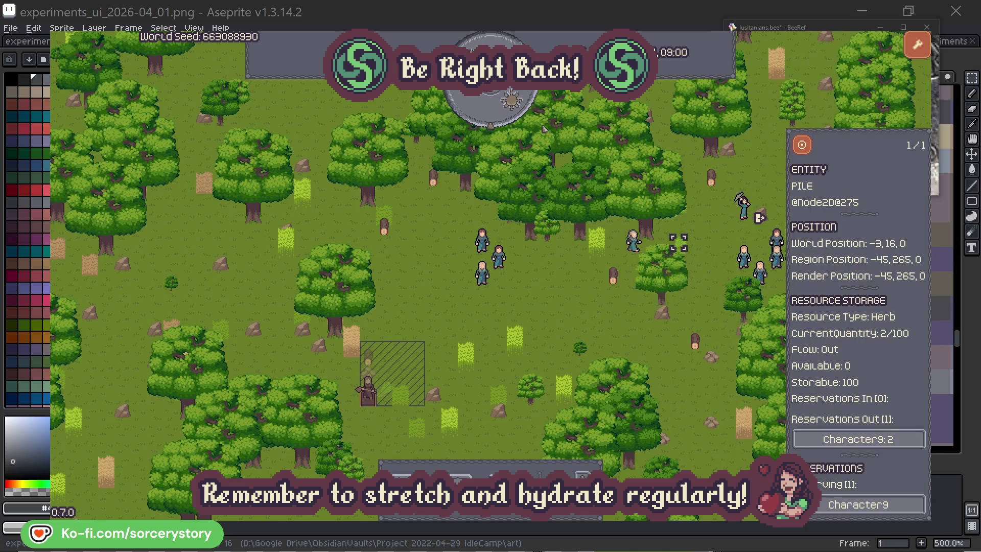
{"action": "left_click", "coordinate": [803, 146]}
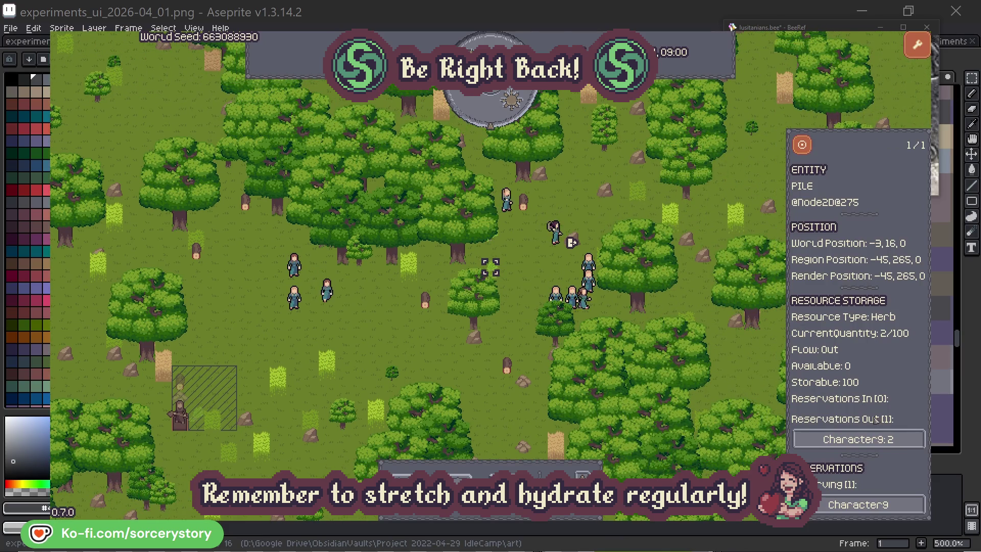
{"action": "left_click", "coordinate": [836, 435]}
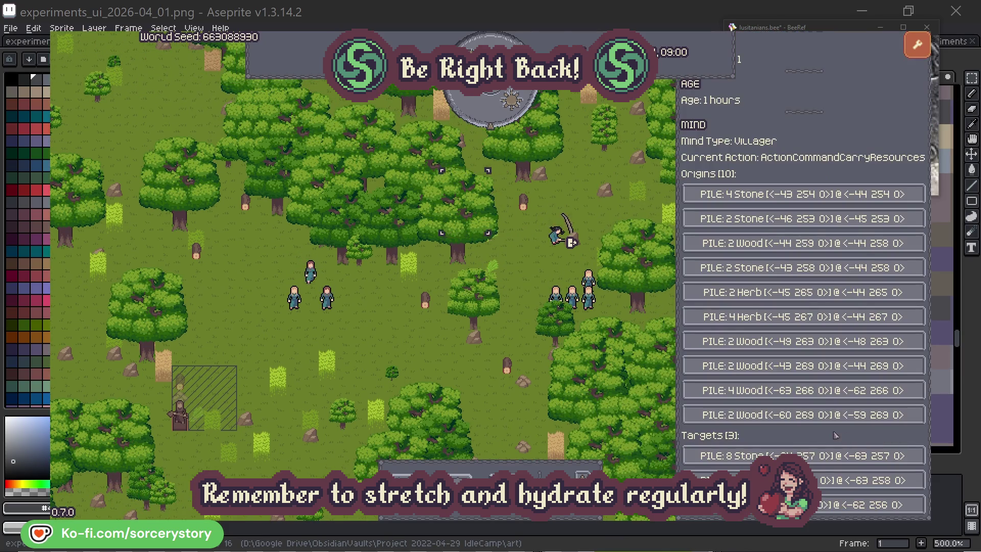
{"action": "left_click", "coordinate": [838, 480]}
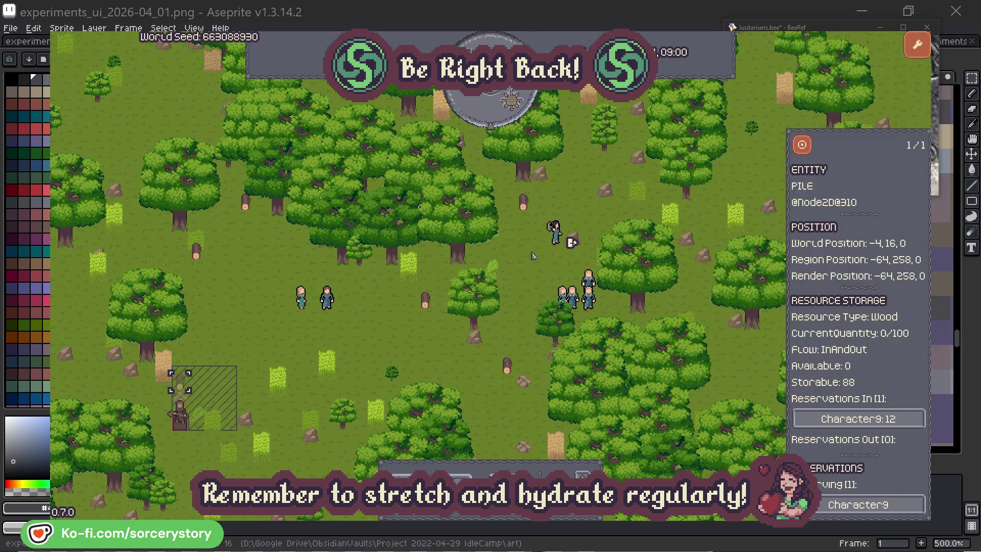
{"action": "left_click", "coordinate": [803, 148]}
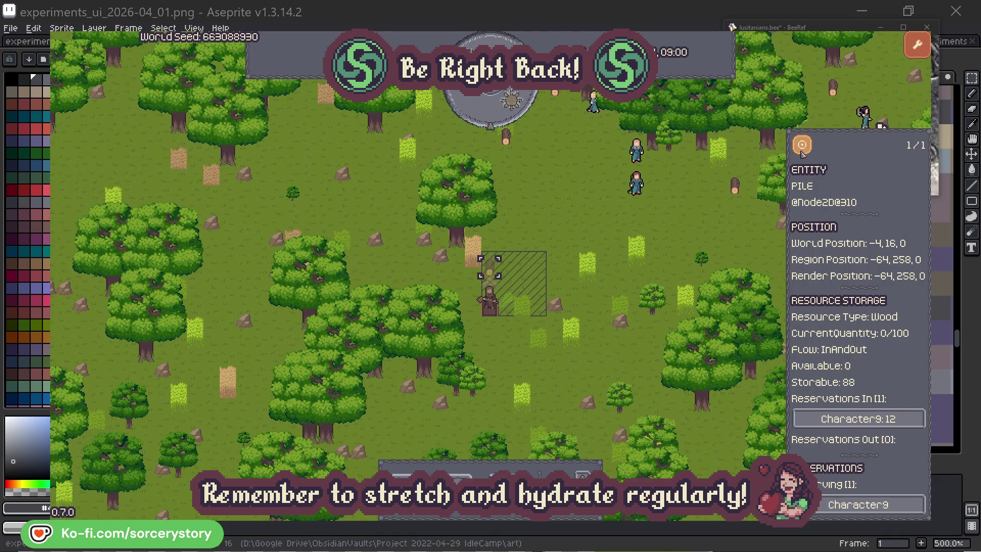
{"action": "left_click", "coordinate": [710, 226]}
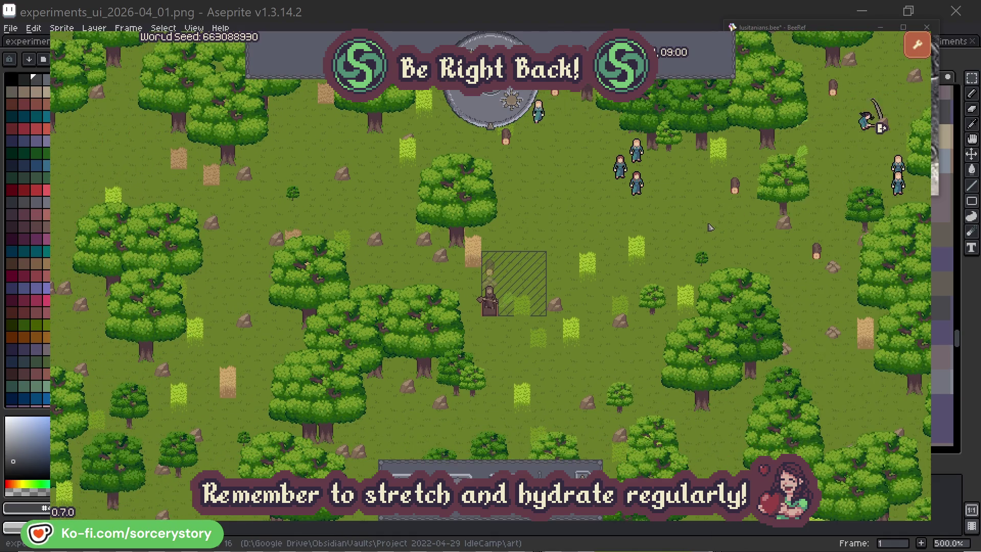
{"action": "left_click", "coordinate": [652, 197]}
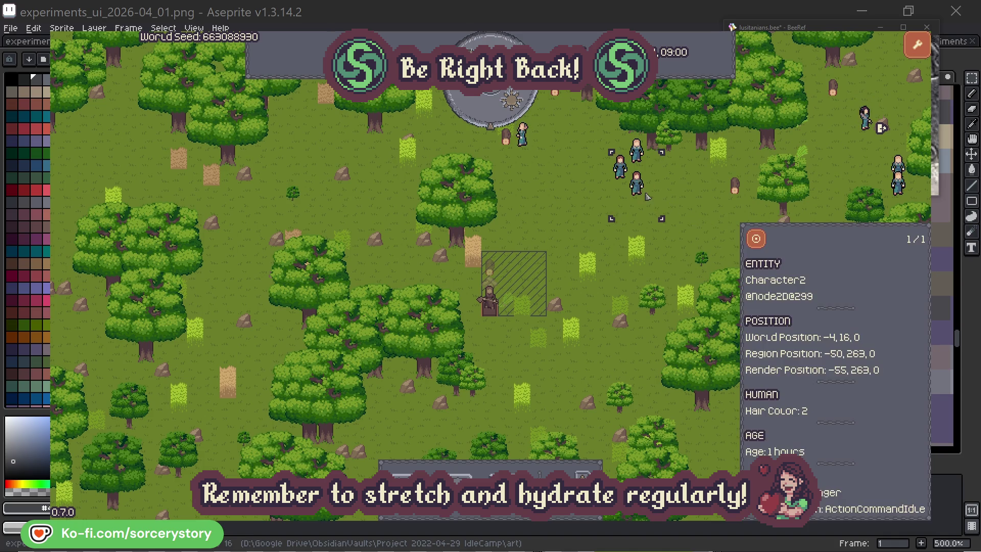
{"action": "left_click", "coordinate": [757, 239]}
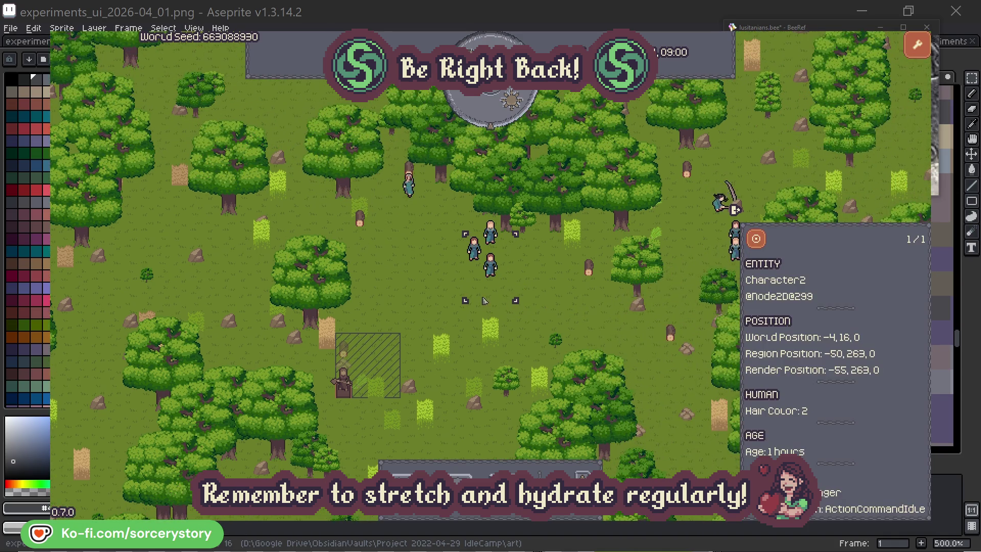
{"action": "left_click", "coordinate": [562, 296]}
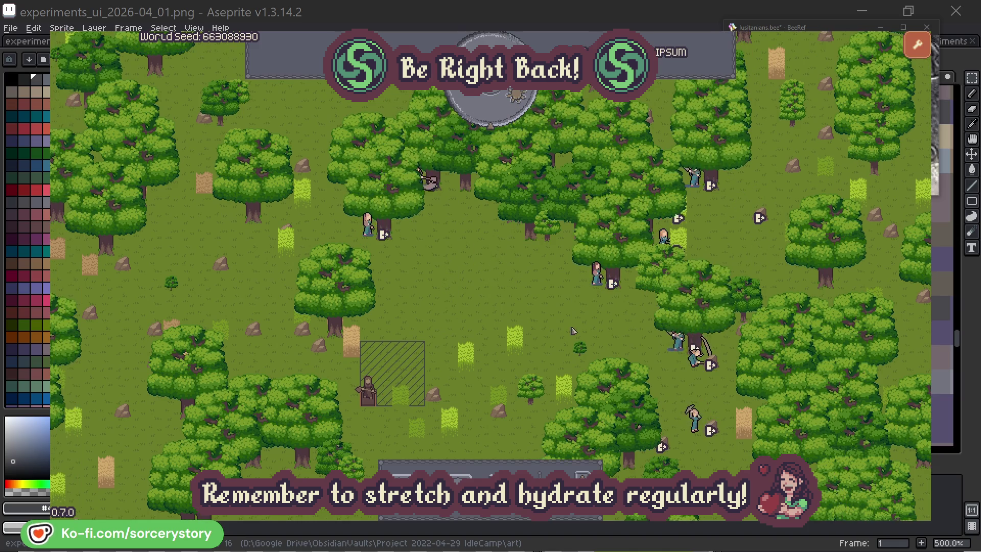
Step: Inspect villager Character2 and the oak tree it is chopping
{"action": "left_click", "coordinate": [597, 274]}
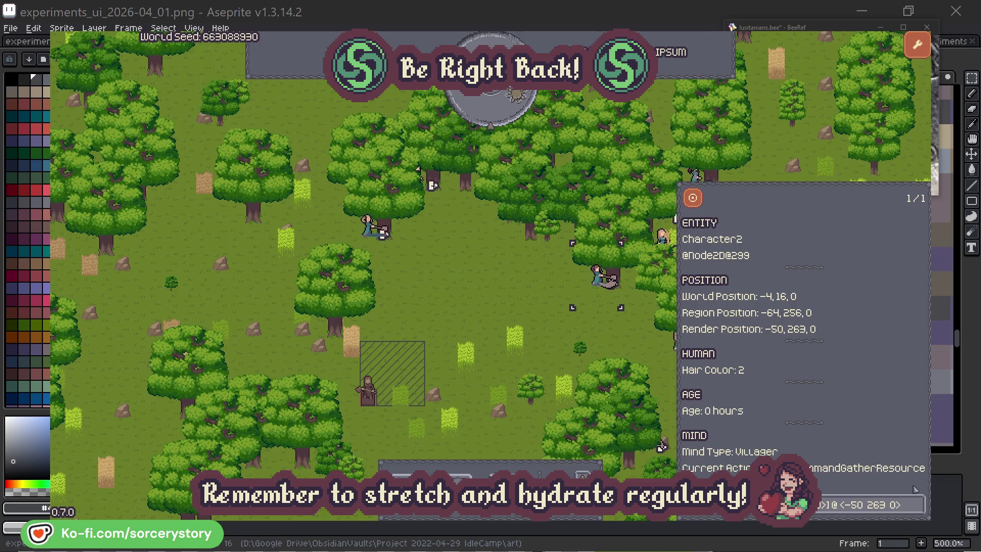
{"action": "left_click", "coordinate": [918, 507]}
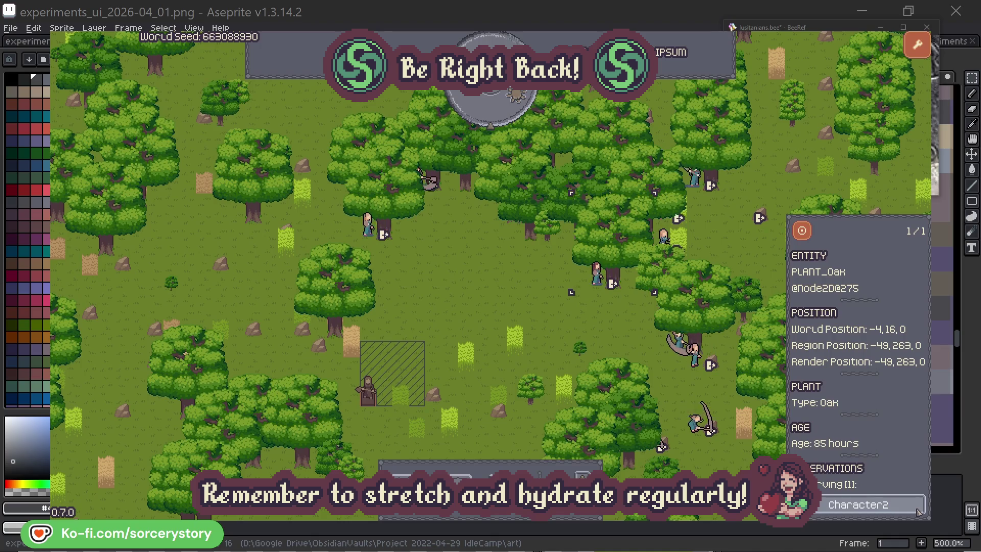
{"action": "left_click", "coordinate": [918, 510]}
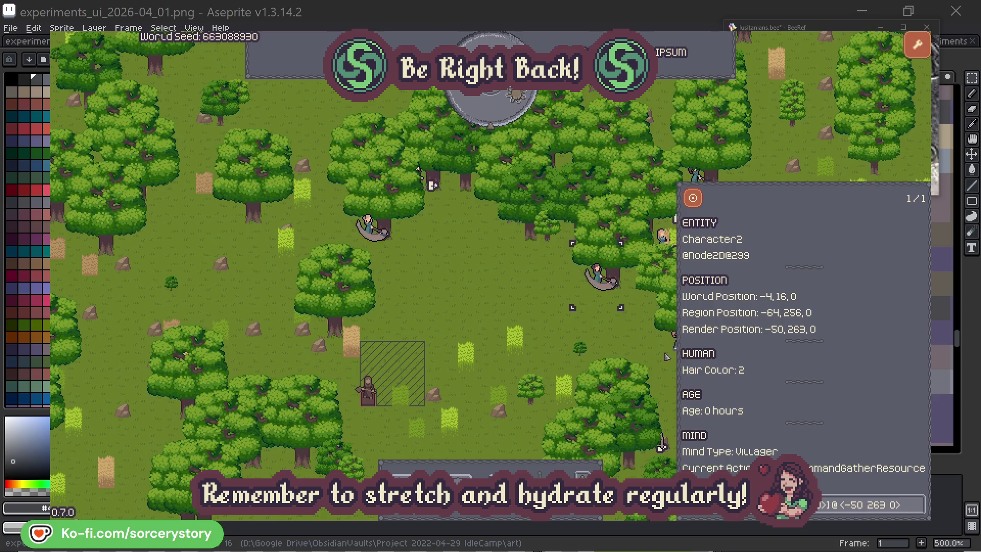
{"action": "left_click", "coordinate": [613, 340]}
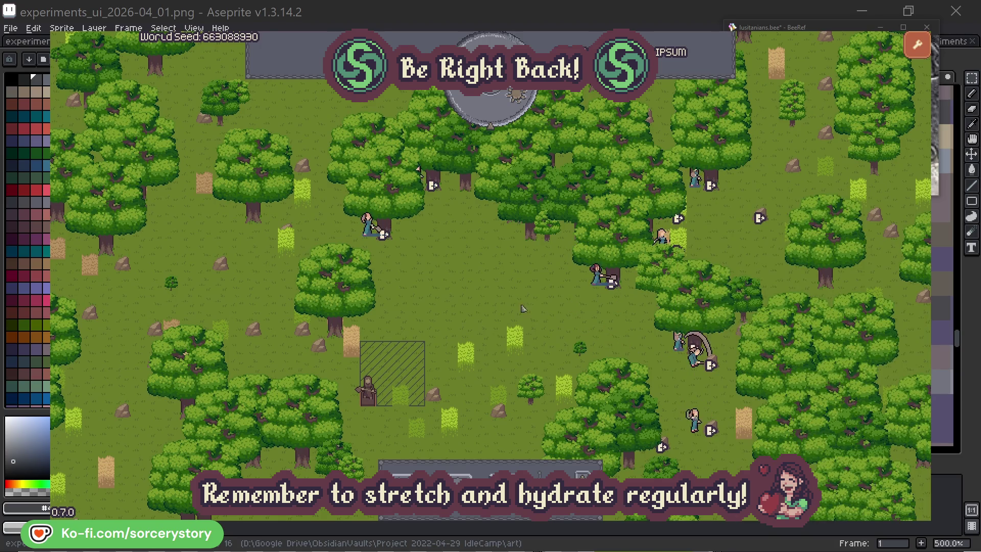
Step: Inspect another villager near the trees and the oak it is chopping
{"action": "left_click", "coordinate": [369, 230]}
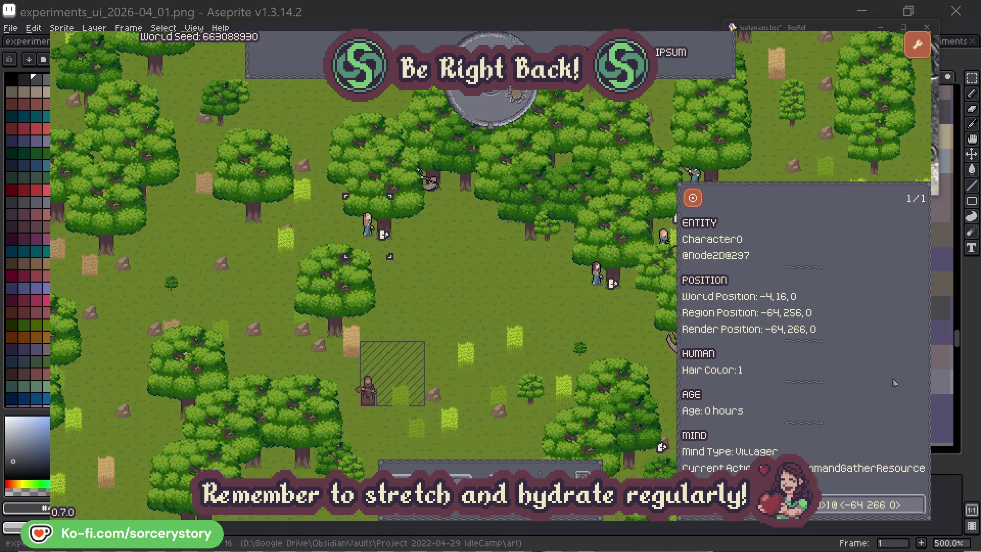
{"action": "left_click", "coordinate": [917, 503]}
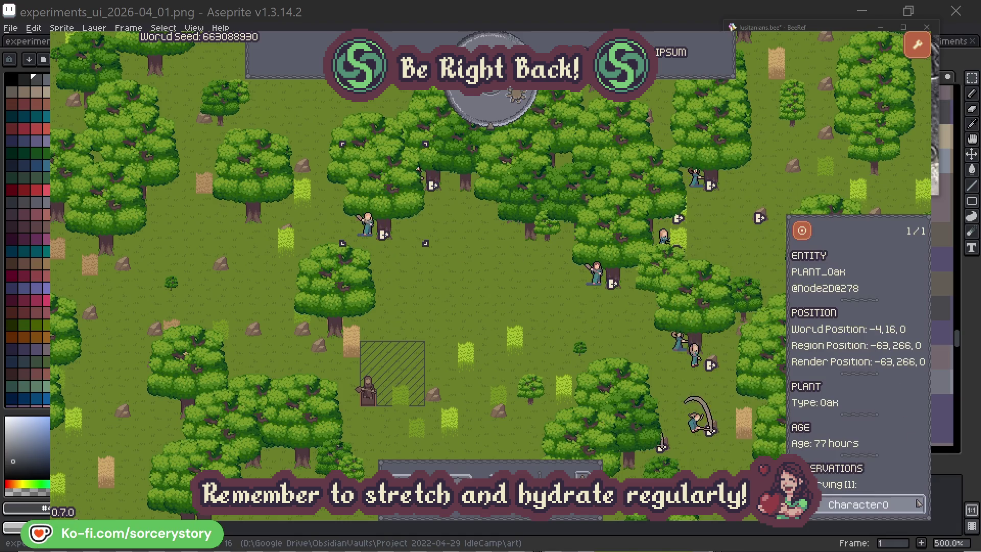
{"action": "left_click", "coordinate": [917, 505]}
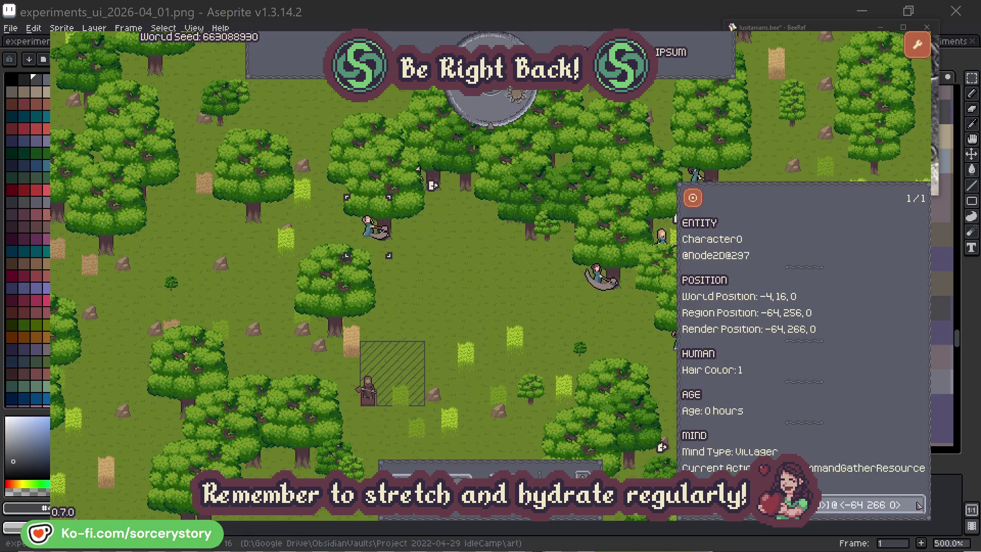
{"action": "left_click", "coordinate": [512, 307]}
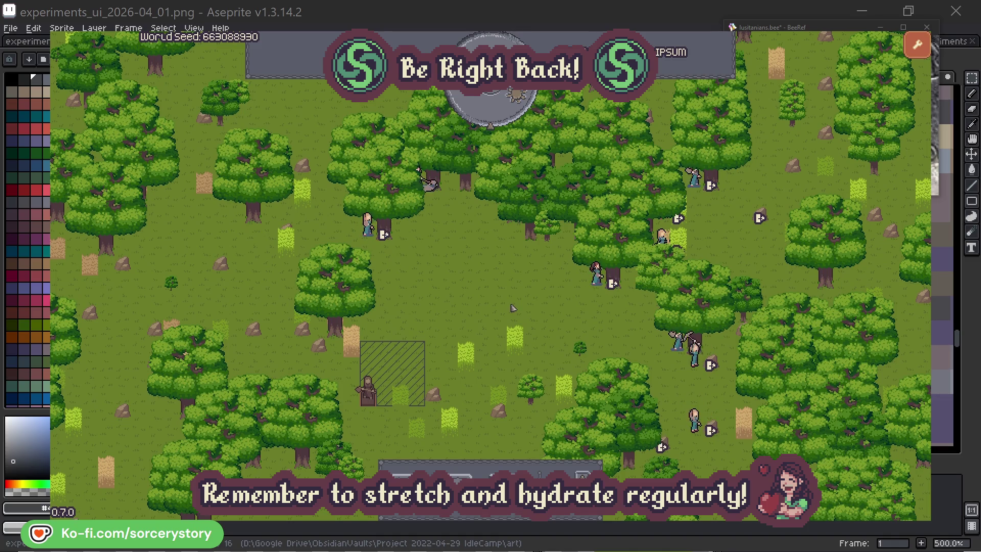
{"action": "left_click", "coordinate": [511, 110]}
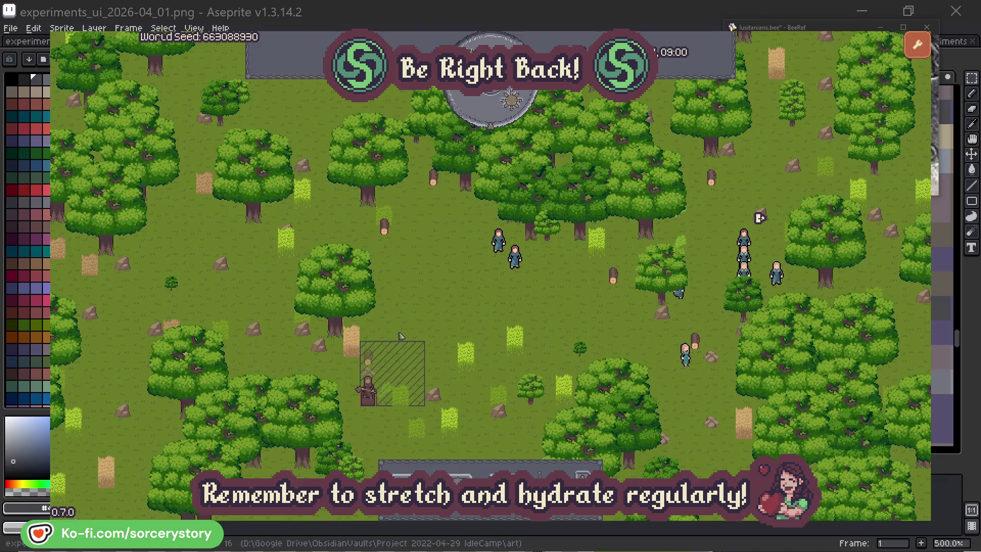
{"action": "left_click", "coordinate": [368, 357]}
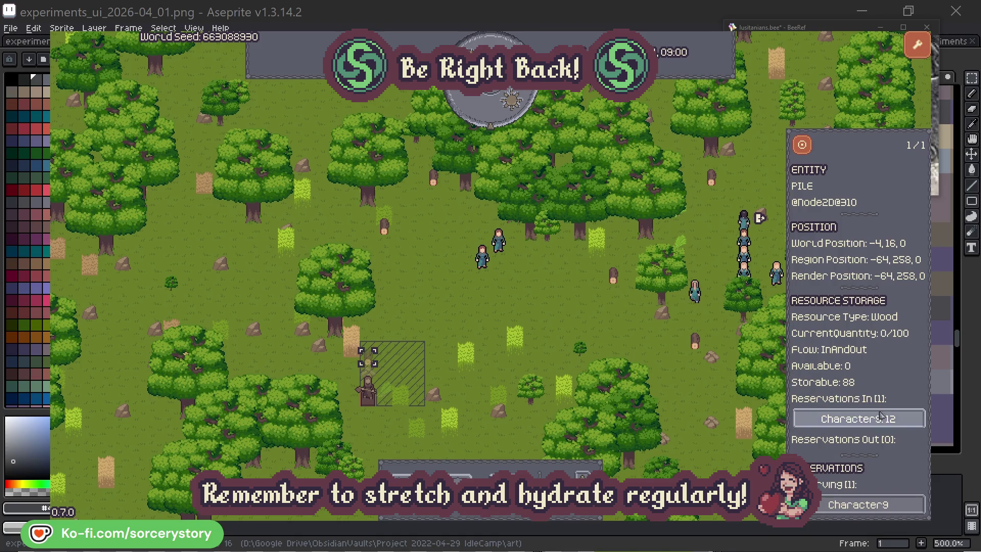
{"action": "left_click", "coordinate": [899, 418]}
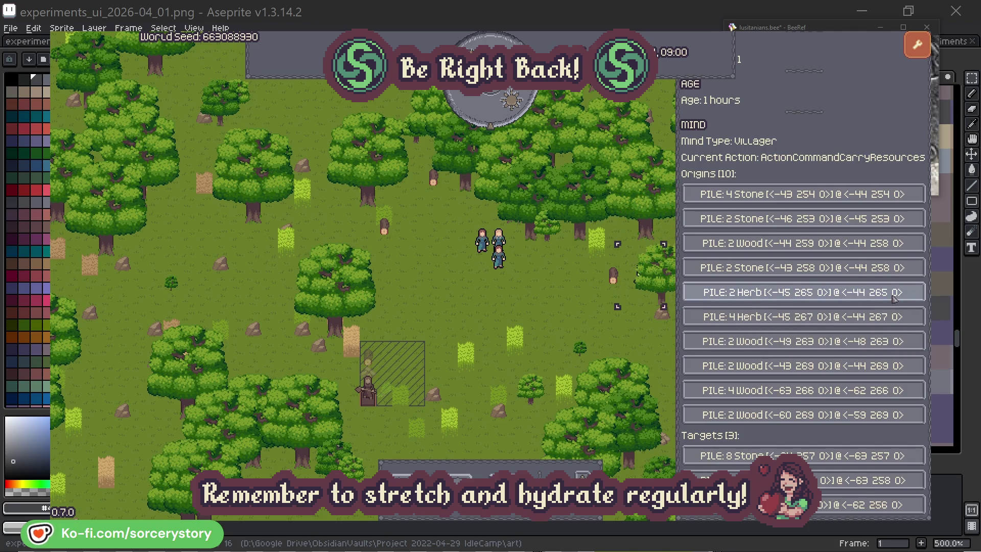
{"action": "left_click", "coordinate": [894, 296]}
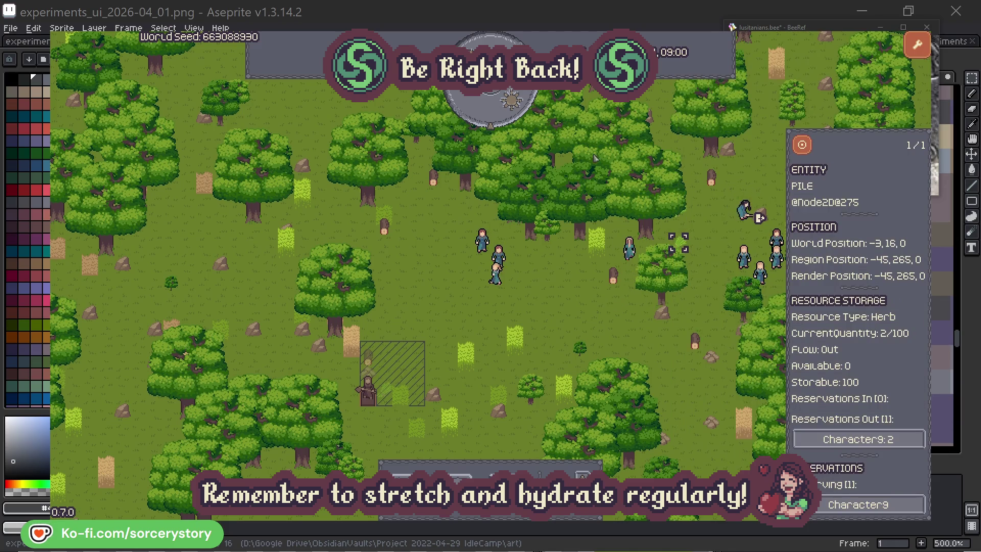
{"action": "left_click", "coordinate": [803, 145]}
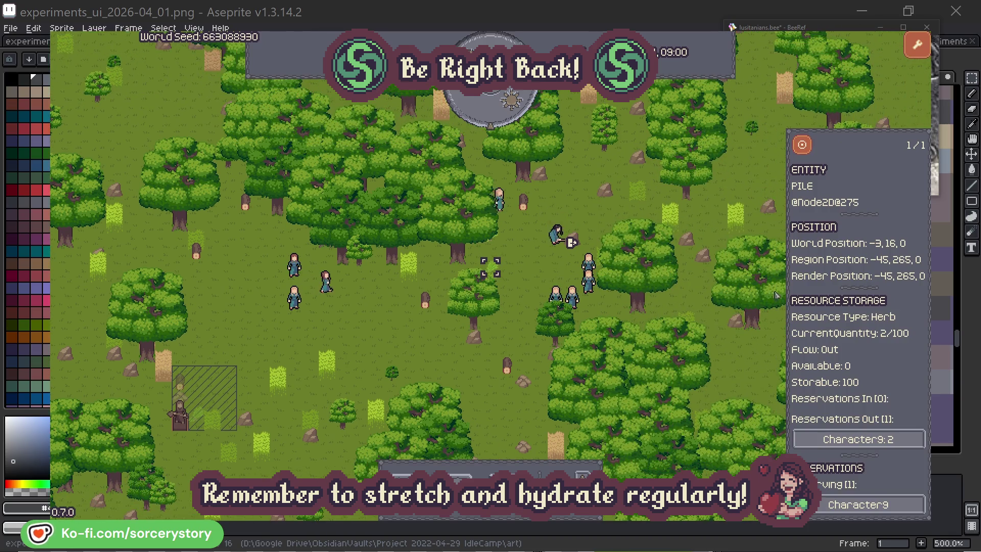
{"action": "left_click", "coordinate": [894, 440]}
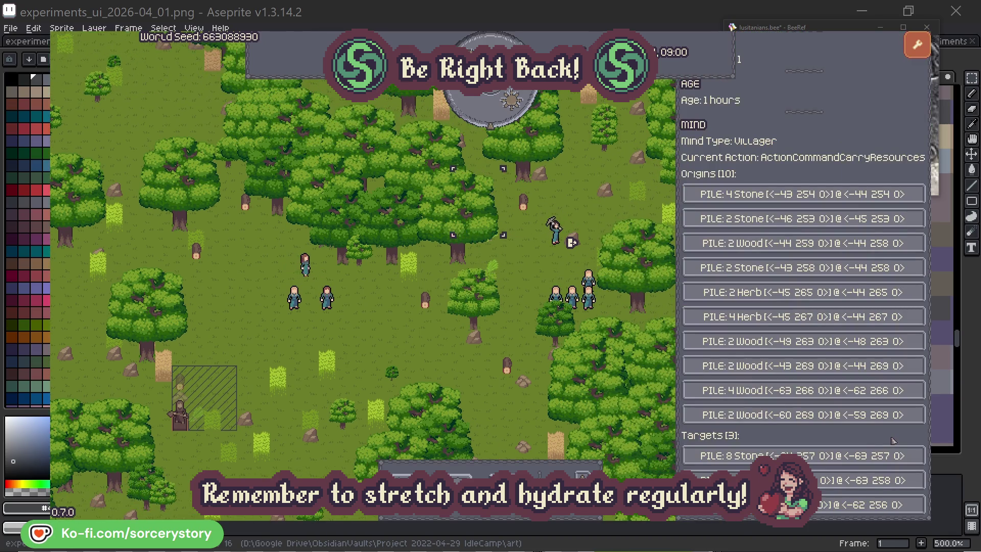
{"action": "left_click", "coordinate": [869, 481]}
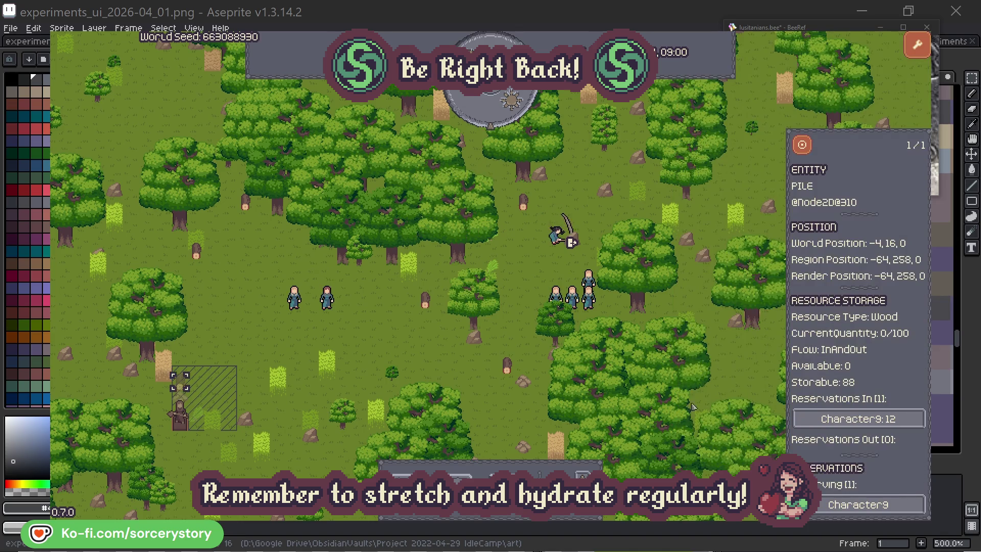
{"action": "left_click", "coordinate": [801, 150]}
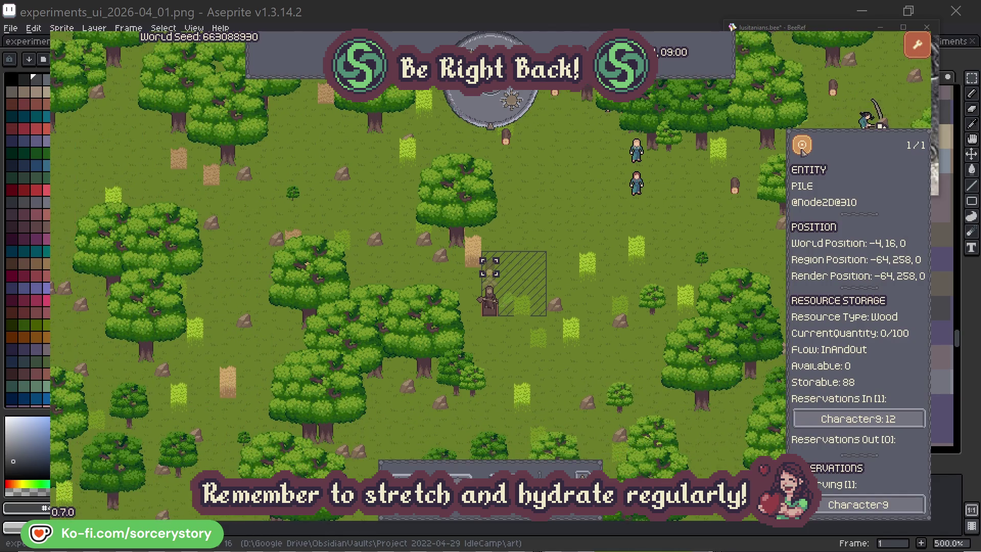
{"action": "left_click", "coordinate": [713, 227]}
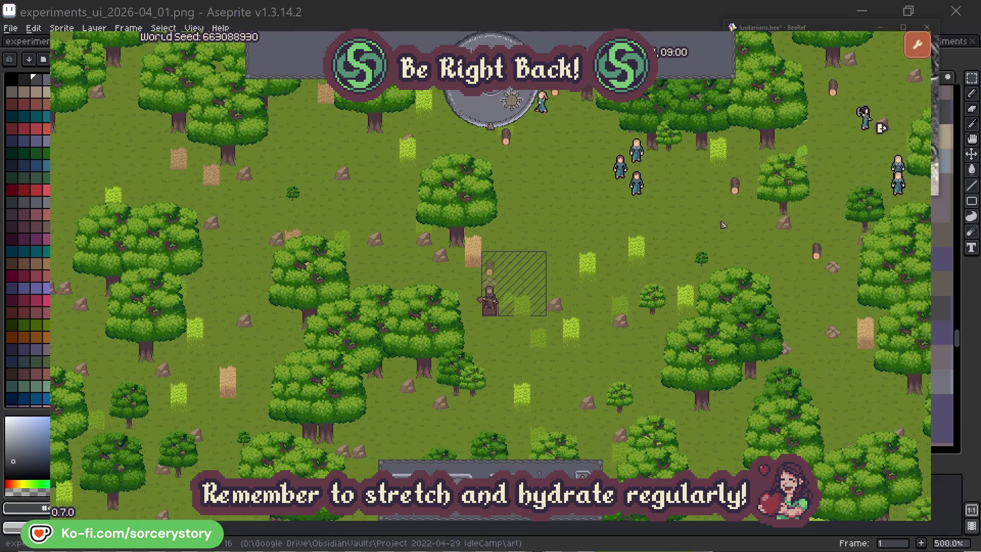
{"action": "left_click", "coordinate": [637, 184]}
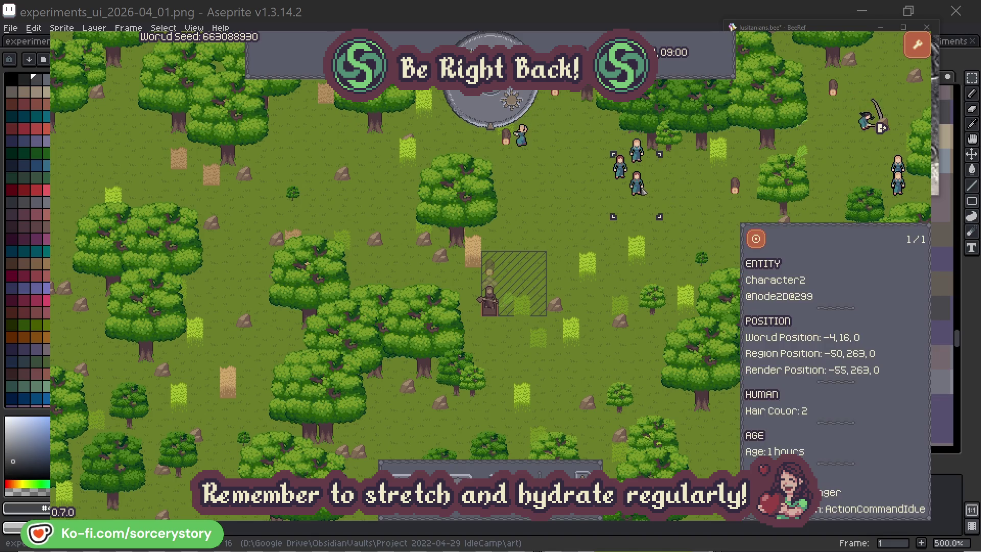
{"action": "left_click", "coordinate": [766, 236]}
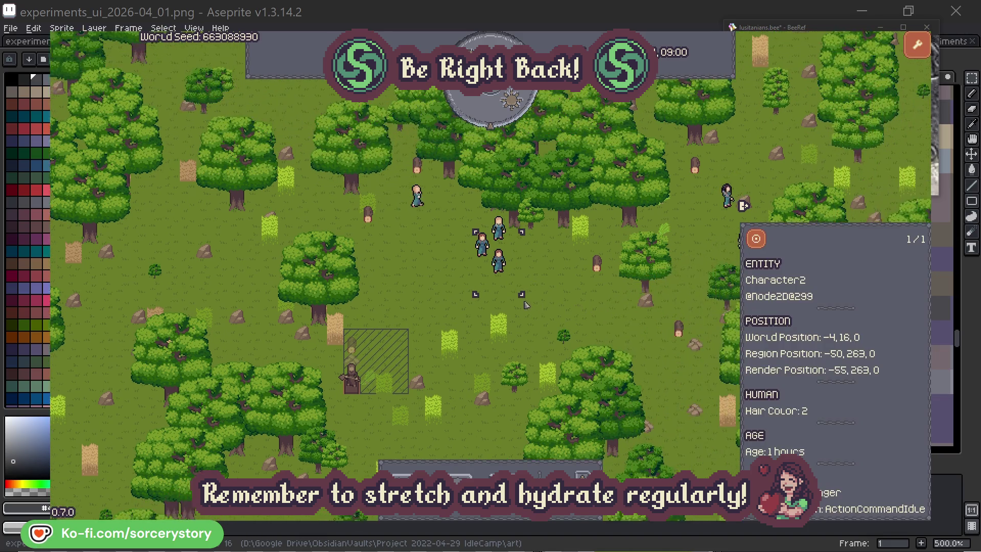
{"action": "left_click", "coordinate": [560, 295]}
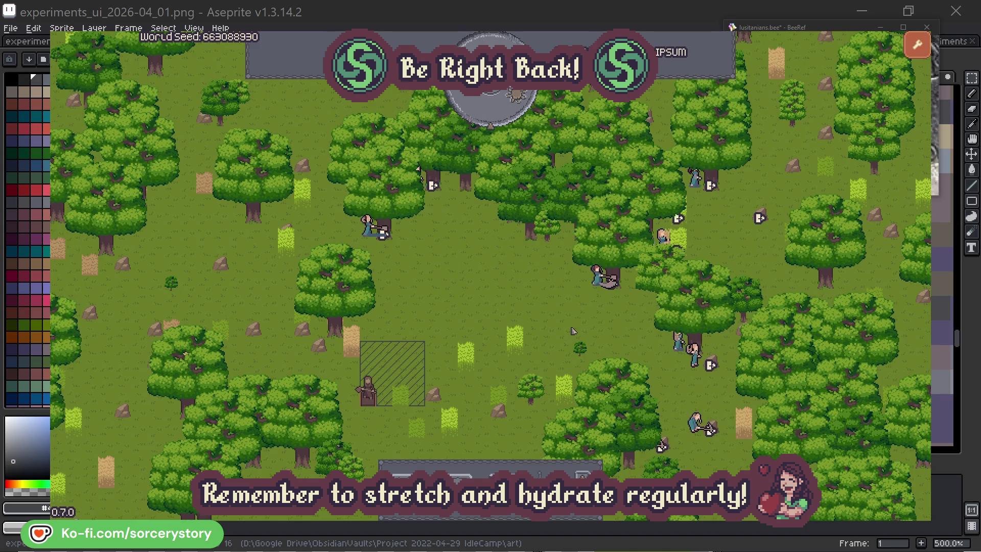
{"action": "left_click", "coordinate": [597, 276]}
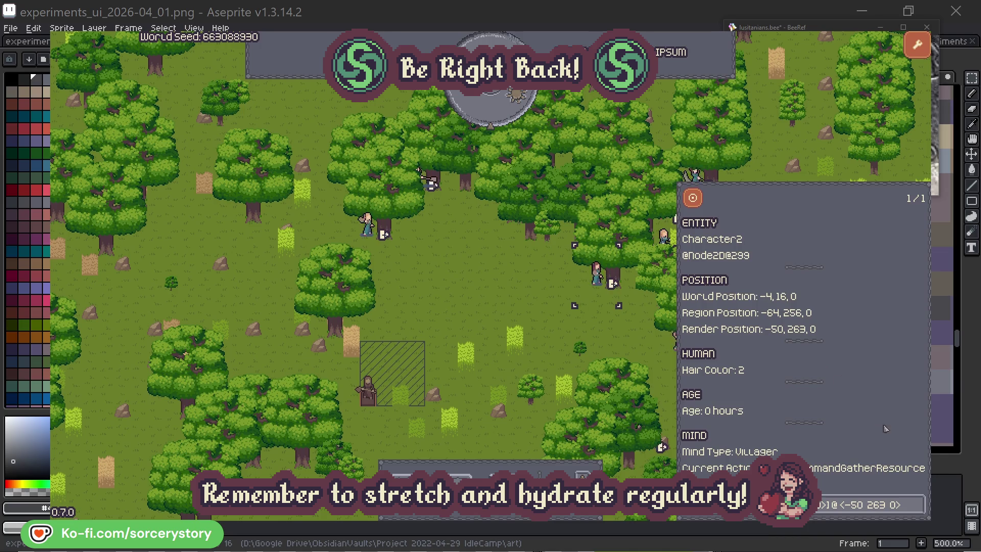
{"action": "left_click", "coordinate": [919, 511]}
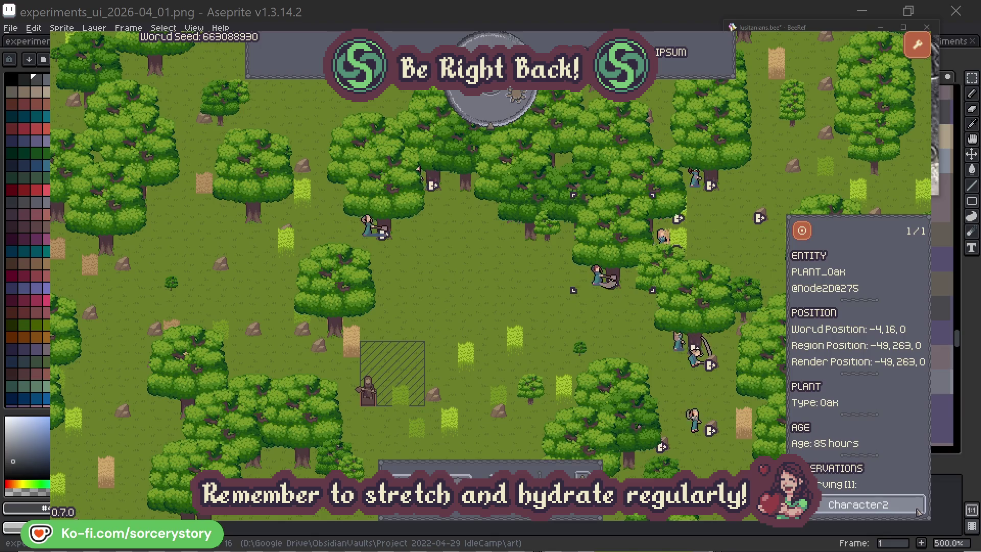
{"action": "left_click", "coordinate": [918, 511]}
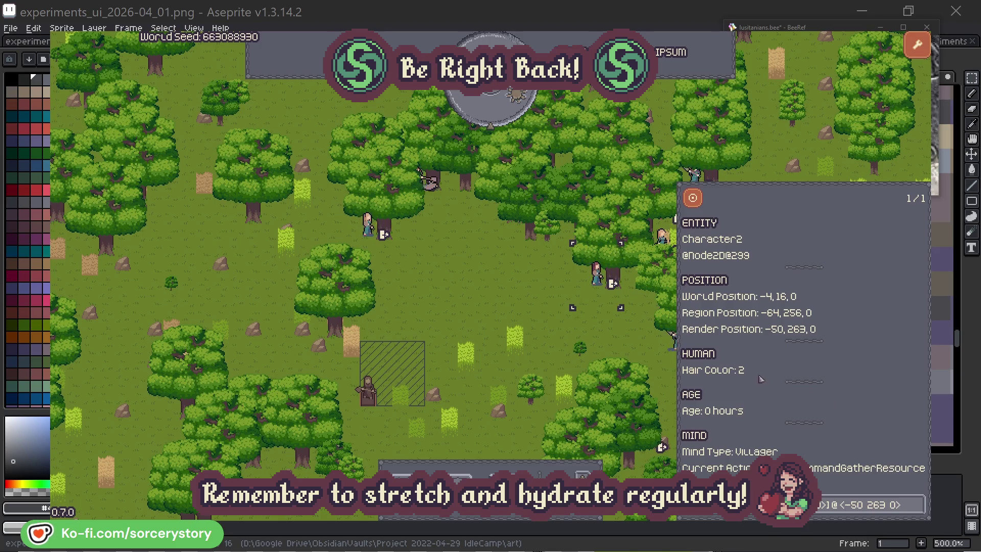
{"action": "left_click", "coordinate": [613, 340]}
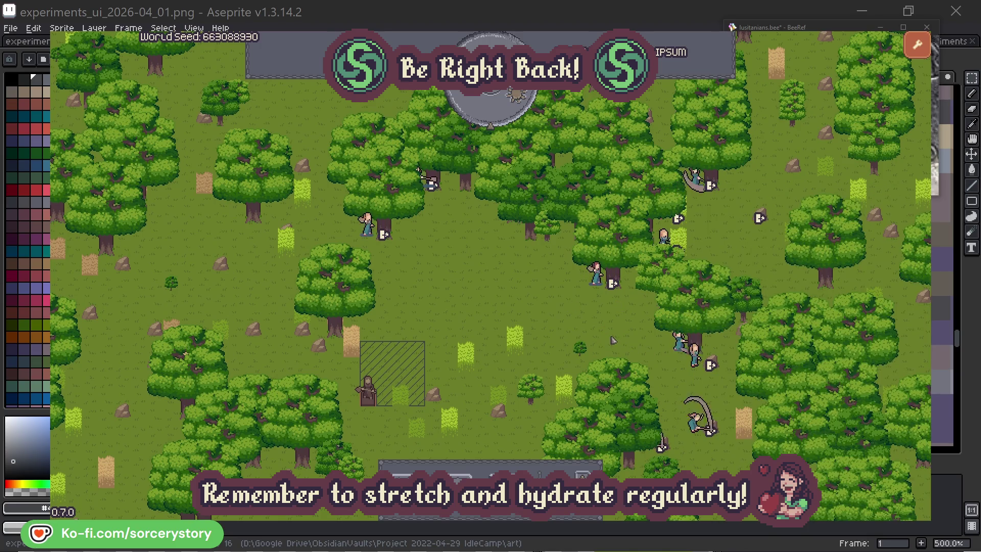
{"action": "left_click", "coordinate": [368, 226]}
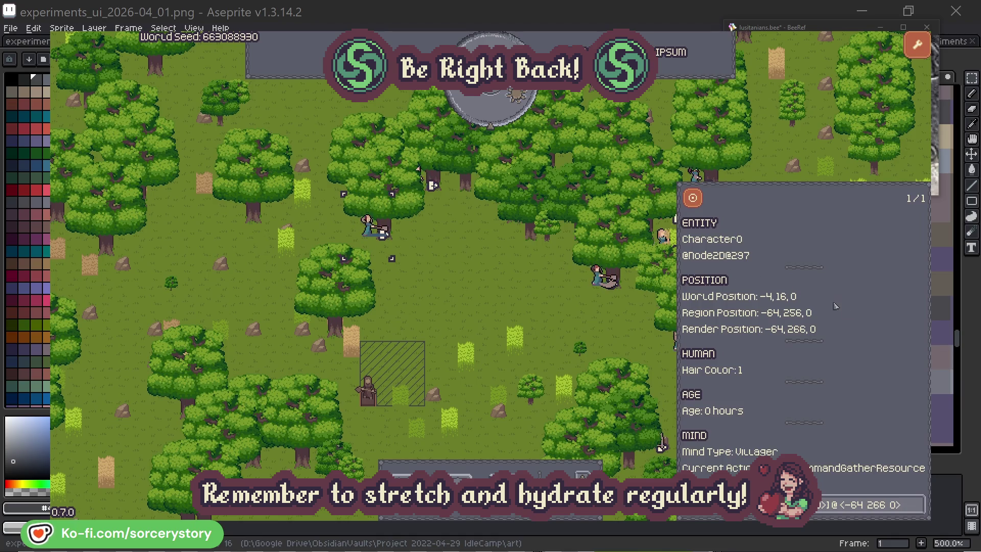
{"action": "left_click", "coordinate": [918, 504]}
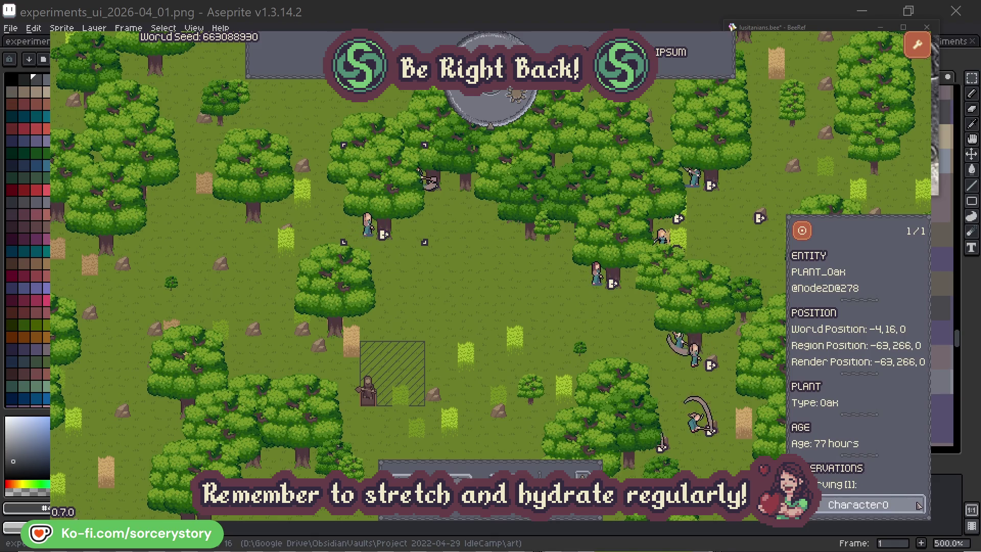
{"action": "left_click", "coordinate": [918, 505]}
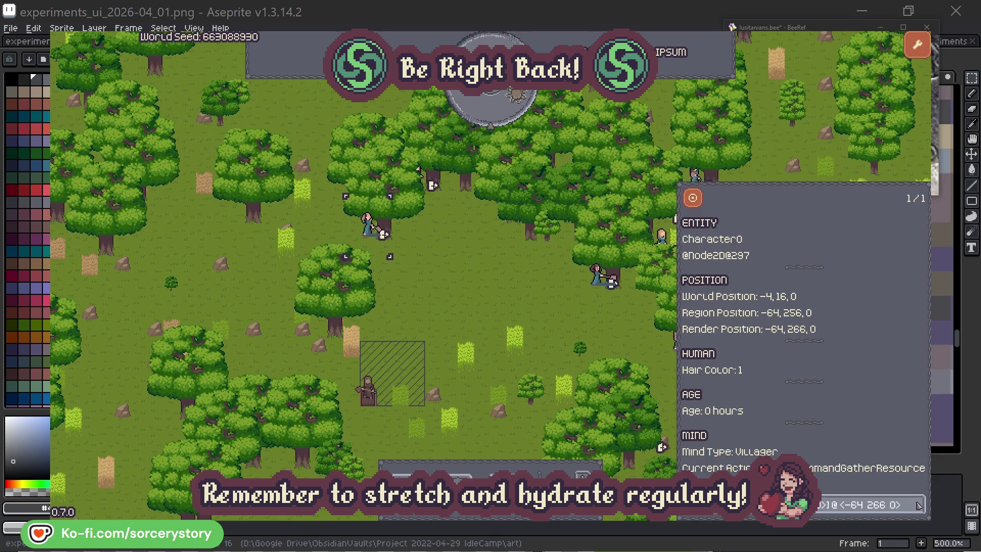
{"action": "left_click", "coordinate": [512, 306]}
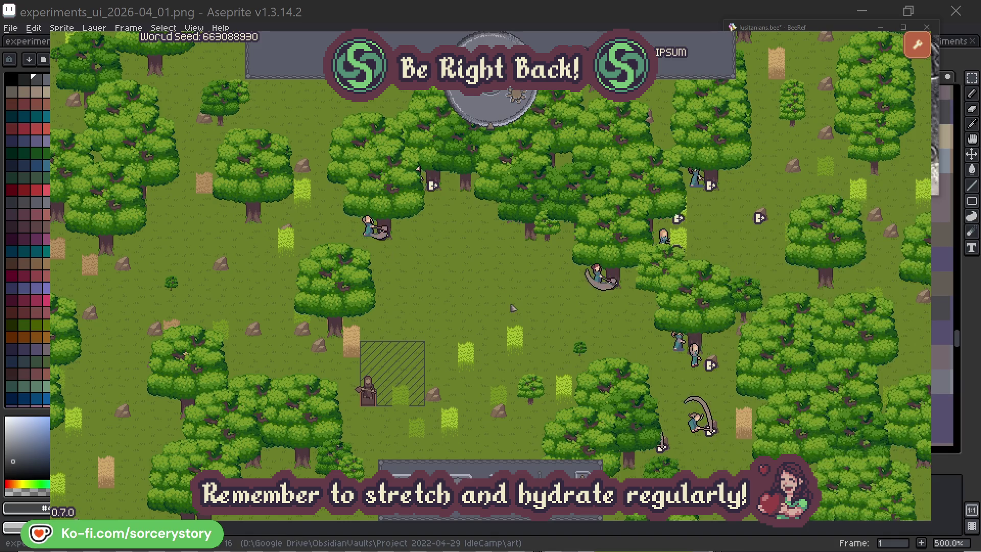
{"action": "left_click", "coordinate": [498, 114]}
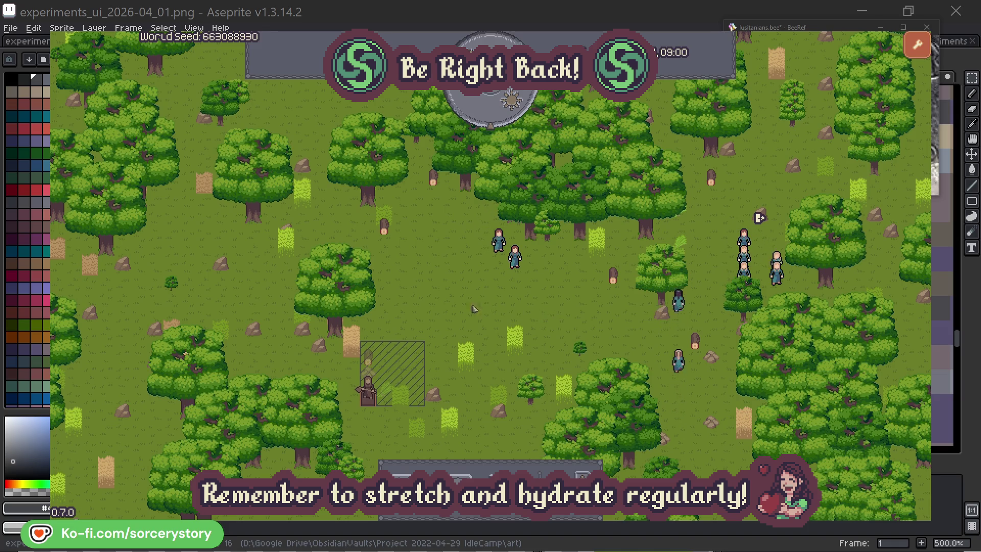
Step: Inspect the stockpiled wood pile, Character9, the 2 Herb pile and the villager reserving it
{"action": "left_click", "coordinate": [384, 351]}
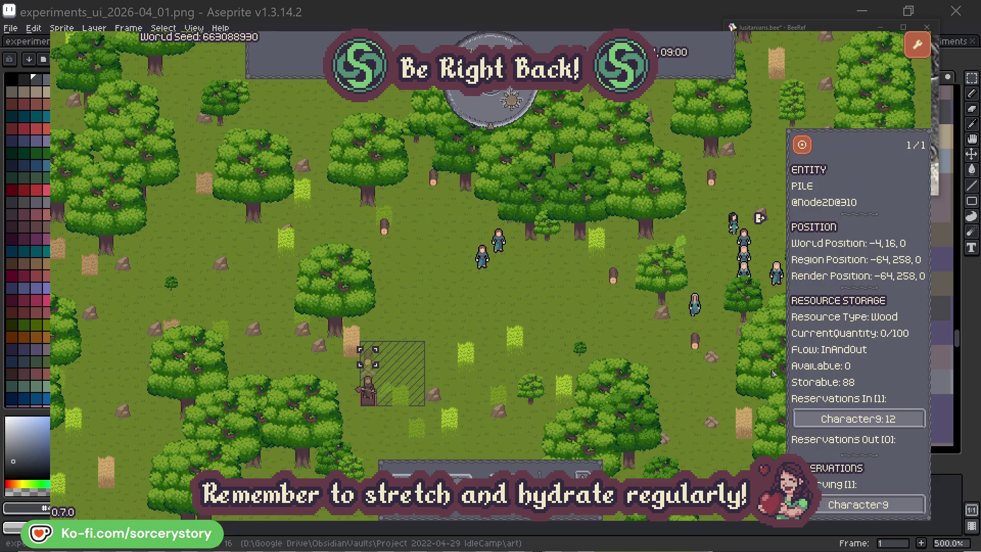
{"action": "left_click", "coordinate": [903, 420]}
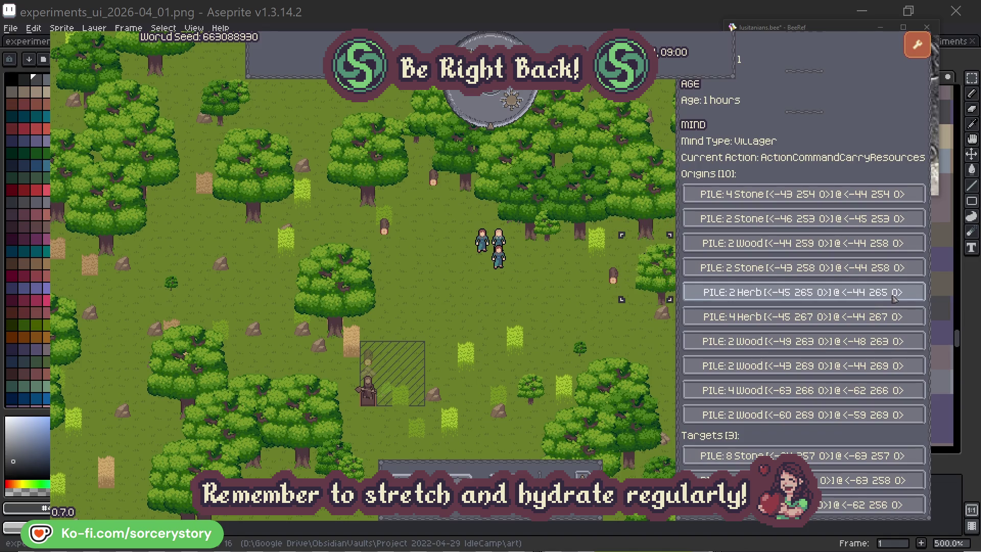
{"action": "left_click", "coordinate": [895, 297]}
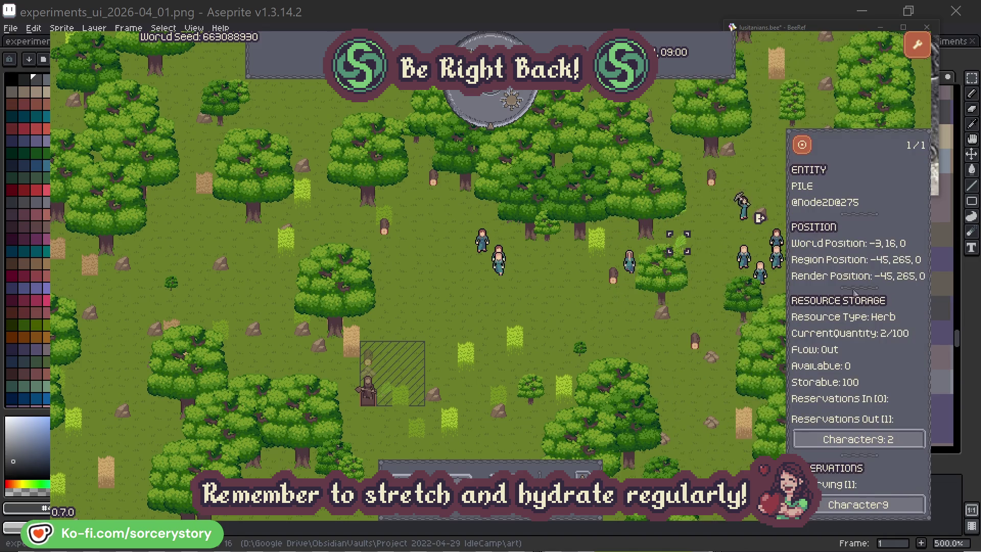
{"action": "left_click", "coordinate": [808, 149]}
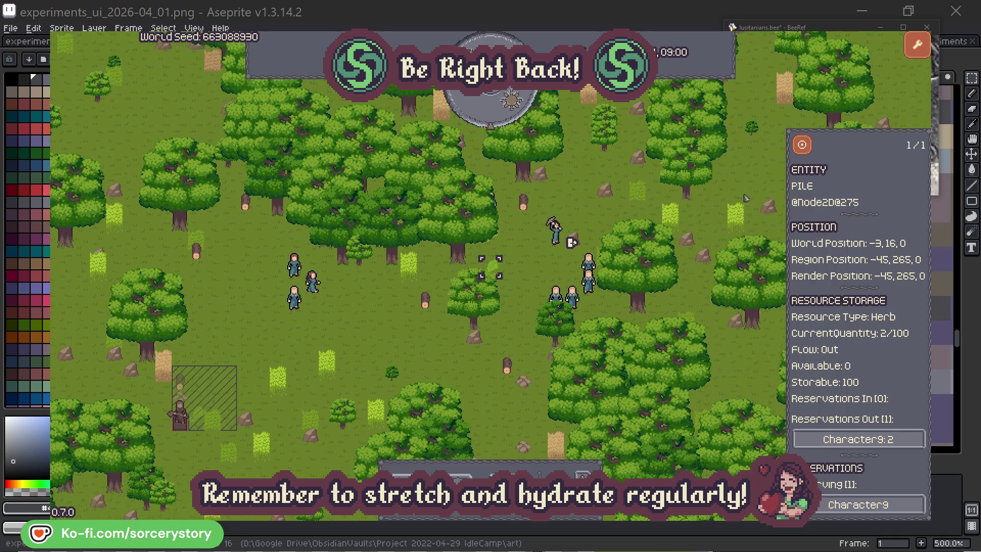
{"action": "left_click", "coordinate": [880, 440]}
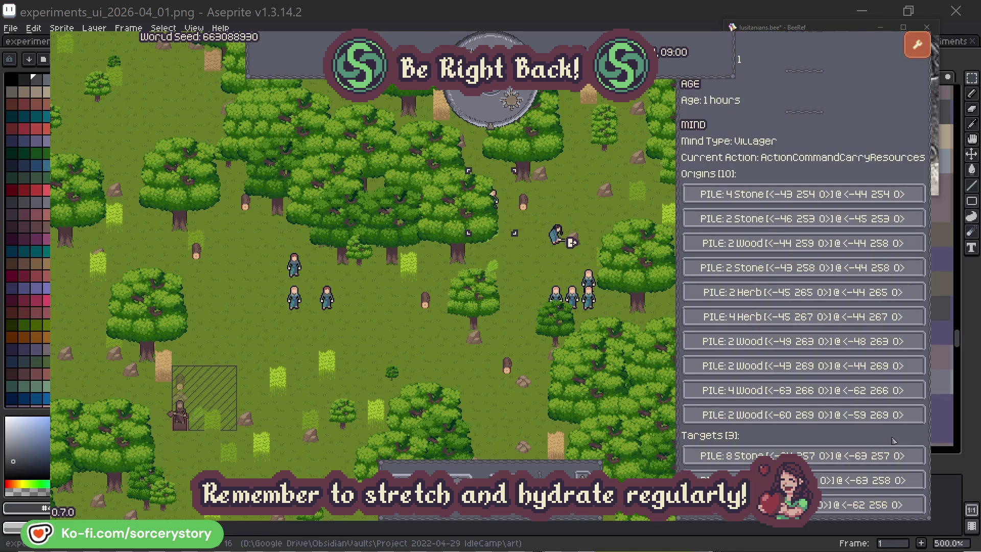
{"action": "left_click", "coordinate": [864, 480]}
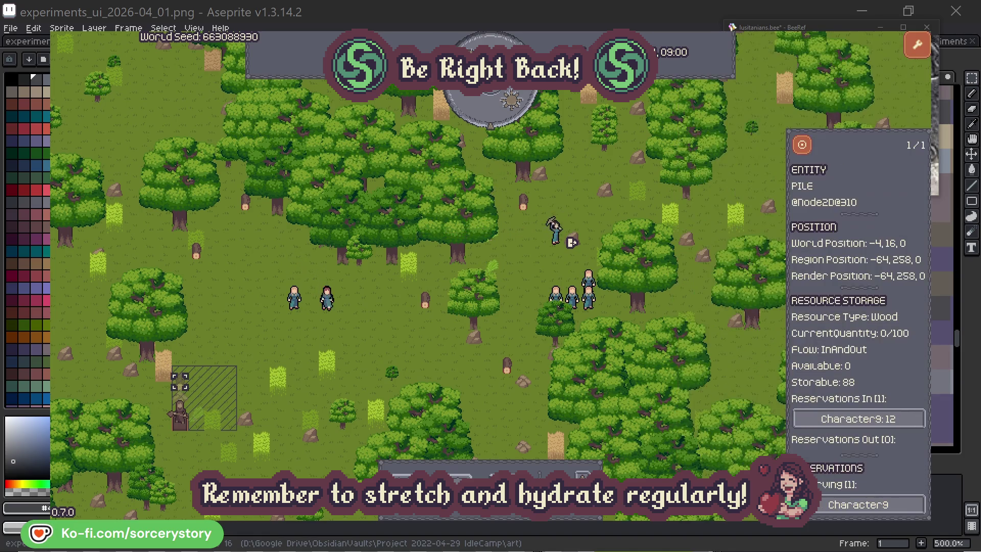
{"action": "left_click", "coordinate": [803, 147]}
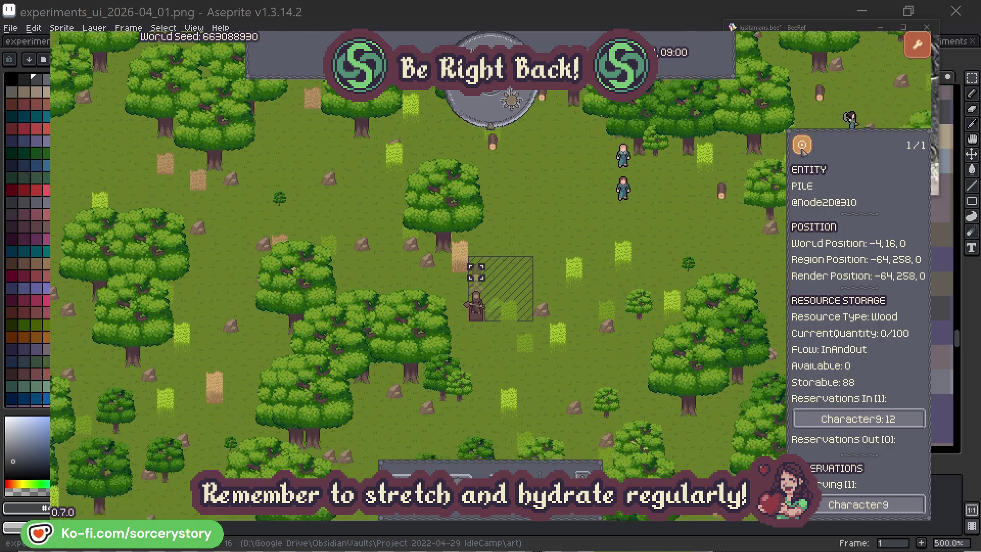
{"action": "left_click", "coordinate": [716, 227]}
Step: Select villagers among the trees and inspect the oak one is gathering from
{"action": "left_click", "coordinate": [636, 184]}
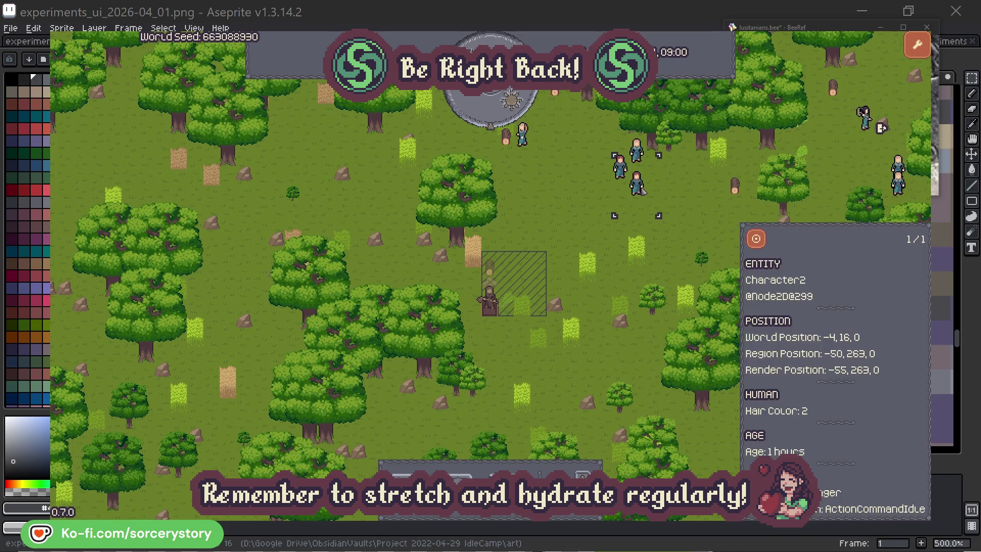
{"action": "left_click", "coordinate": [757, 238]}
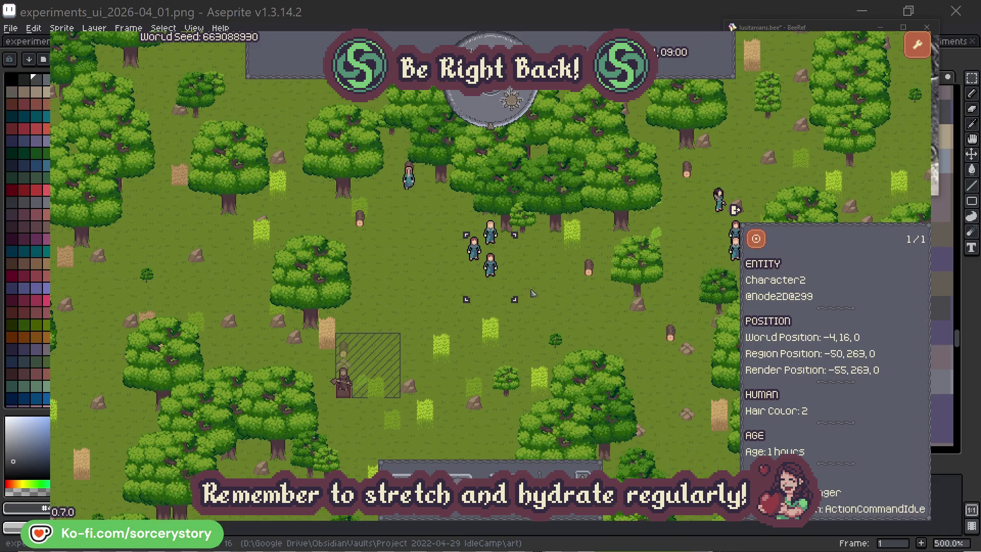
{"action": "left_click", "coordinate": [561, 296]}
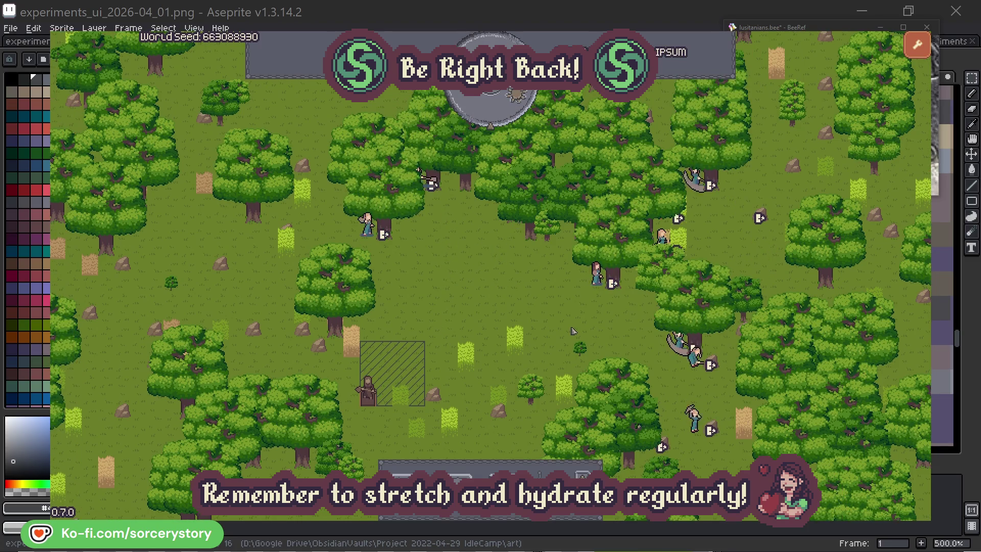
{"action": "left_click", "coordinate": [586, 290]}
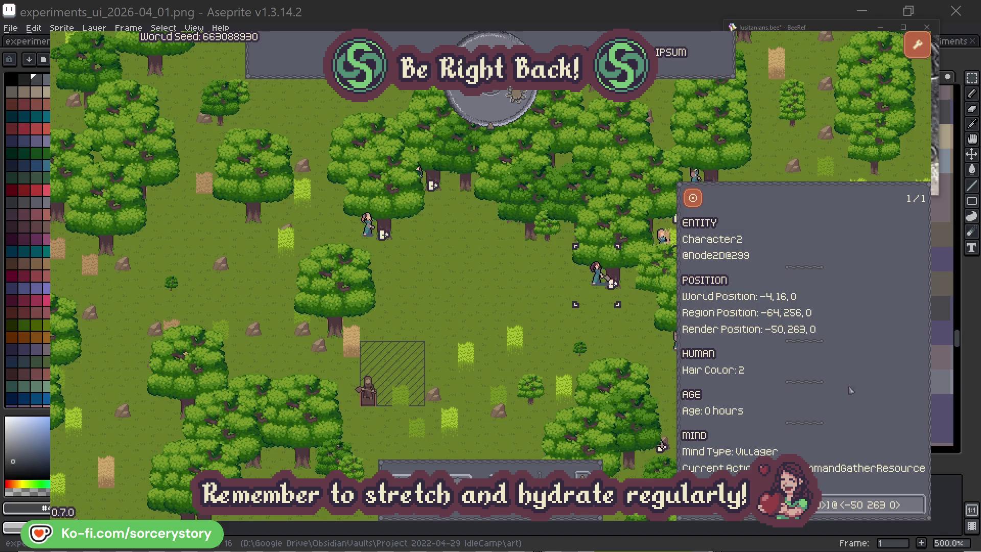
{"action": "left_click", "coordinate": [920, 513]}
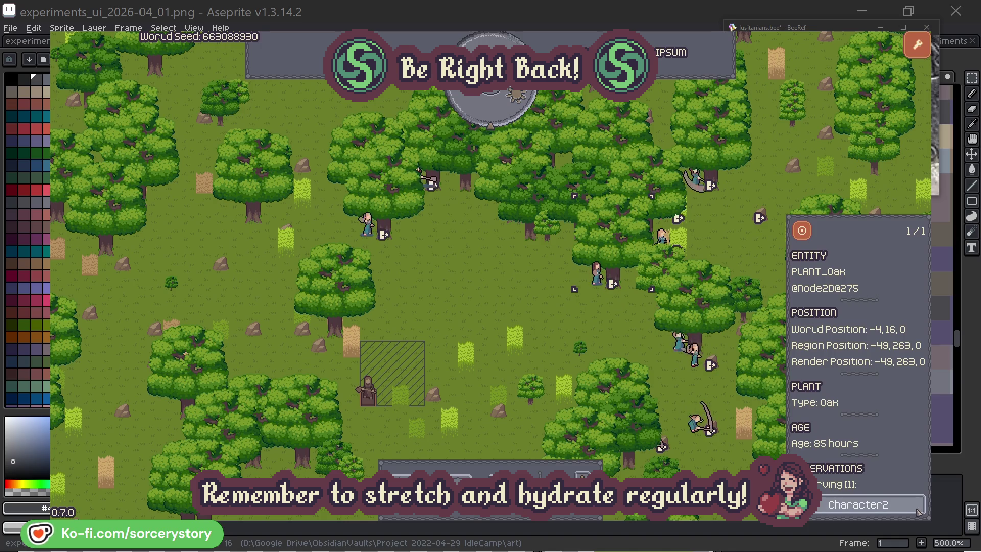
{"action": "left_click", "coordinate": [920, 512]}
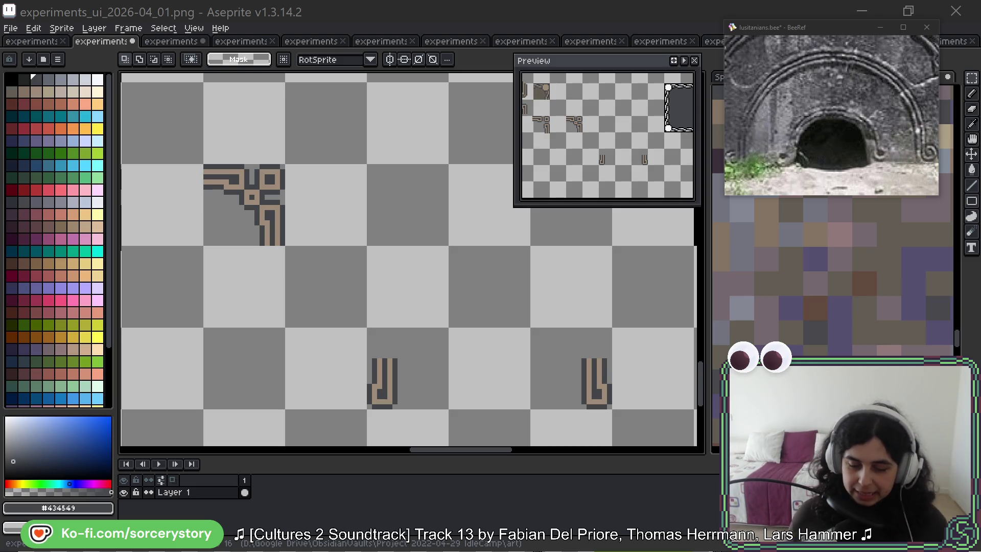
Step: Zoom and pan until the two mirrored hook pieces below the corner ornament fill the canvas
{"action": "left_click", "coordinate": [596, 30]}
{"action": "mouse_move", "coordinate": [593, 390]}
{"action": "left_mouse_down"}
{"action": "mouse_move", "coordinate": [563, 329]}
{"action": "mouse_move", "coordinate": [507, 379]}
{"action": "left_mouse_up"}
{"action": "scroll", "coordinate": [369, 222], "scroll_direction": "up", "scroll_amount": 3}
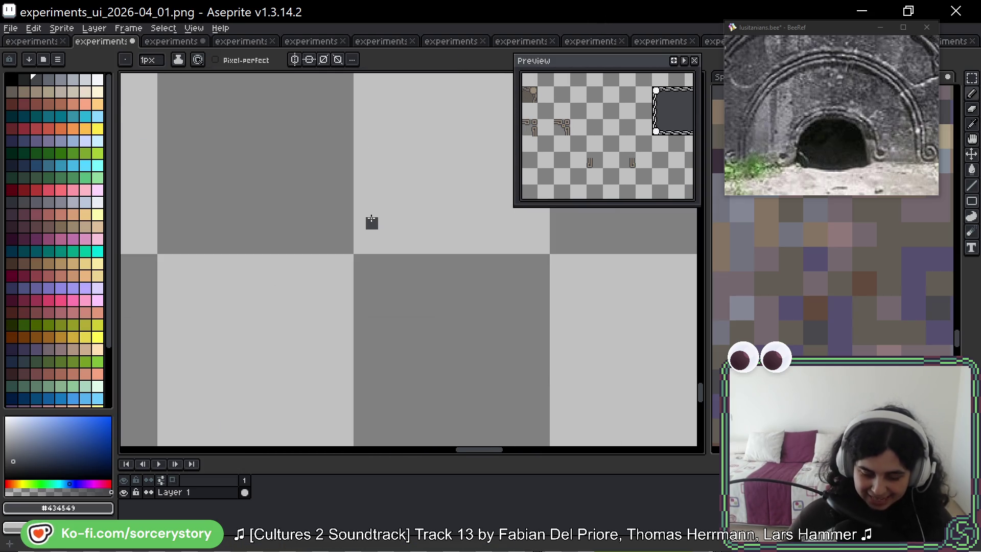
{"action": "mouse_move", "coordinate": [387, 332]}
{"action": "left_mouse_down"}
{"action": "mouse_move", "coordinate": [378, 177]}
{"action": "mouse_move", "coordinate": [388, 263]}
{"action": "left_mouse_up"}
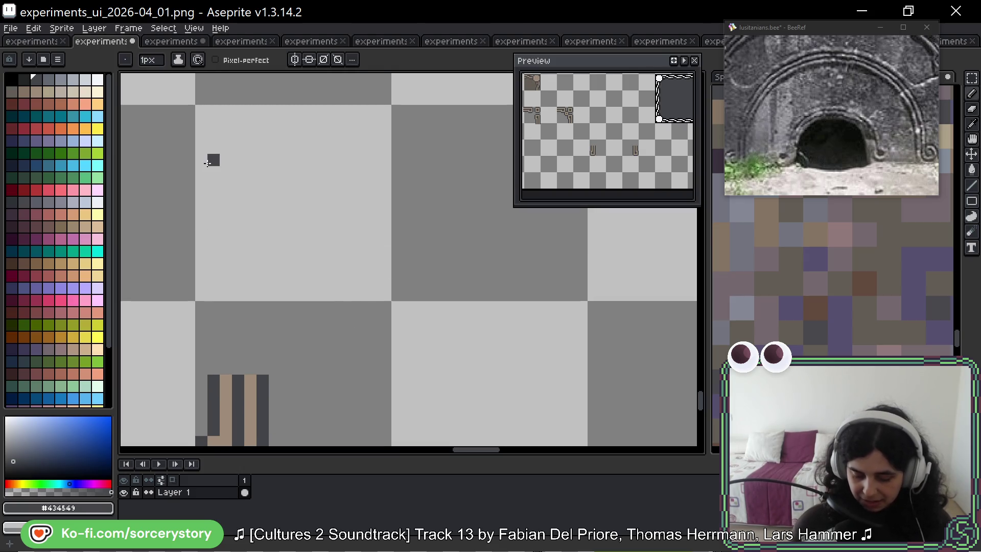
{"action": "key", "text": "space"}
{"action": "mouse_move", "coordinate": [248, 333]}
{"action": "left_mouse_down"}
{"action": "mouse_move", "coordinate": [236, 279]}
{"action": "mouse_move", "coordinate": [258, 208]}
{"action": "left_mouse_up"}
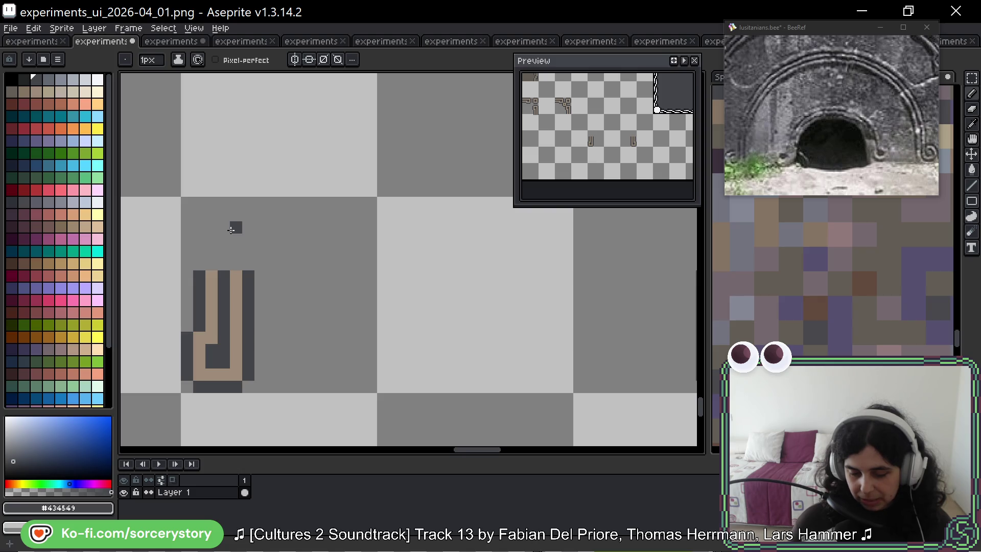
{"action": "key", "text": "space"}
{"action": "left_click_drag", "start_coordinate": [377, 250], "coordinate": [380, 310]}
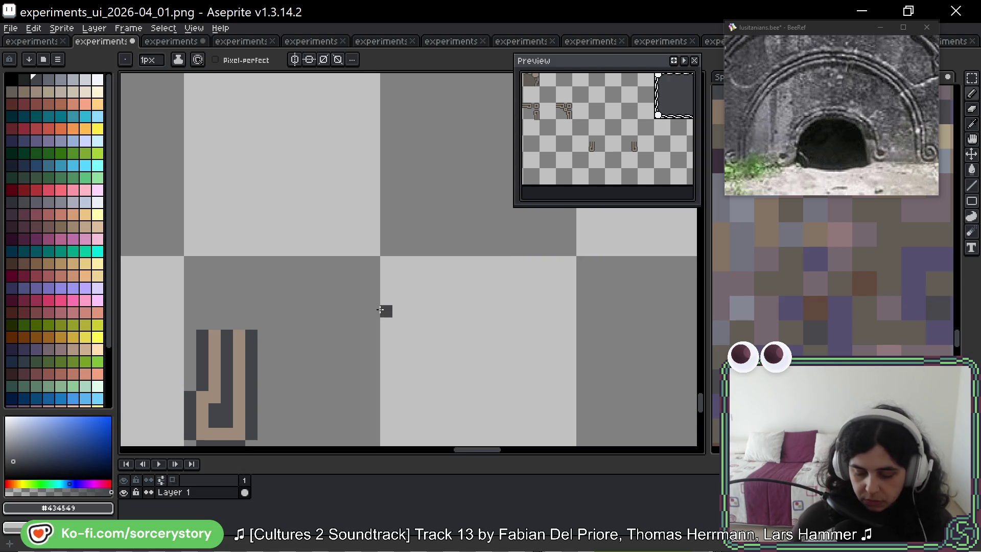
{"action": "scroll", "coordinate": [380, 310], "scroll_direction": "down", "scroll_amount": 3}
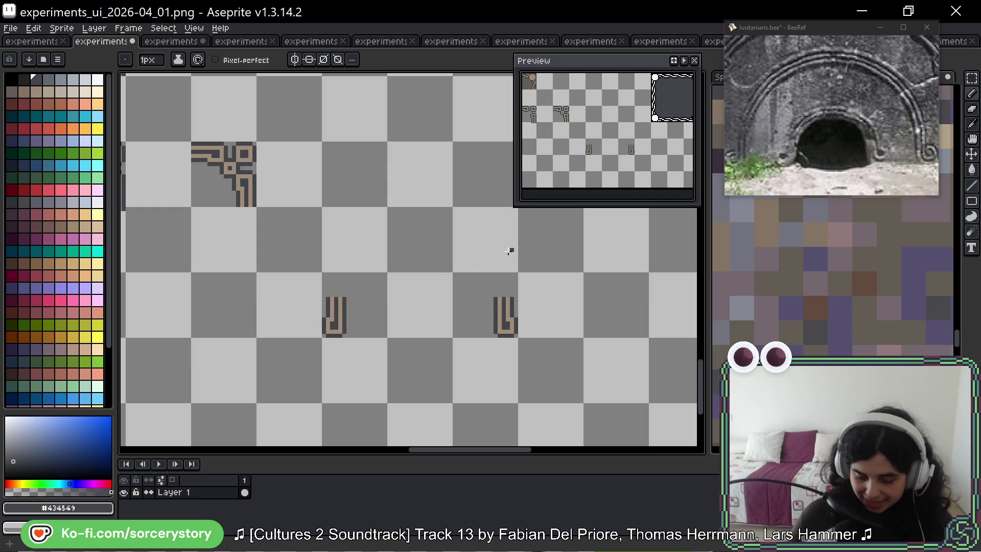
{"action": "scroll", "coordinate": [357, 289], "scroll_direction": "up", "scroll_amount": 2}
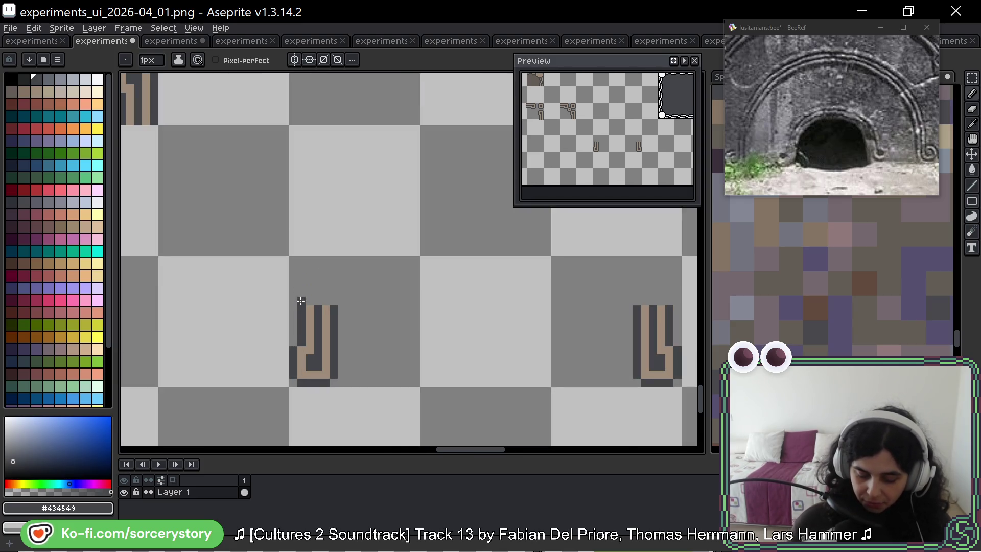
Step: Draw three dark-grey vertical lines rising from the left hook piece
{"action": "left_click_drag", "start_coordinate": [301, 301], "coordinate": [301, 260]}
{"action": "left_click", "coordinate": [408, 178]}
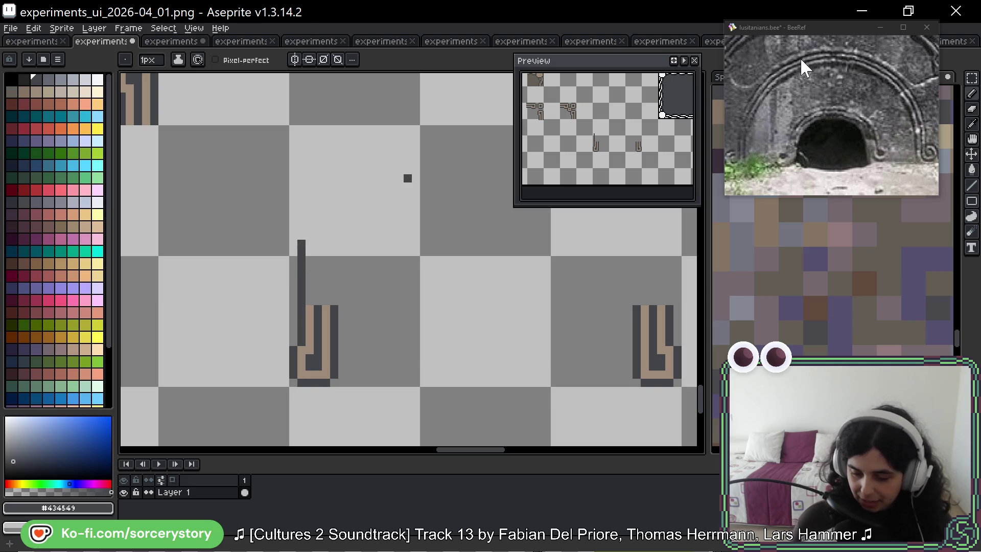
{"action": "key", "text": "ctrl+z"}
{"action": "mouse_move", "coordinate": [317, 208]}
{"action": "left_mouse_down"}
{"action": "mouse_move", "coordinate": [315, 284]}
{"action": "mouse_move", "coordinate": [299, 304]}
{"action": "mouse_move", "coordinate": [299, 223]}
{"action": "mouse_move", "coordinate": [314, 212]}
{"action": "mouse_move", "coordinate": [389, 211]}
{"action": "left_mouse_up"}
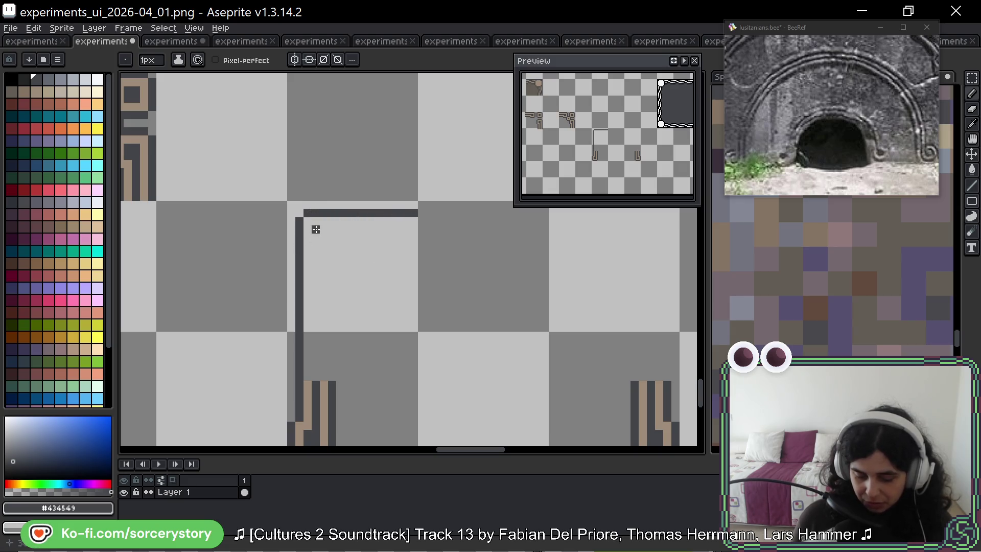
{"action": "left_click_drag", "start_coordinate": [316, 238], "coordinate": [320, 378]}
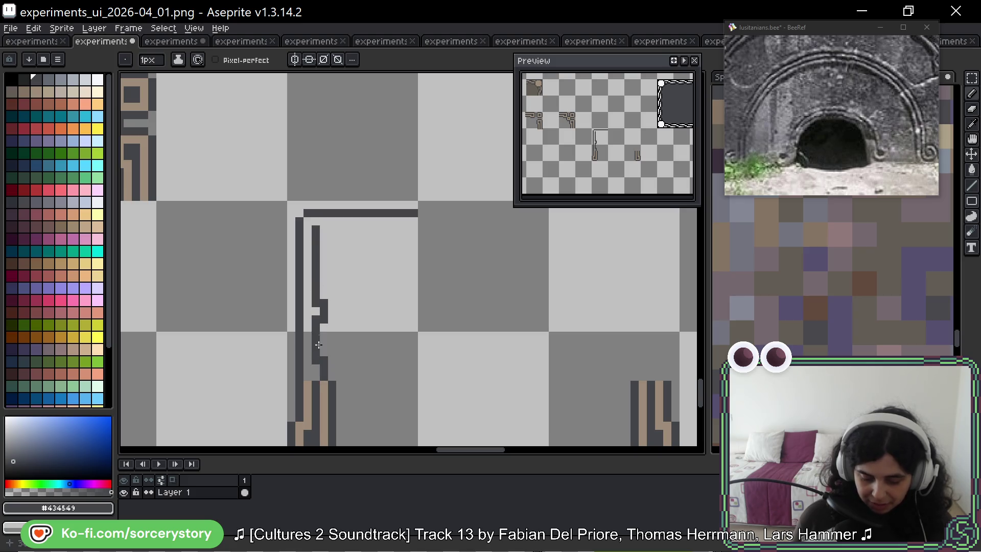
{"action": "left_click_drag", "start_coordinate": [324, 307], "coordinate": [319, 309]}
{"action": "left_click_drag", "start_coordinate": [324, 371], "coordinate": [333, 249]}
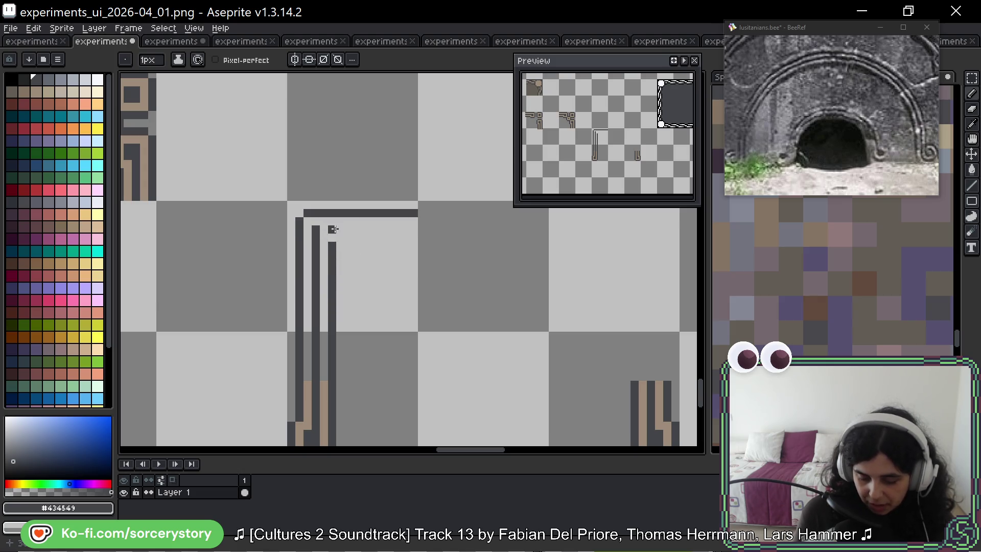
{"action": "left_click", "coordinate": [332, 238]}
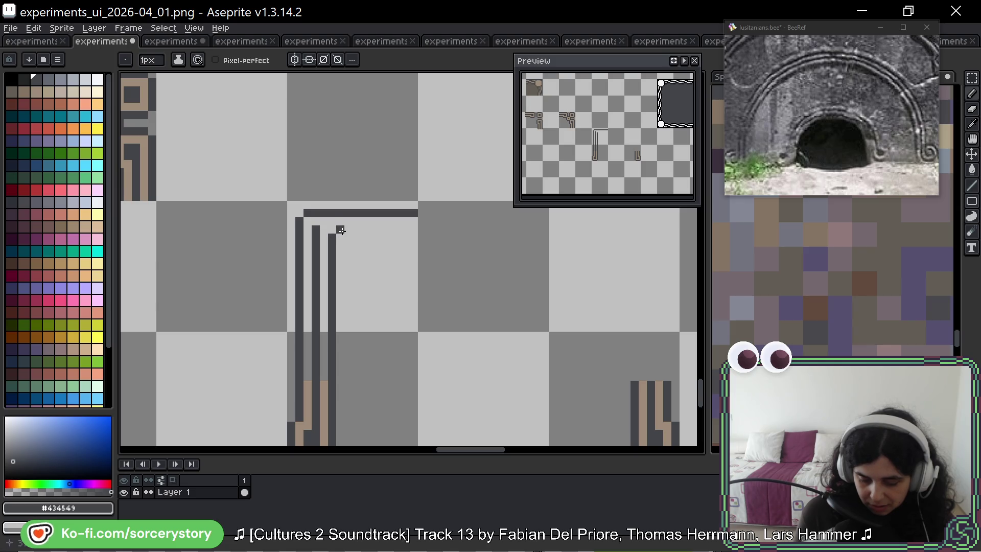
Step: Turn the lines right into nested L corners, trimming the top line to length
{"action": "left_click_drag", "start_coordinate": [341, 230], "coordinate": [438, 228]}
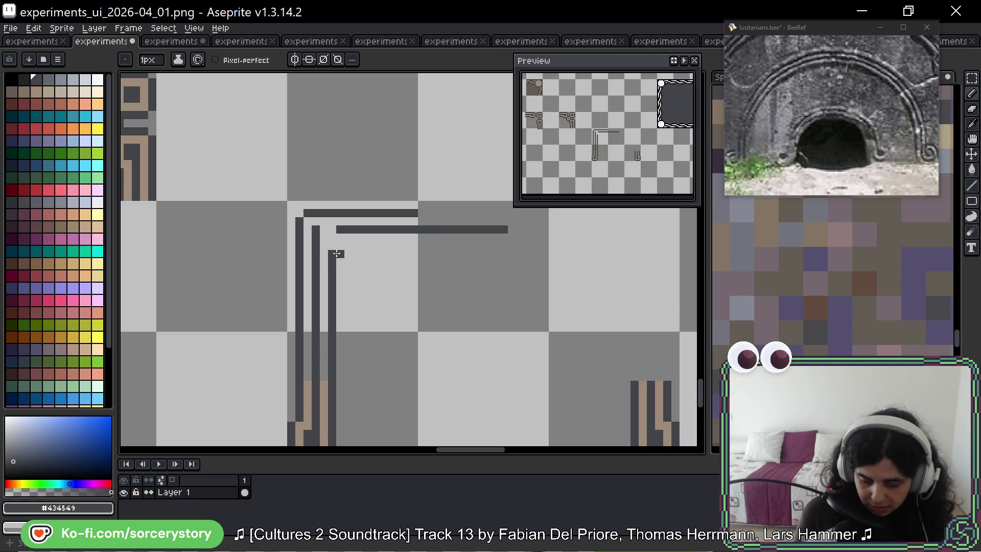
{"action": "mouse_move", "coordinate": [324, 230]}
{"action": "left_mouse_down"}
{"action": "mouse_move", "coordinate": [405, 247]}
{"action": "mouse_move", "coordinate": [565, 246]}
{"action": "left_mouse_up"}
{"action": "key", "text": "space"}
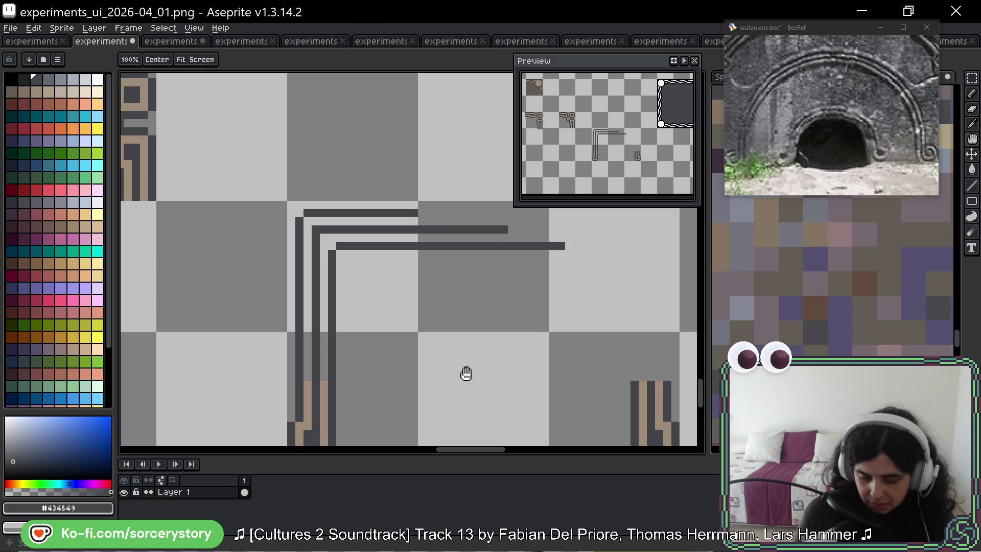
{"action": "left_click_drag", "start_coordinate": [466, 374], "coordinate": [388, 327]}
{"action": "mouse_move", "coordinate": [526, 333]}
{"action": "left_mouse_down"}
{"action": "mouse_move", "coordinate": [471, 322]}
{"action": "mouse_move", "coordinate": [388, 327]}
{"action": "left_mouse_up"}
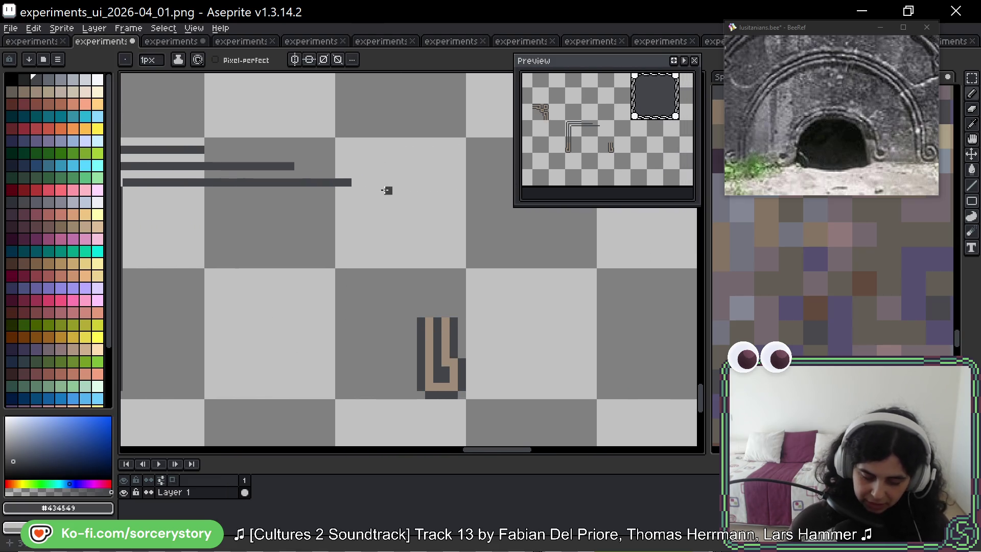
{"action": "key", "text": "space"}
{"action": "left_click_drag", "start_coordinate": [392, 236], "coordinate": [542, 305]}
{"action": "left_click_drag", "start_coordinate": [355, 219], "coordinate": [452, 219]}
{"action": "key", "text": "ctrl+z"}
{"action": "mouse_move", "coordinate": [366, 219]}
{"action": "left_mouse_down"}
{"action": "mouse_move", "coordinate": [485, 219]}
{"action": "mouse_move", "coordinate": [501, 236]}
{"action": "mouse_move", "coordinate": [508, 219]}
{"action": "left_mouse_up"}
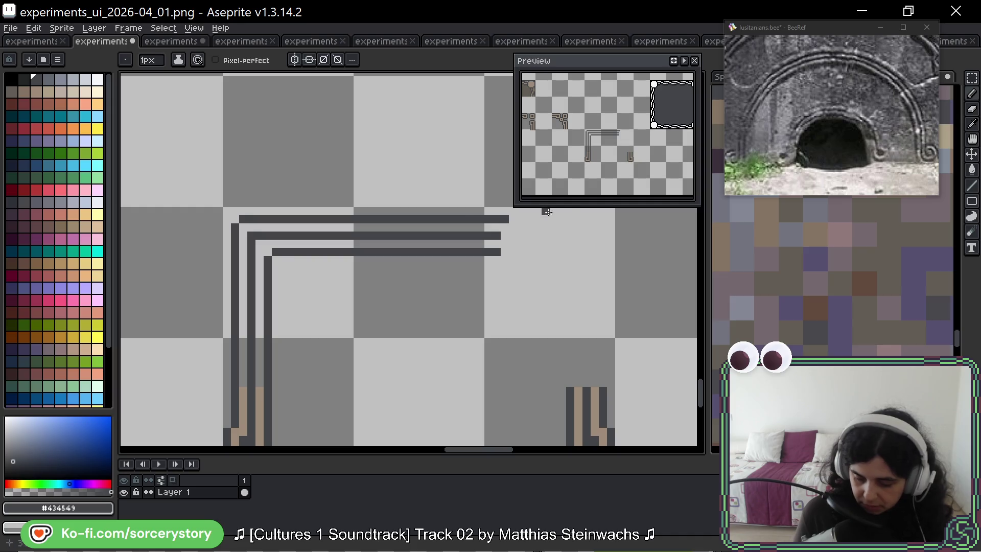
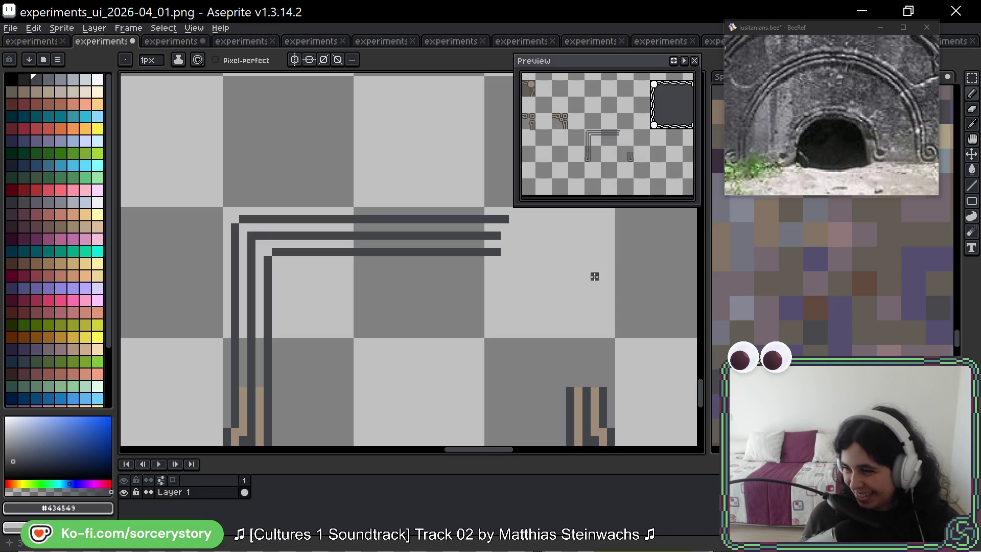
Step: Copy the corner bars to the right and mirror them horizontally into a top-right corner
{"action": "left_click_drag", "start_coordinate": [642, 274], "coordinate": [484, 183]}
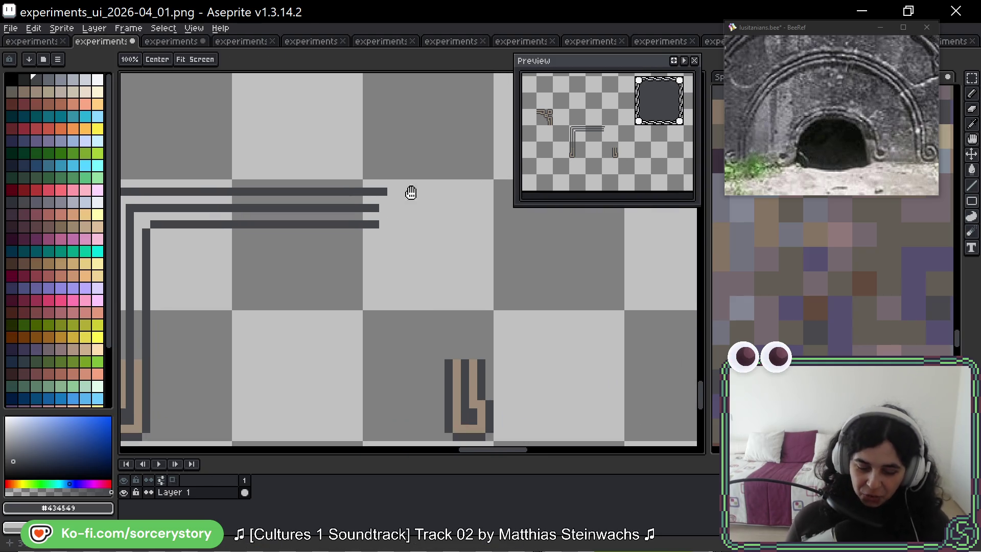
{"action": "mouse_move", "coordinate": [187, 282]}
{"action": "left_mouse_down"}
{"action": "mouse_move", "coordinate": [305, 311]}
{"action": "mouse_move", "coordinate": [306, 339]}
{"action": "left_mouse_up"}
{"action": "mouse_move", "coordinate": [276, 274]}
{"action": "left_mouse_down"}
{"action": "mouse_move", "coordinate": [556, 285]}
{"action": "mouse_move", "coordinate": [353, 291]}
{"action": "left_mouse_up"}
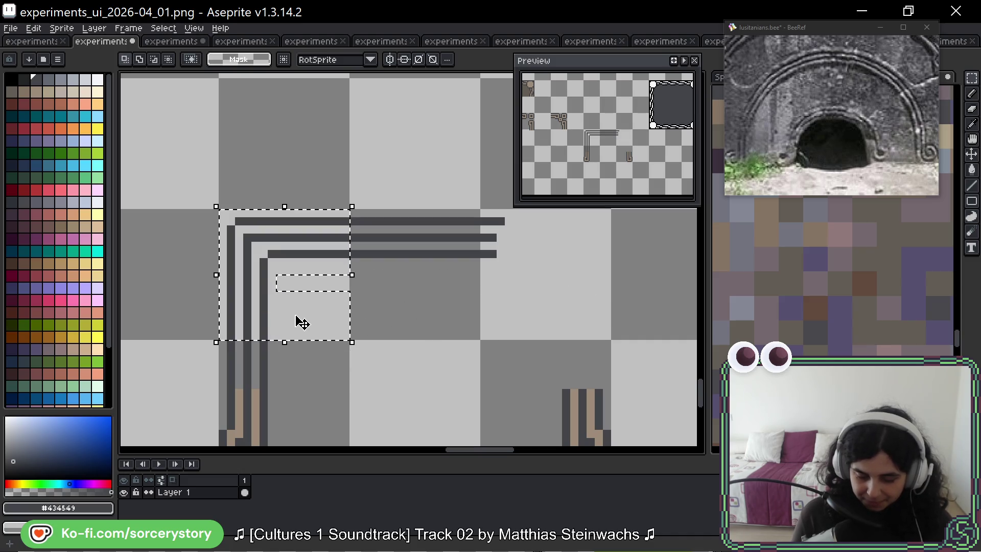
{"action": "left_click_drag", "start_coordinate": [298, 271], "coordinate": [571, 287]}
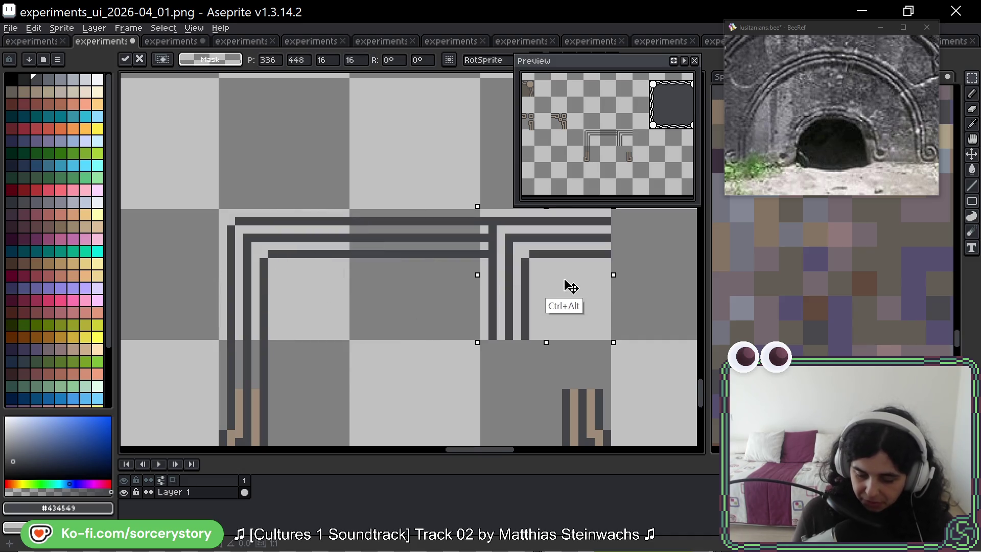
{"action": "key", "text": "shift+h"}
{"action": "left_click", "coordinate": [582, 369]}
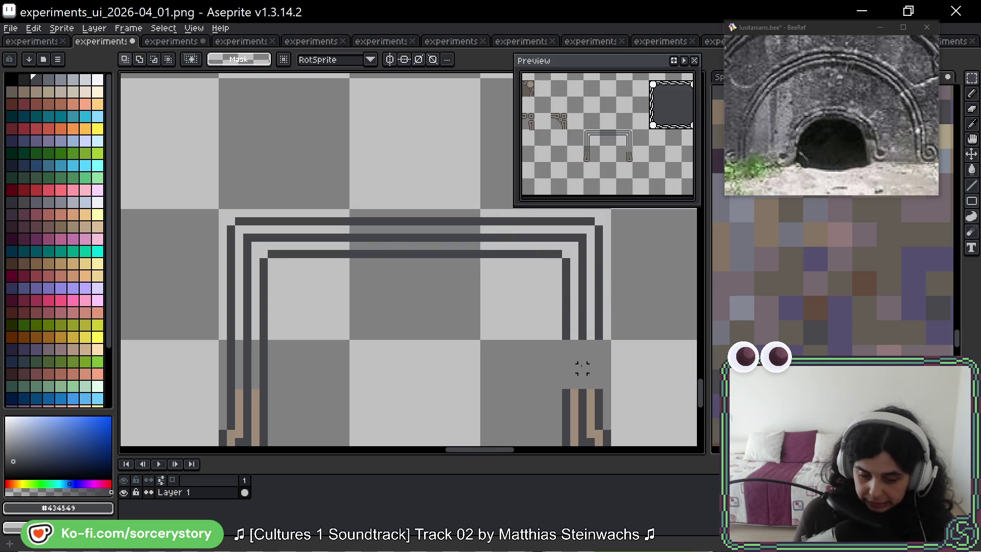
Step: Copy the left vertical bars down the arch's right side
{"action": "scroll", "coordinate": [513, 335], "scroll_direction": "down", "scroll_amount": 2}
{"action": "mouse_move", "coordinate": [225, 287]}
{"action": "left_mouse_down"}
{"action": "mouse_move", "coordinate": [311, 329]}
{"action": "mouse_move", "coordinate": [504, 310]}
{"action": "mouse_move", "coordinate": [613, 313]}
{"action": "mouse_move", "coordinate": [602, 317]}
{"action": "left_mouse_up"}
{"action": "left_click", "coordinate": [543, 368]}
{"action": "left_click_drag", "start_coordinate": [544, 368], "coordinate": [499, 336]}
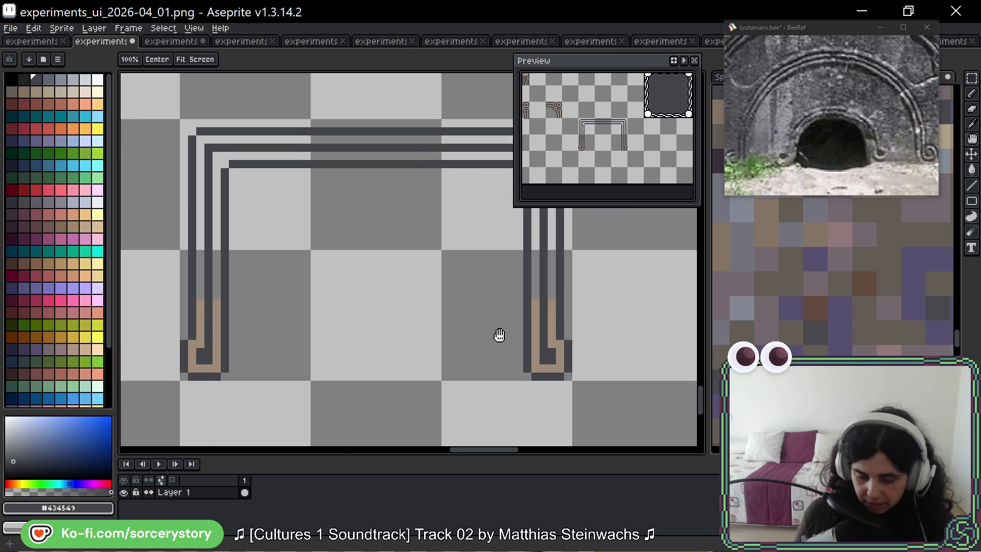
{"action": "scroll", "coordinate": [499, 335], "scroll_direction": "right", "scroll_amount": 5}
{"action": "scroll", "coordinate": [499, 335], "scroll_direction": "up", "scroll_amount": 2}
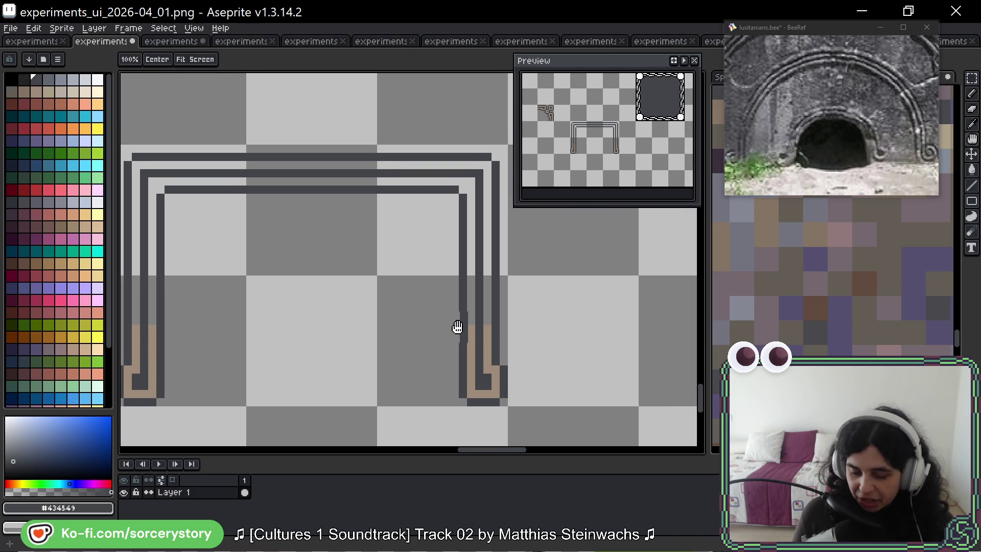
{"action": "scroll", "coordinate": [435, 340], "scroll_direction": "left", "scroll_amount": 1}
{"action": "scroll", "coordinate": [358, 327], "scroll_direction": "up", "scroll_amount": 2}
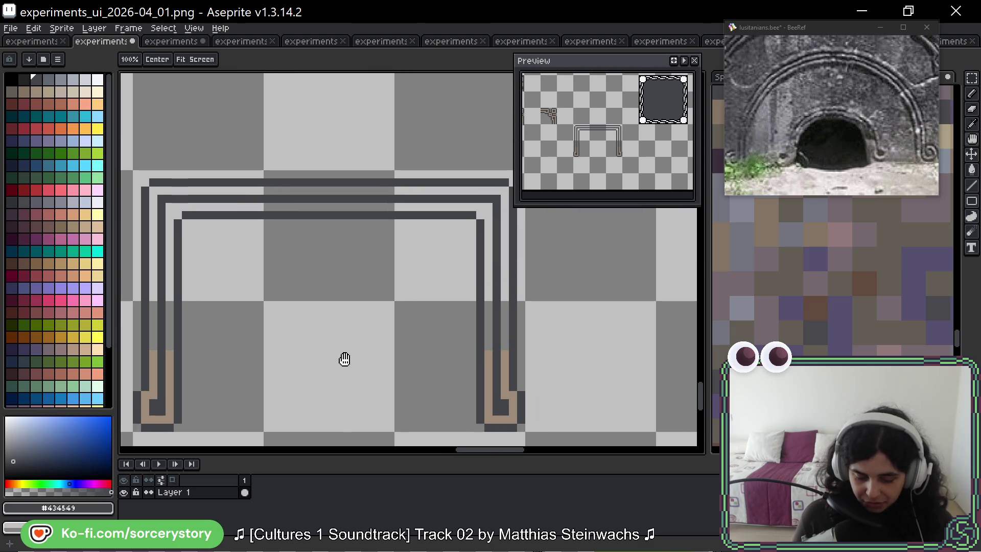
Step: Contiguous-fill both light inner stripes of the arch with tan #9c8c79
{"action": "key", "text": "m"}
{"action": "key", "text": "b"}
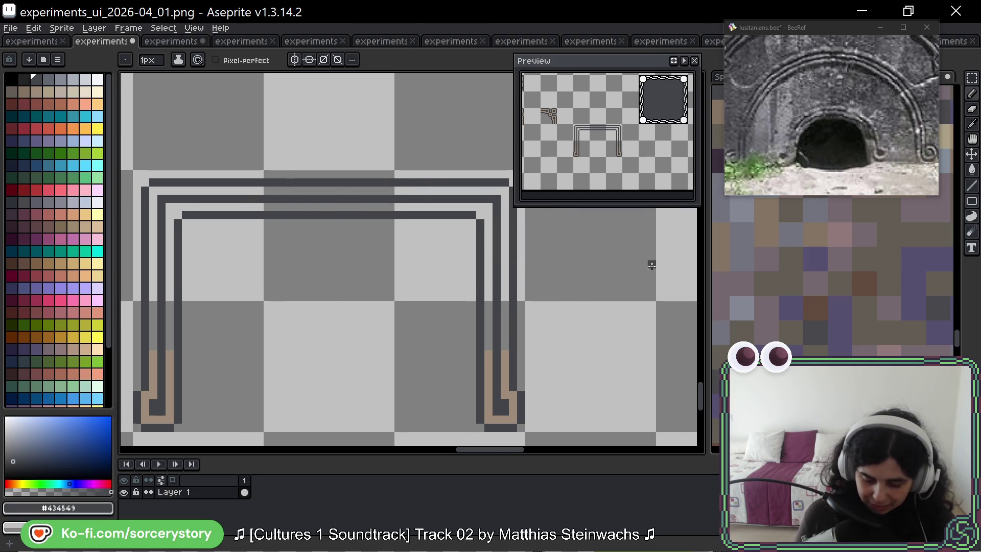
{"action": "key", "text": "g"}
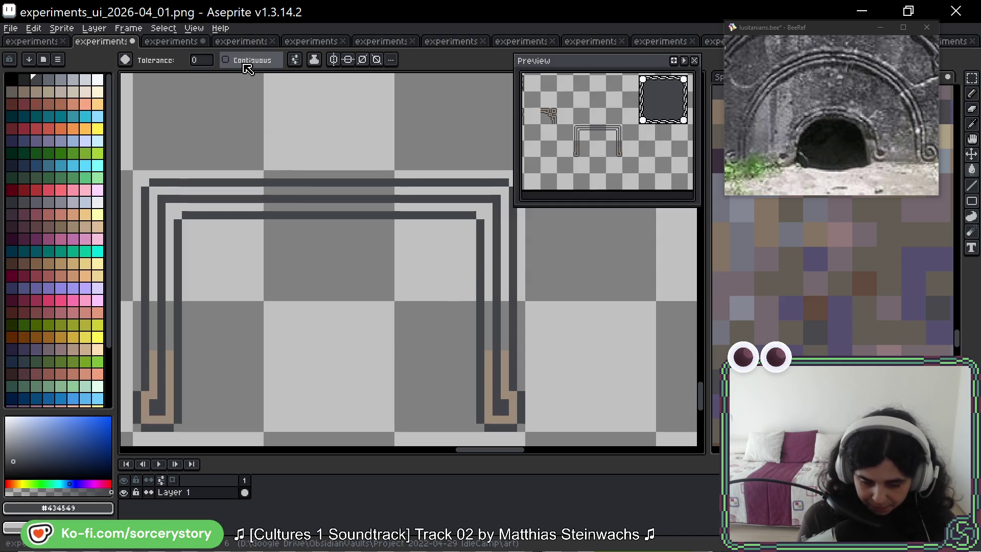
{"action": "left_click", "coordinate": [247, 69]}
{"action": "left_click", "coordinate": [164, 395], "text": "alt"}
{"action": "left_click", "coordinate": [170, 342]}
{"action": "left_click", "coordinate": [153, 343]}
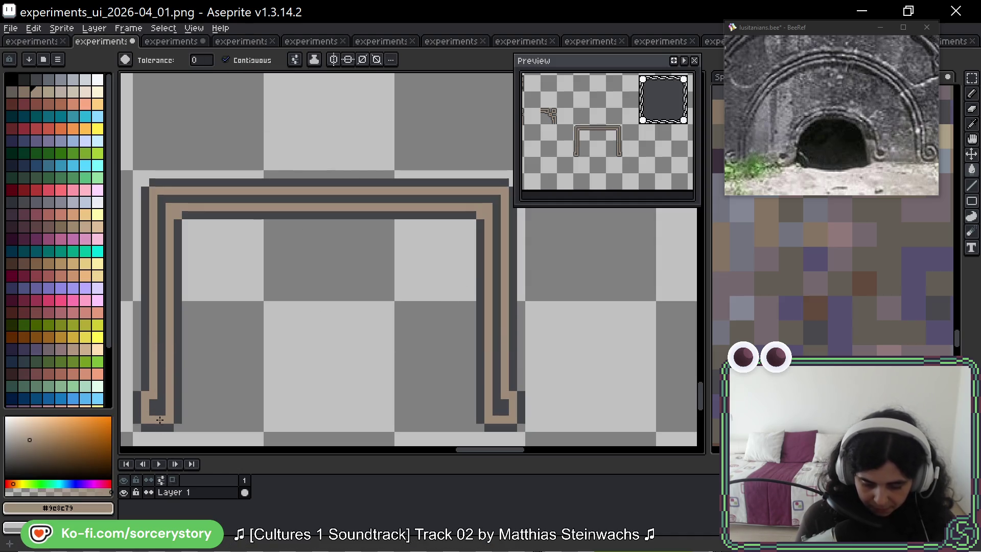
{"action": "key", "text": "space"}
{"action": "left_click_drag", "start_coordinate": [477, 347], "coordinate": [468, 303]}
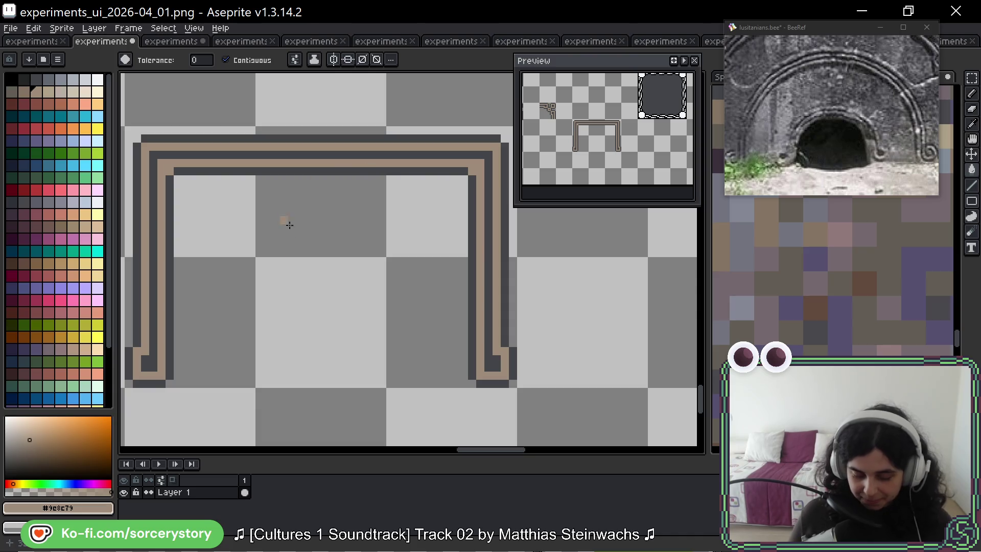
Step: Cut the ornament pieces and U-shaped arch frame off the 04_01 sheet
{"action": "scroll", "coordinate": [344, 254], "scroll_direction": "down", "scroll_amount": 4}
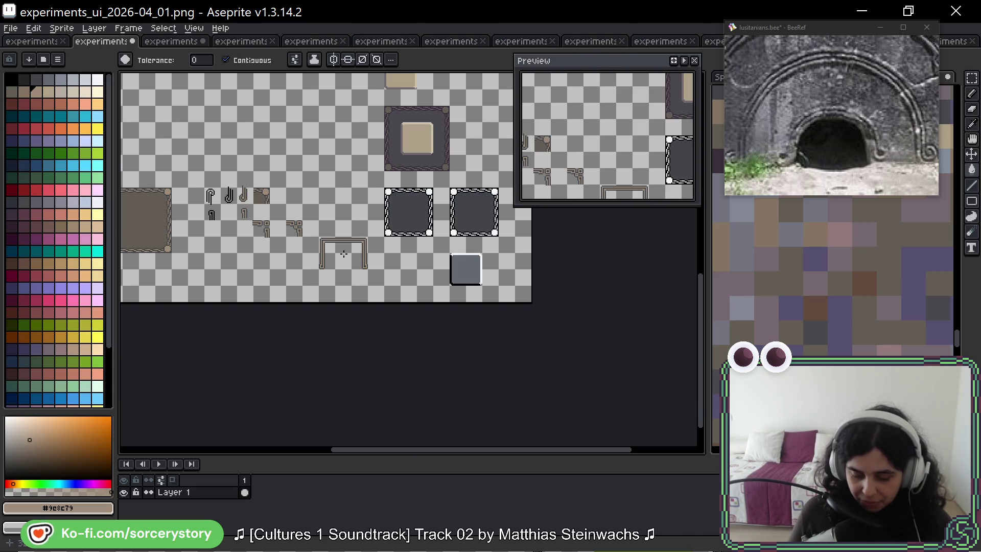
{"action": "scroll", "coordinate": [343, 254], "scroll_direction": "up", "scroll_amount": 2}
{"action": "left_click", "coordinate": [972, 80]}
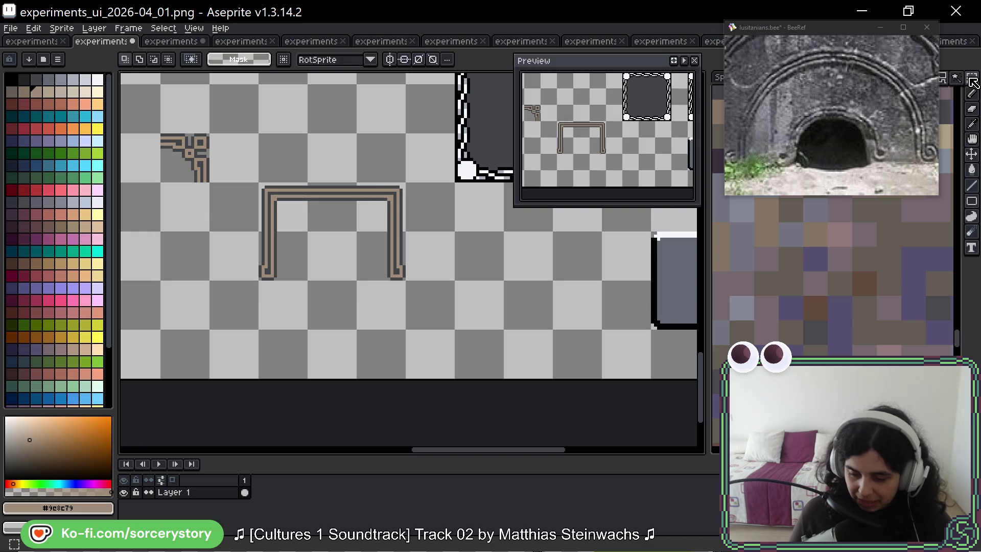
{"action": "scroll", "coordinate": [431, 280], "scroll_direction": "down", "scroll_amount": 3}
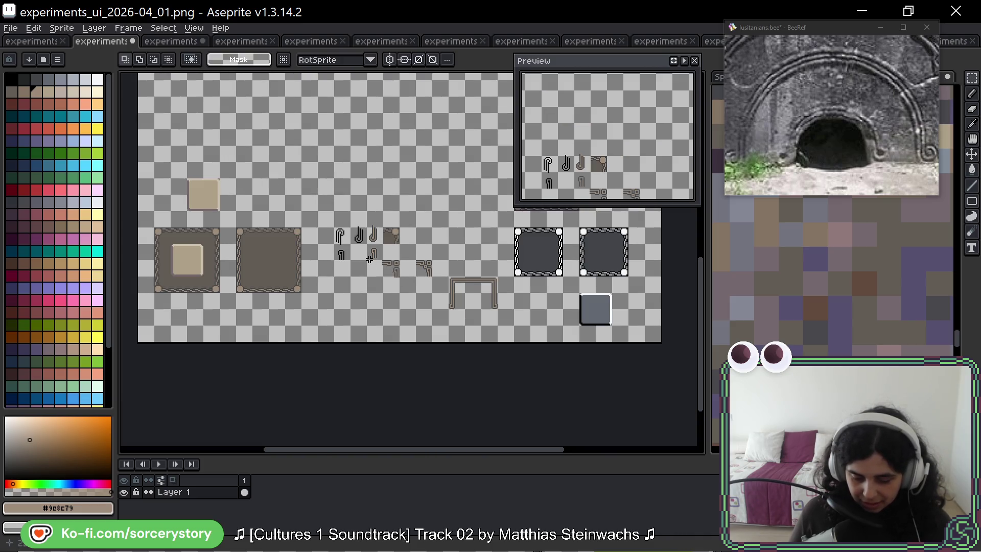
{"action": "left_click_drag", "start_coordinate": [332, 209], "coordinate": [498, 310]}
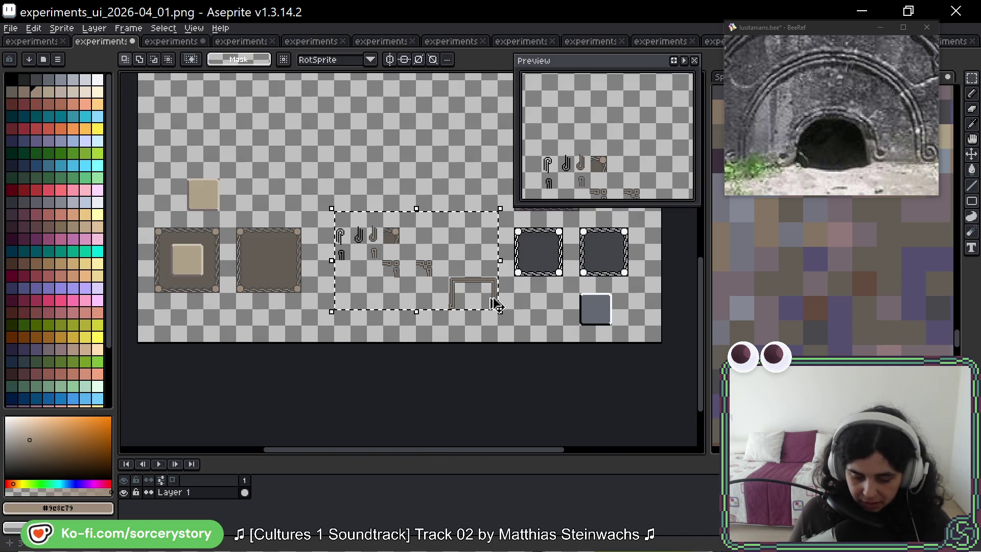
{"action": "key", "text": "Delete"}
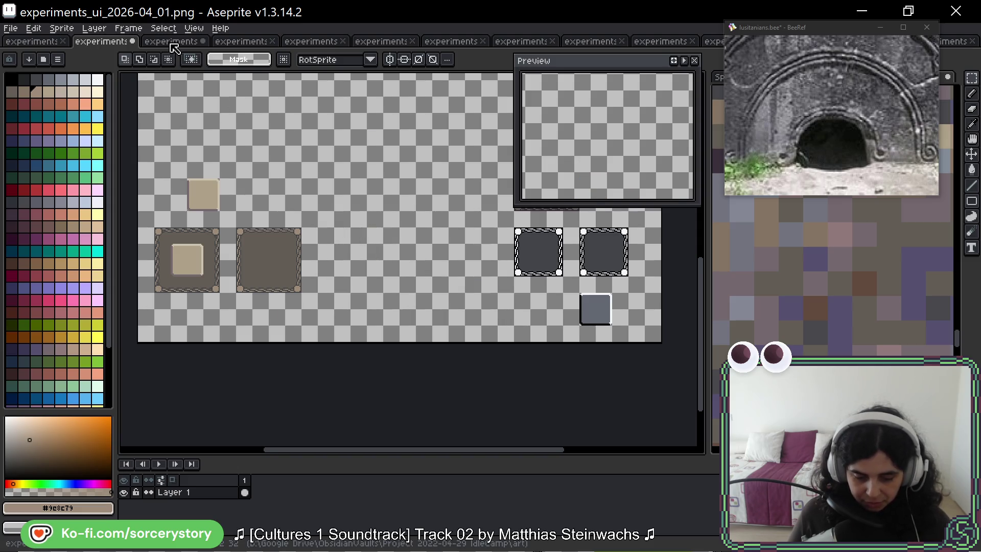
Step: Replace the plain tan square in experiments_ui_2026-04_02.png with the pasted pieces at 16,16
{"action": "left_click", "coordinate": [174, 42]}
{"action": "scroll", "coordinate": [279, 245], "scroll_direction": "down", "scroll_amount": 2}
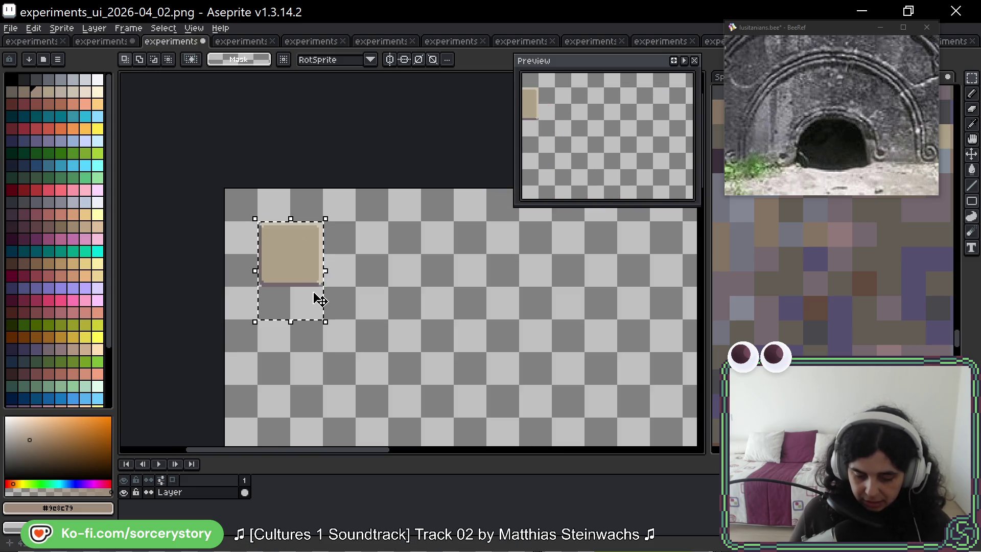
{"action": "key", "text": "Delete"}
{"action": "left_click", "coordinate": [62, 28]}
{"action": "mouse_move", "coordinate": [34, 28]}
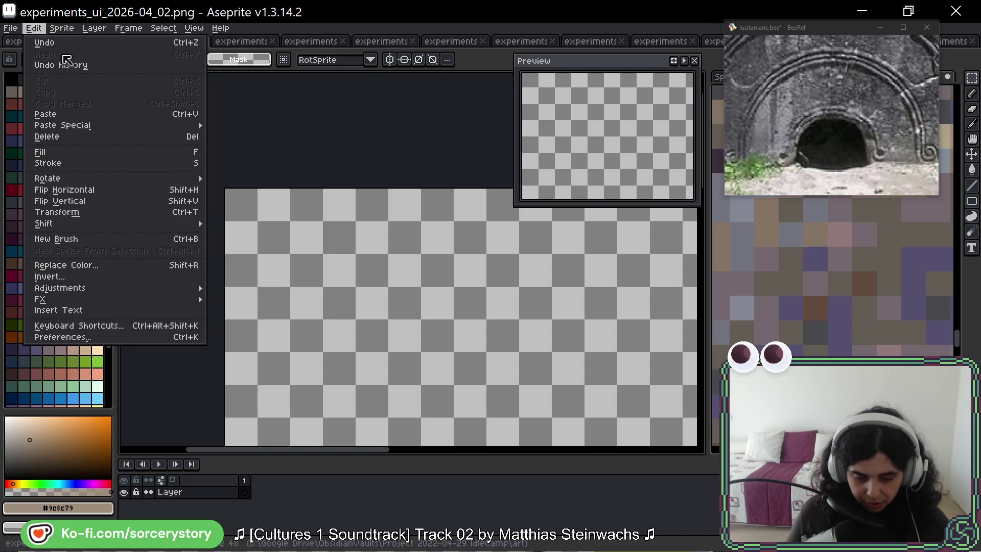
{"action": "mouse_move", "coordinate": [97, 32]}
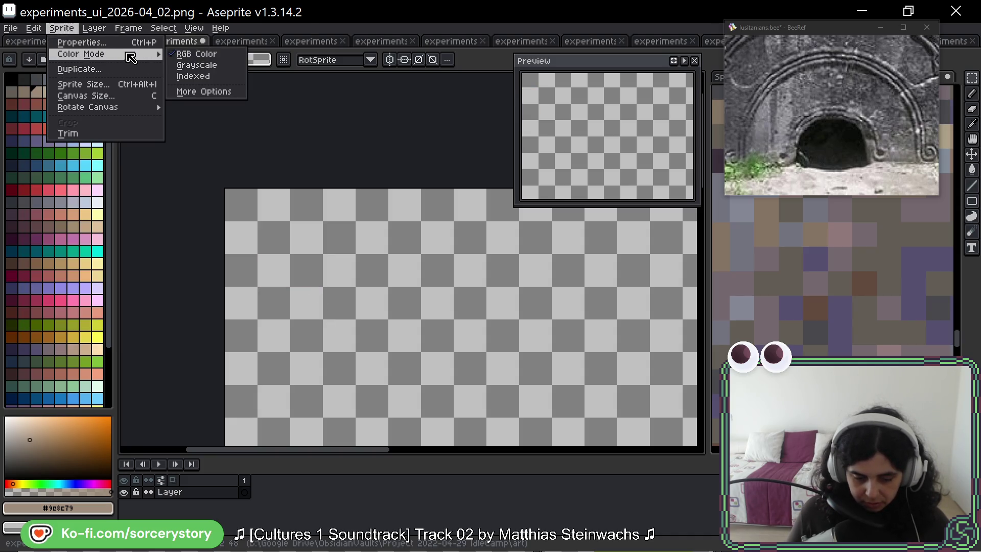
{"action": "left_click", "coordinate": [367, 229]}
{"action": "key", "text": "ctrl+v"}
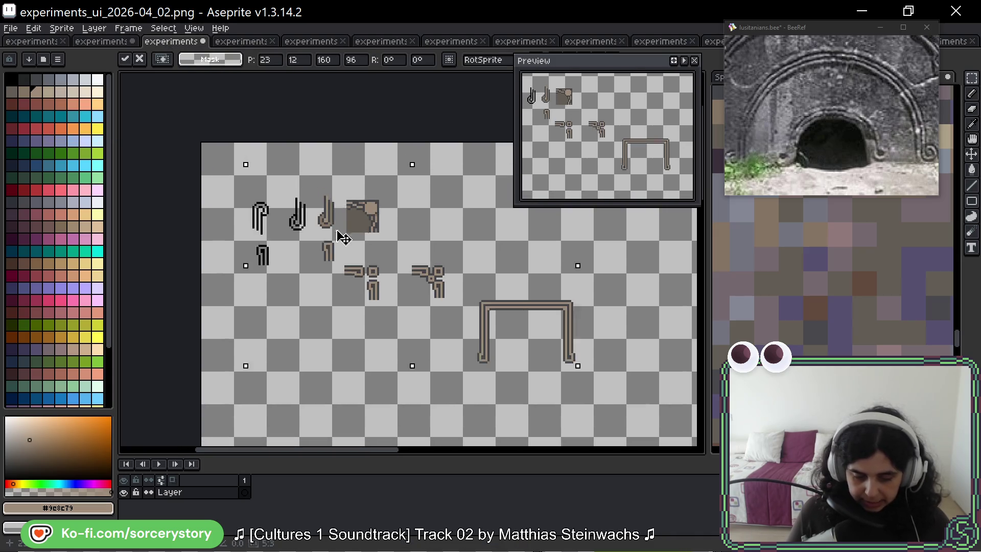
{"action": "mouse_move", "coordinate": [340, 235]}
{"action": "left_mouse_down"}
{"action": "mouse_move", "coordinate": [313, 226]}
{"action": "mouse_move", "coordinate": [322, 235]}
{"action": "left_mouse_up"}
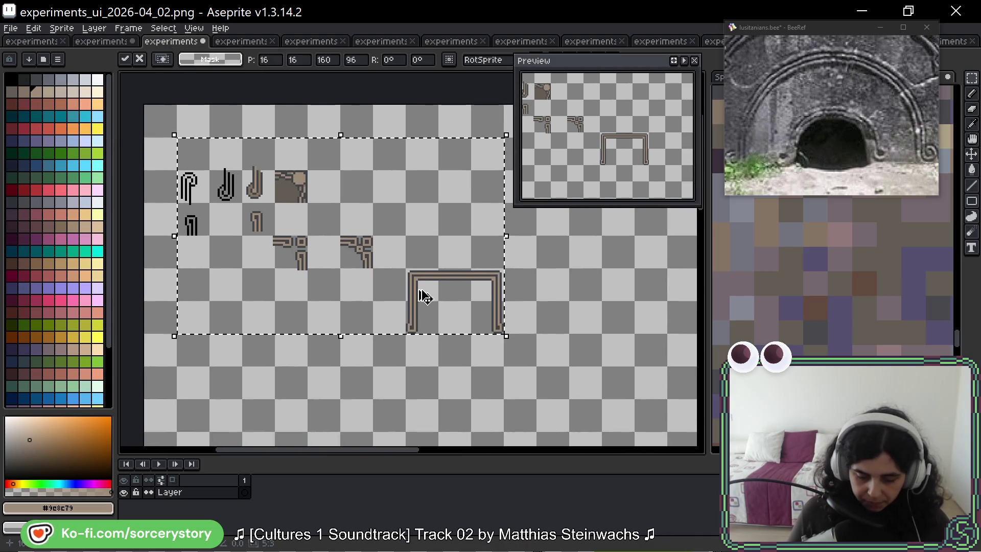
{"action": "key", "text": "Return"}
{"action": "scroll", "coordinate": [495, 289], "scroll_direction": "up", "scroll_amount": 3}
{"action": "left_click_drag", "start_coordinate": [504, 282], "coordinate": [473, 278]}
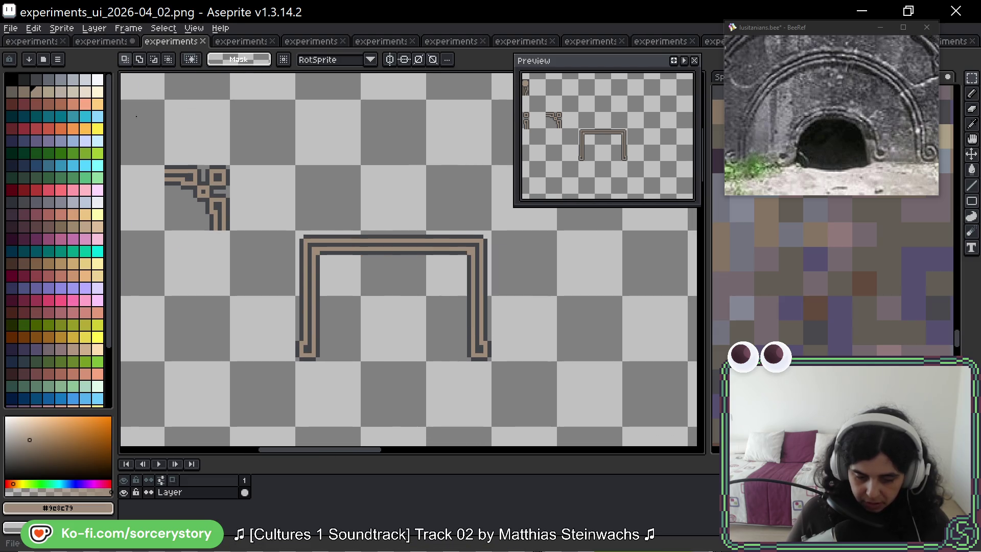
Step: Save the 04_01 sheet, then return to 04_02
{"action": "left_click", "coordinate": [101, 41]}
{"action": "key", "text": "ctrl+s"}
{"action": "left_click", "coordinate": [170, 41]}
{"action": "scroll", "coordinate": [343, 243], "scroll_direction": "right", "scroll_amount": 3}
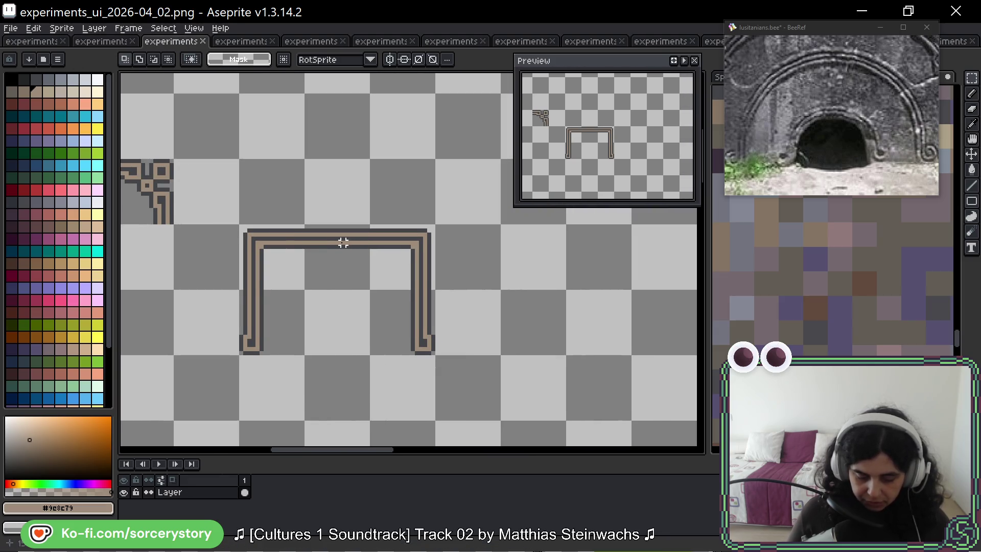
Step: Duplicate the corner ornament tile up and to the right
{"action": "left_click_drag", "start_coordinate": [448, 346], "coordinate": [556, 317]}
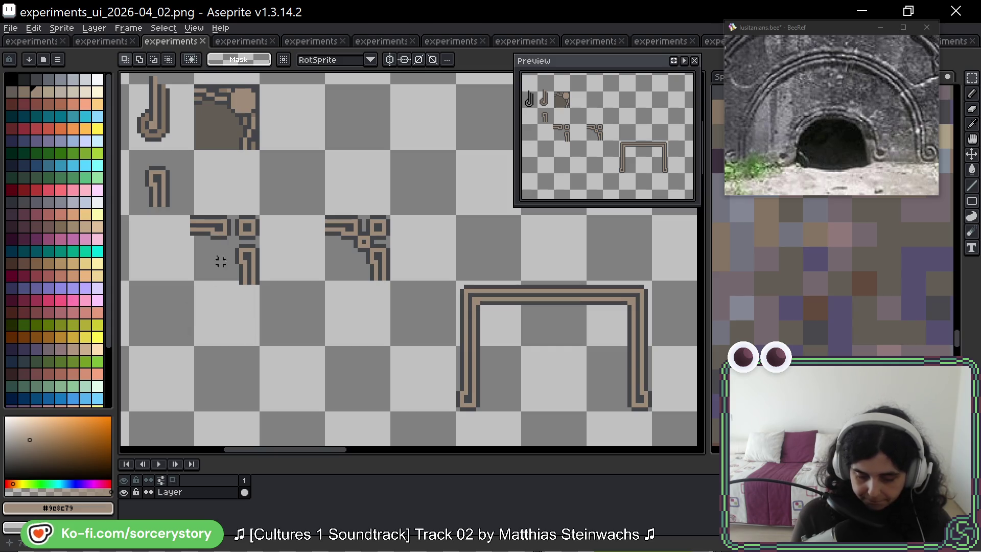
{"action": "mouse_move", "coordinate": [194, 215]}
{"action": "left_mouse_down"}
{"action": "mouse_move", "coordinate": [258, 287]}
{"action": "mouse_move", "coordinate": [500, 205]}
{"action": "left_mouse_up"}
{"action": "left_click_drag", "start_coordinate": [519, 269], "coordinate": [353, 246]}
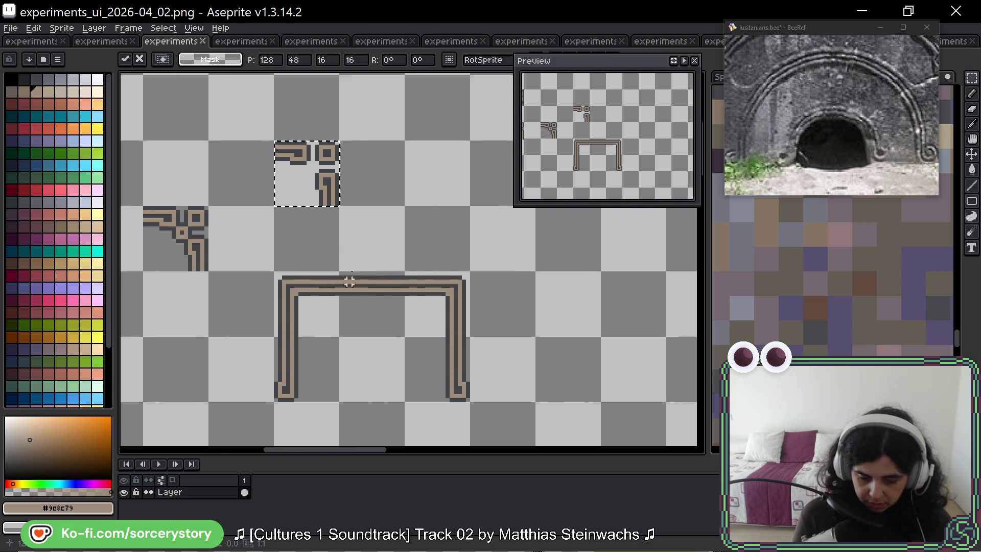
{"action": "key", "text": "Return"}
Step: Rework the copy: nudge one part right, flip the upper-left arm vertically, shift the lower L left
{"action": "scroll", "coordinate": [348, 174], "scroll_direction": "up", "scroll_amount": 5}
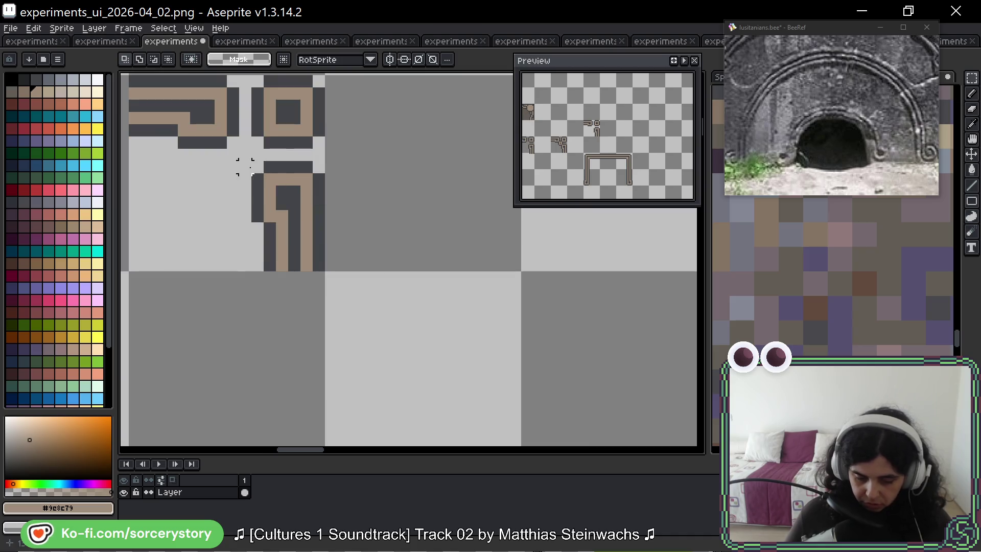
{"action": "left_click_drag", "start_coordinate": [241, 163], "coordinate": [351, 273]}
{"action": "key", "text": "Right"}
{"action": "key", "text": "Return"}
{"action": "left_click_drag", "start_coordinate": [251, 168], "coordinate": [333, 235]}
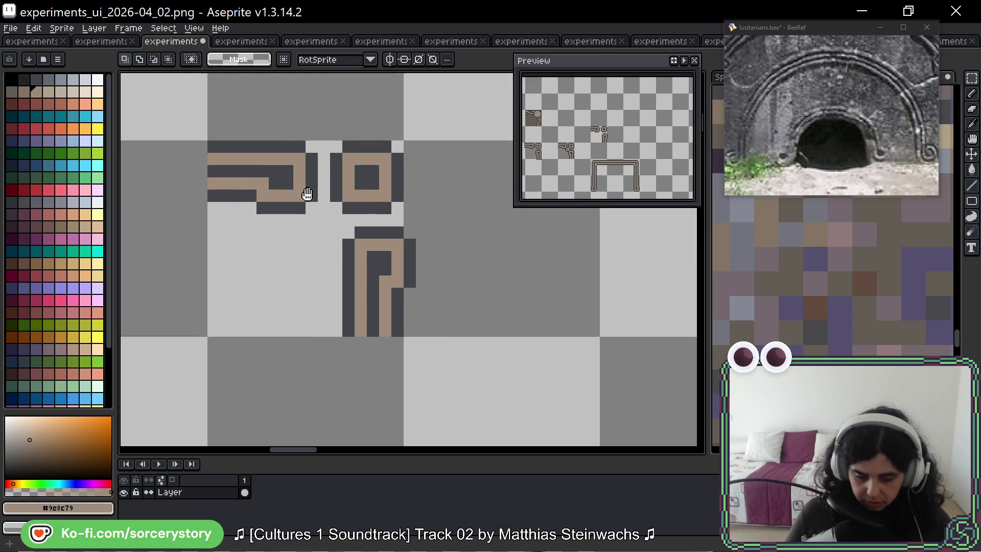
{"action": "mouse_move", "coordinate": [176, 106]}
{"action": "left_mouse_down"}
{"action": "mouse_move", "coordinate": [323, 254]}
{"action": "mouse_move", "coordinate": [404, 286]}
{"action": "mouse_move", "coordinate": [459, 366]}
{"action": "left_mouse_up"}
{"action": "key", "text": "shift+v"}
{"action": "key", "text": "Left"}
{"action": "key", "text": "Return"}
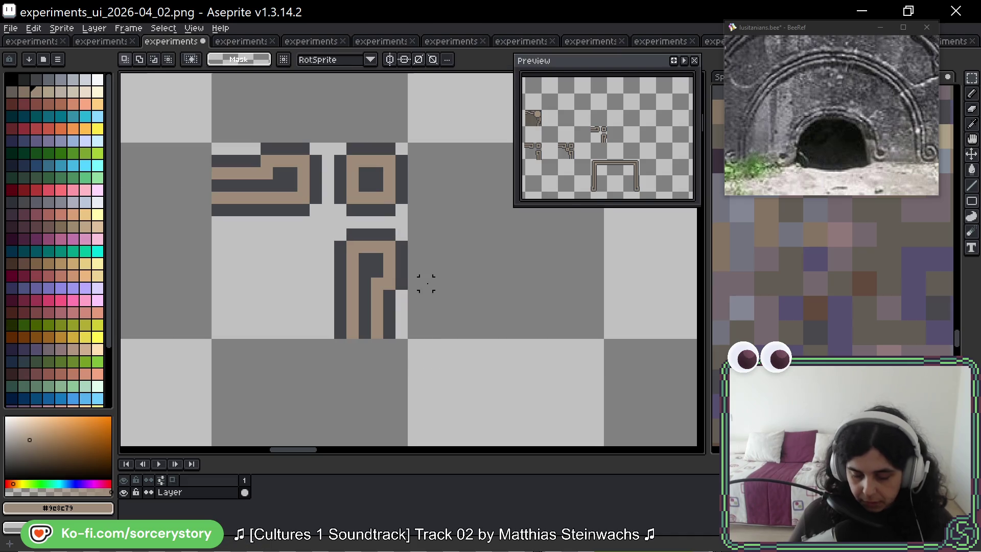
Step: Place the reworked corner tile beside the arch frame
{"action": "scroll", "coordinate": [434, 284], "scroll_direction": "down", "scroll_amount": 4}
{"action": "left_click_drag", "start_coordinate": [443, 299], "coordinate": [287, 175]}
{"action": "scroll", "coordinate": [414, 271], "scroll_direction": "down", "scroll_amount": 2}
{"action": "mouse_move", "coordinate": [231, 132]}
{"action": "left_mouse_down"}
{"action": "mouse_move", "coordinate": [284, 187]}
{"action": "mouse_move", "coordinate": [537, 90]}
{"action": "mouse_move", "coordinate": [478, 266]}
{"action": "mouse_move", "coordinate": [453, 272]}
{"action": "mouse_move", "coordinate": [506, 325]}
{"action": "mouse_move", "coordinate": [549, 279]}
{"action": "mouse_move", "coordinate": [523, 260]}
{"action": "mouse_move", "coordinate": [525, 270]}
{"action": "mouse_move", "coordinate": [432, 259]}
{"action": "mouse_move", "coordinate": [429, 268]}
{"action": "left_mouse_up"}
Step: Fill the gap in the top border bar with a copied bar tile
{"action": "left_click", "coordinate": [449, 252]}
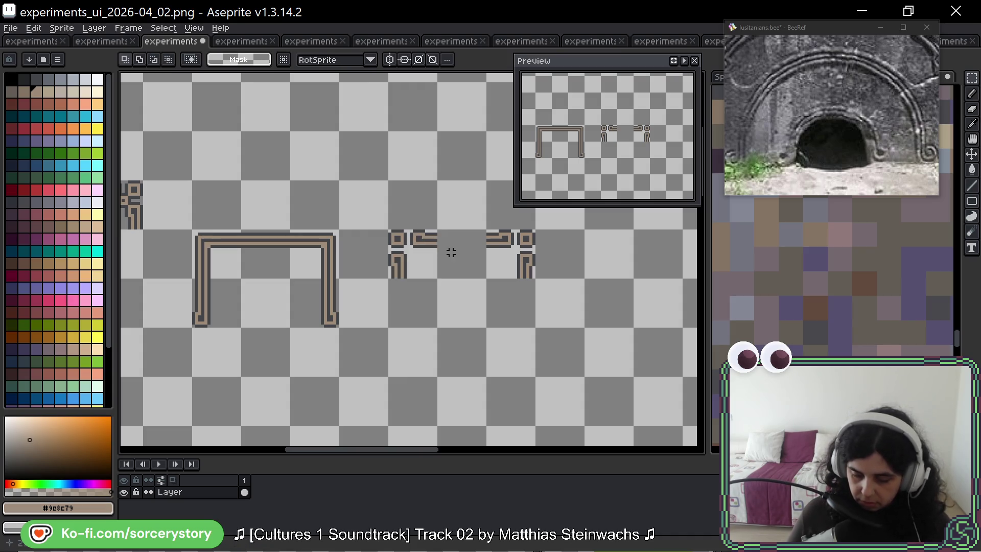
{"action": "scroll", "coordinate": [414, 256], "scroll_direction": "up", "scroll_amount": 1}
{"action": "mouse_move", "coordinate": [173, 222]}
{"action": "left_mouse_down"}
{"action": "mouse_move", "coordinate": [236, 287]}
{"action": "mouse_move", "coordinate": [485, 261]}
{"action": "left_mouse_up"}
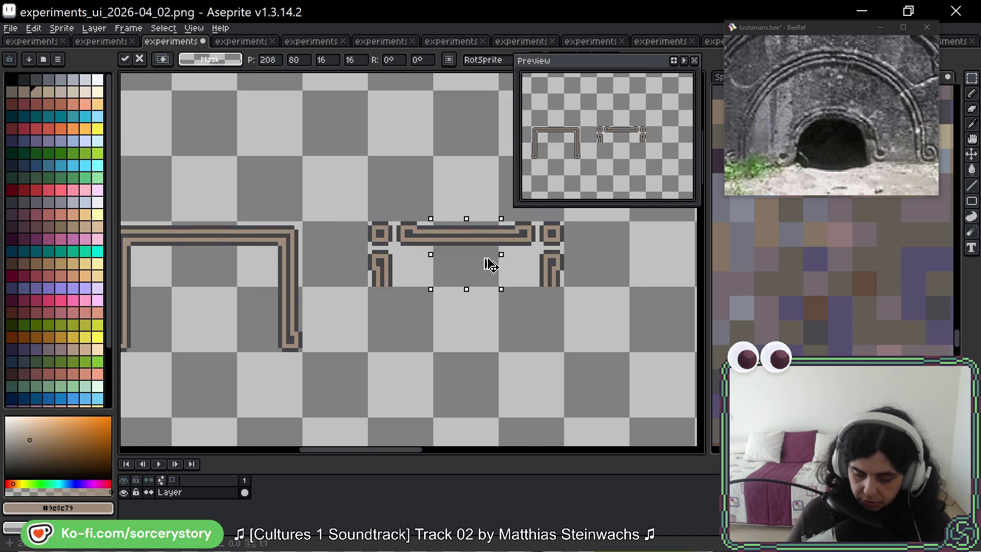
{"action": "left_click", "coordinate": [491, 322]}
Step: Move the 48×32 arch frame to 192,112, beneath the ornament row
{"action": "mouse_move", "coordinate": [491, 321]}
{"action": "left_mouse_down"}
{"action": "mouse_move", "coordinate": [355, 202]}
{"action": "mouse_move", "coordinate": [360, 223]}
{"action": "mouse_move", "coordinate": [418, 226]}
{"action": "left_mouse_up"}
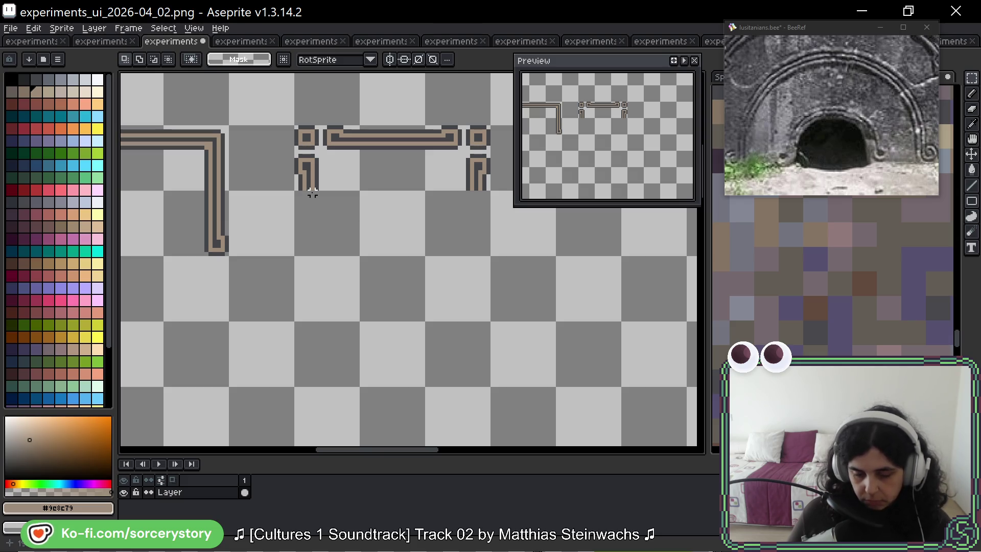
{"action": "left_click_drag", "start_coordinate": [311, 193], "coordinate": [507, 231]}
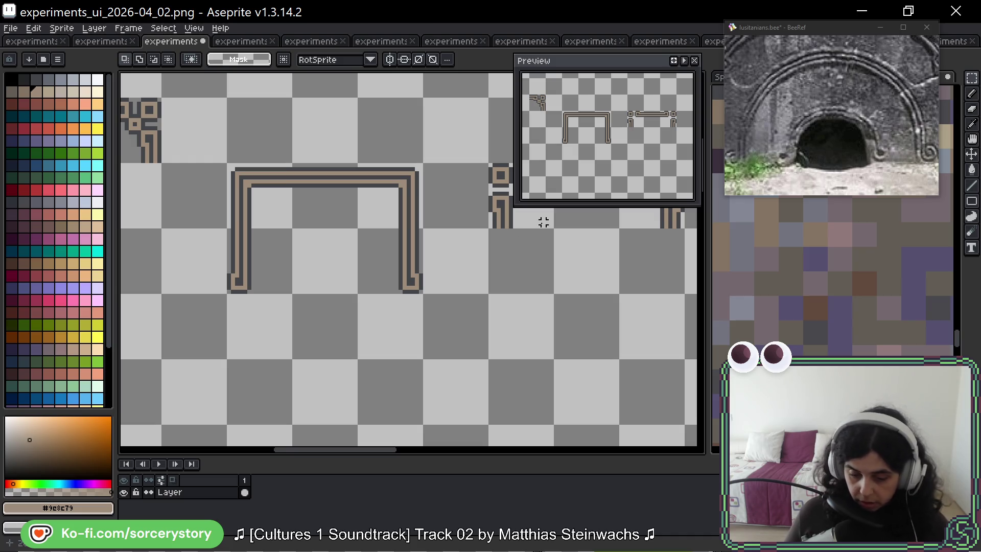
{"action": "left_click_drag", "start_coordinate": [227, 162], "coordinate": [424, 294]}
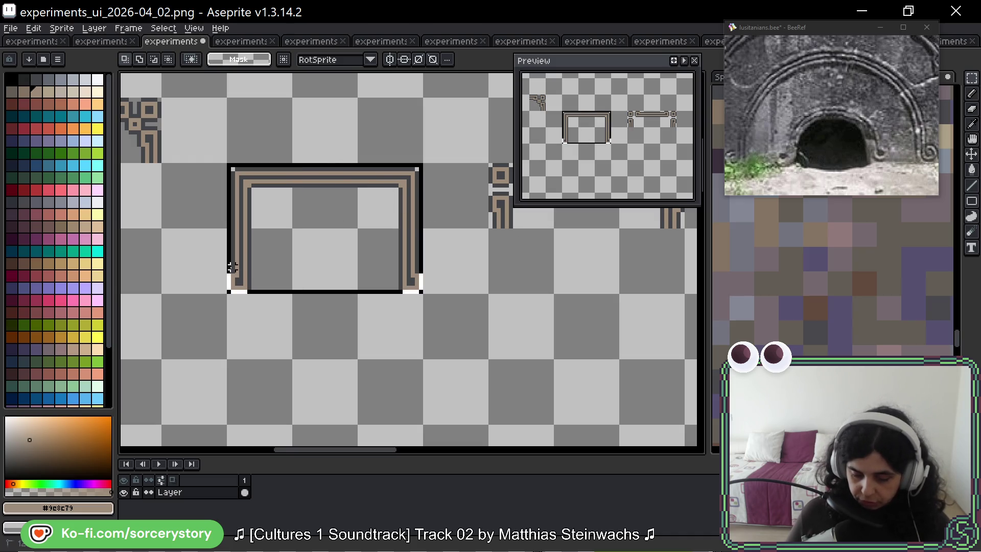
{"action": "mouse_move", "coordinate": [333, 212]}
{"action": "left_mouse_down"}
{"action": "mouse_move", "coordinate": [701, 333]}
{"action": "mouse_move", "coordinate": [363, 312]}
{"action": "mouse_move", "coordinate": [332, 320]}
{"action": "left_mouse_up"}
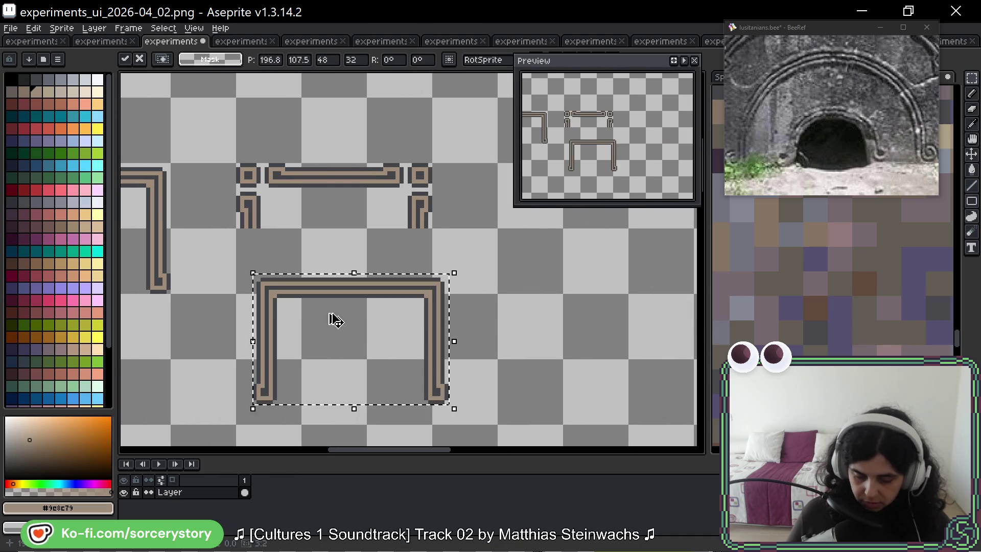
{"action": "key", "text": "ctrl+d"}
{"action": "key", "text": "ctrl+z"}
{"action": "key", "text": "ctrl+z"}
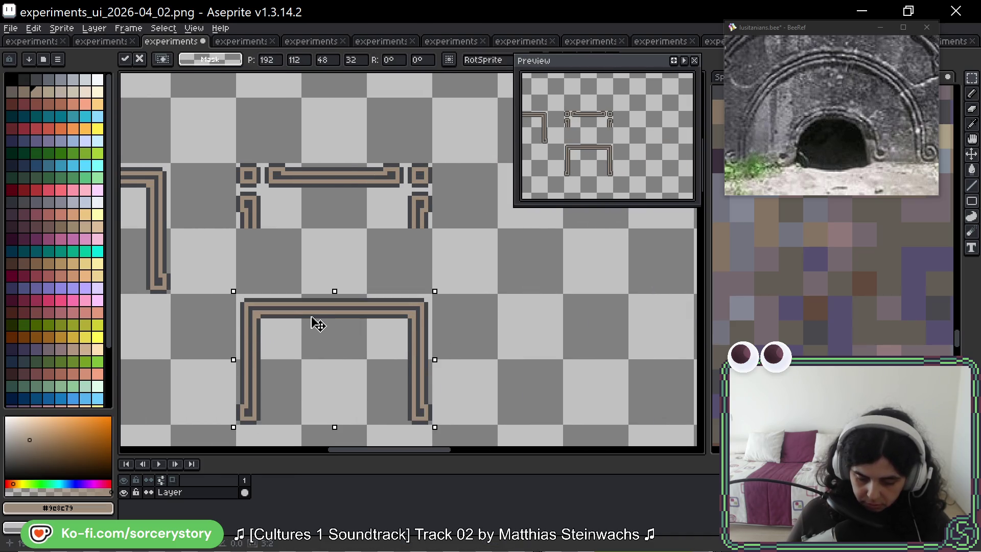
{"action": "scroll", "coordinate": [268, 354], "scroll_direction": "up", "scroll_amount": 1}
{"action": "scroll", "coordinate": [281, 252], "scroll_direction": "up", "scroll_amount": 2}
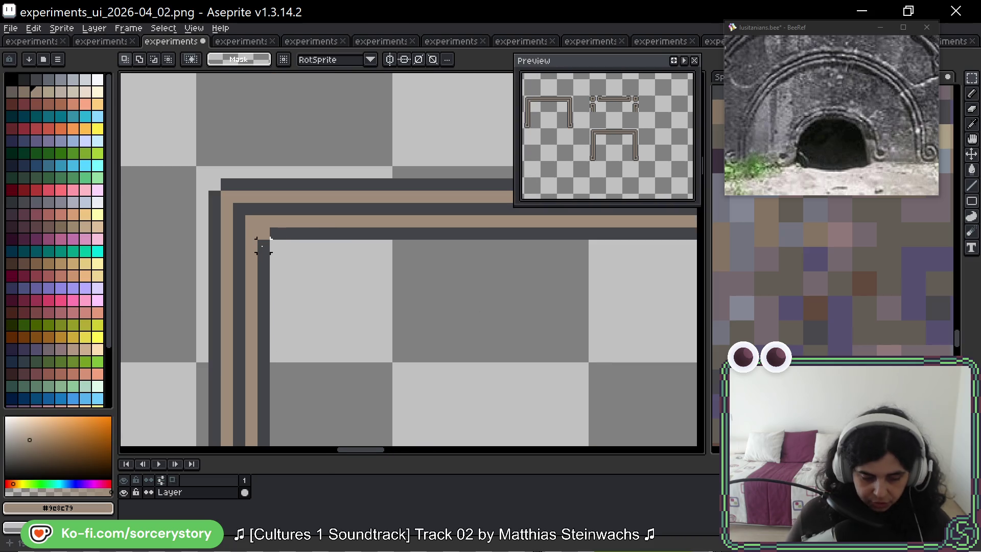
Step: Darken a pixel at the arch's top-left corner with #434549
{"action": "key", "text": "b"}
{"action": "left_click", "coordinate": [251, 210], "text": "alt"}
{"action": "left_click", "coordinate": [251, 222]}
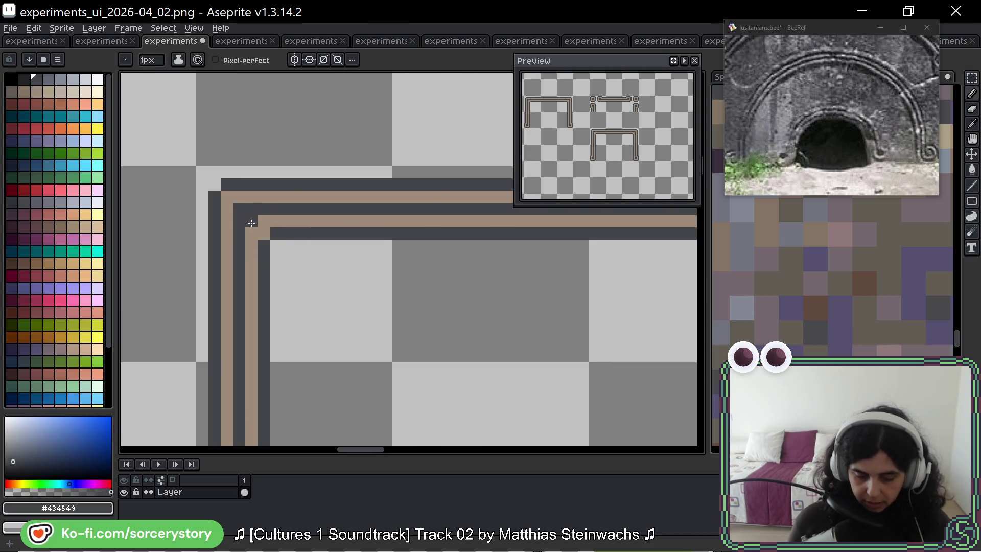
Step: Paint a dark pixel into the tan stripe and sample the tan colour
{"action": "left_click", "coordinate": [228, 310]}
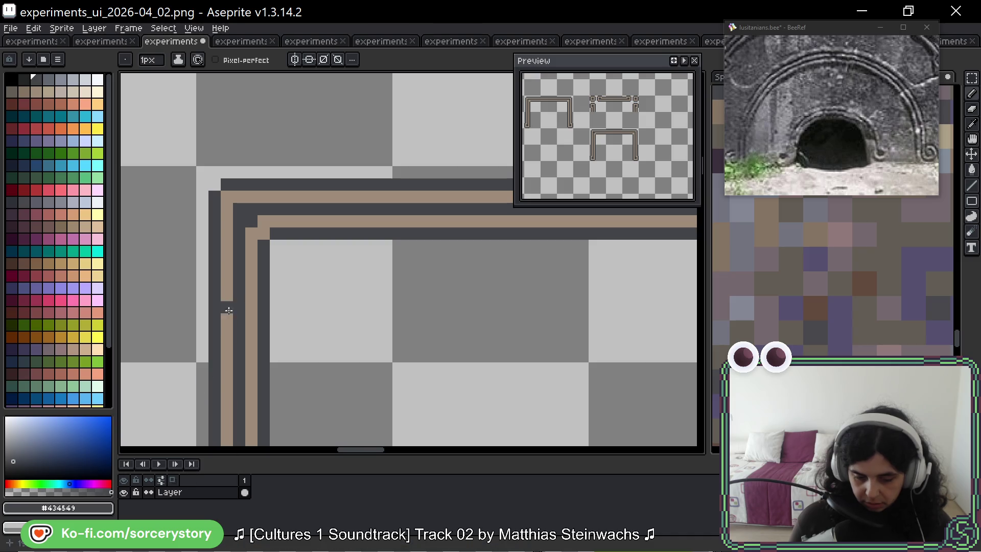
{"action": "left_click", "coordinate": [228, 235], "text": "alt"}
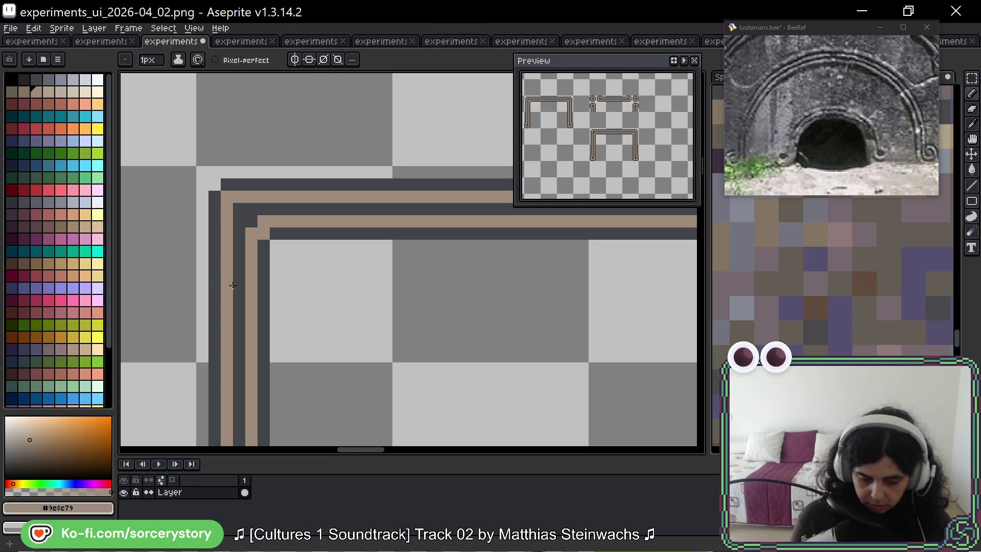
{"action": "mouse_move", "coordinate": [318, 307]}
{"action": "left_mouse_down"}
{"action": "mouse_move", "coordinate": [321, 204]}
{"action": "mouse_move", "coordinate": [304, 291]}
{"action": "mouse_move", "coordinate": [315, 324]}
{"action": "left_mouse_up"}
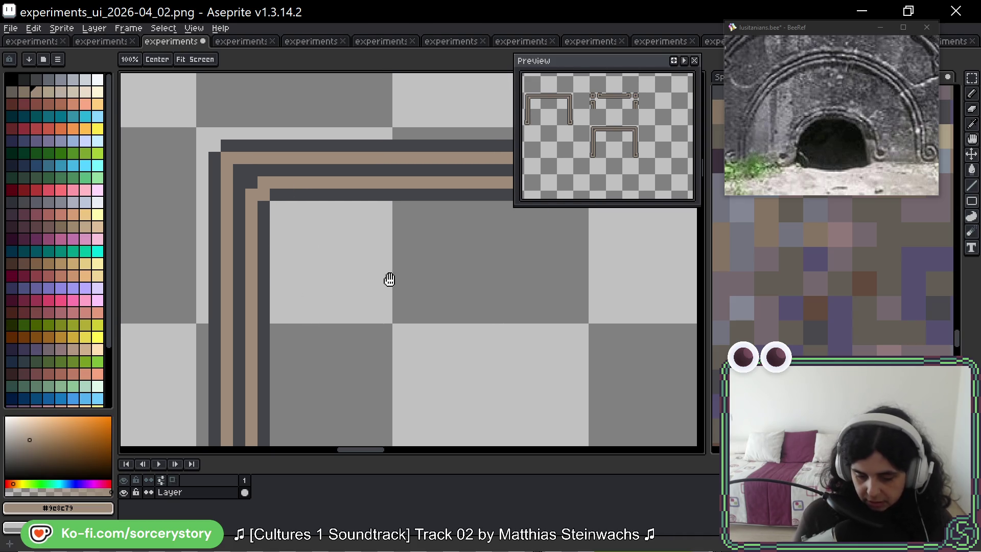
{"action": "mouse_move", "coordinate": [390, 278]}
{"action": "left_mouse_down"}
{"action": "mouse_move", "coordinate": [375, 298]}
{"action": "mouse_move", "coordinate": [355, 294]}
{"action": "left_mouse_up"}
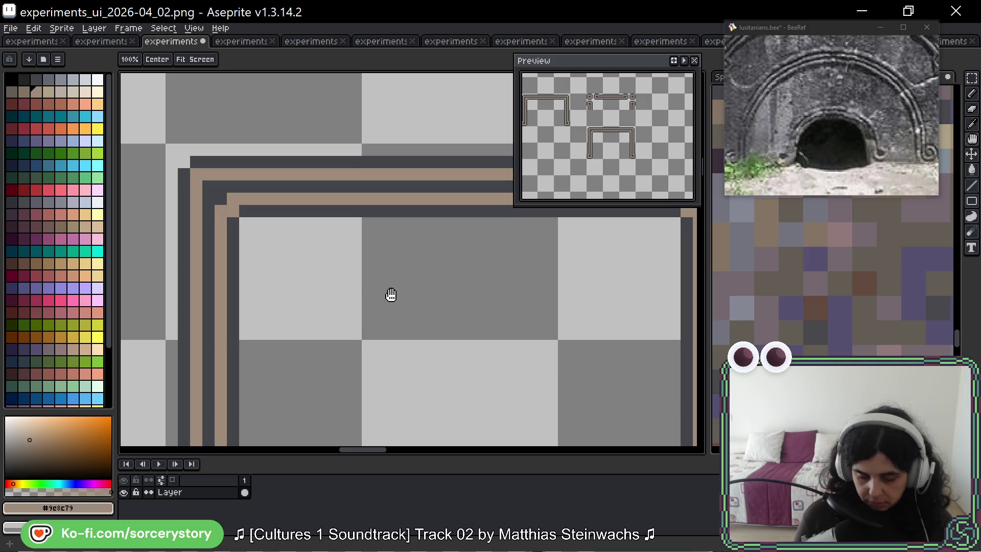
Step: Shift the 7×7 inner stripe corner and the vertical stripes up one pixel
{"action": "key", "text": "m"}
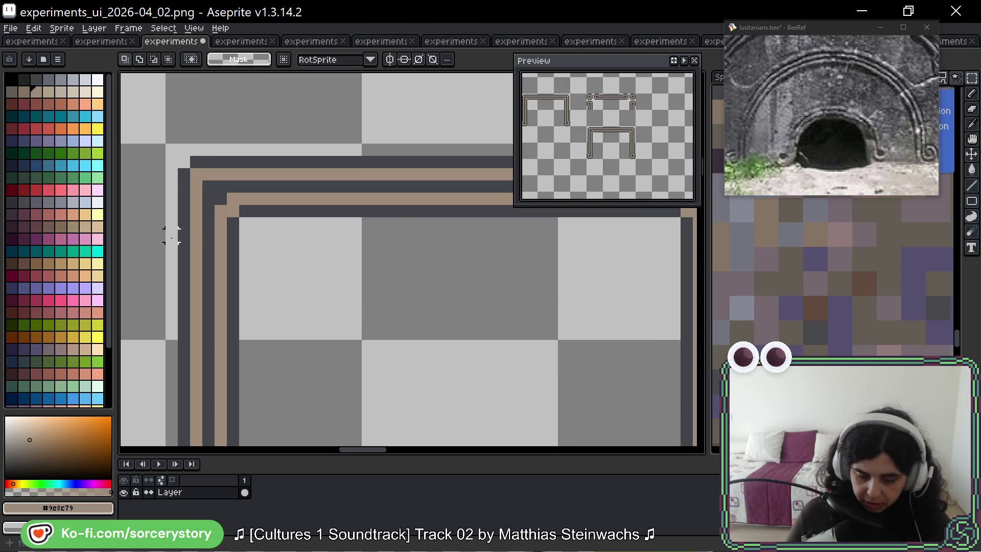
{"action": "left_click_drag", "start_coordinate": [167, 144], "coordinate": [250, 229]}
{"action": "left_click", "coordinate": [217, 207]}
{"action": "left_click_drag", "start_coordinate": [211, 202], "coordinate": [213, 190]}
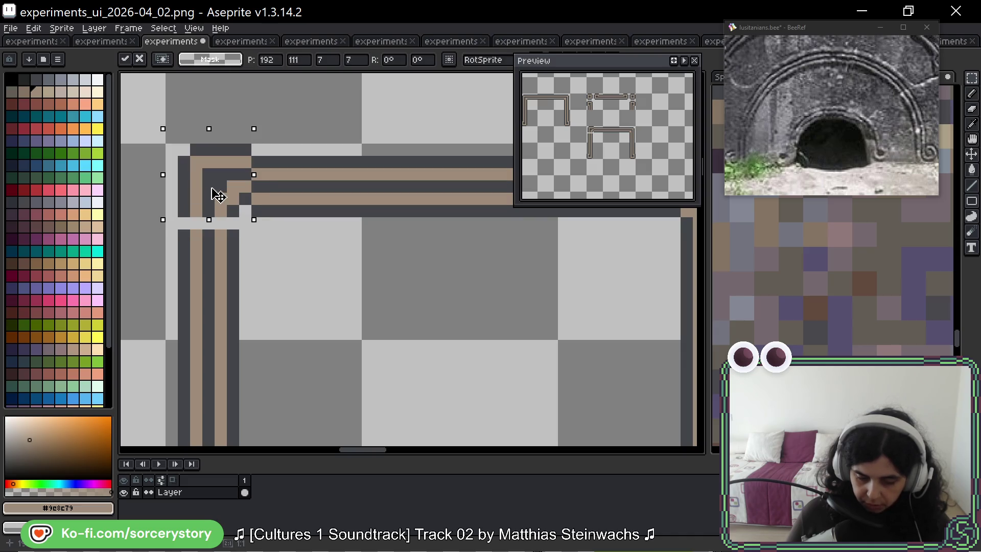
{"action": "key", "text": "Return"}
{"action": "mouse_move", "coordinate": [175, 226]}
{"action": "left_mouse_down"}
{"action": "mouse_move", "coordinate": [245, 254]}
{"action": "mouse_move", "coordinate": [221, 234]}
{"action": "left_mouse_up"}
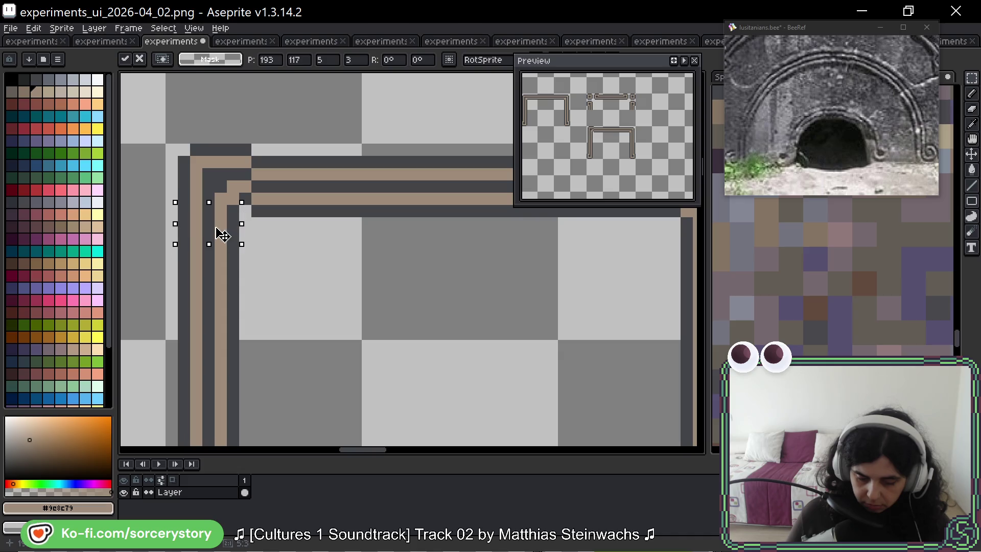
{"action": "key", "text": "Return"}
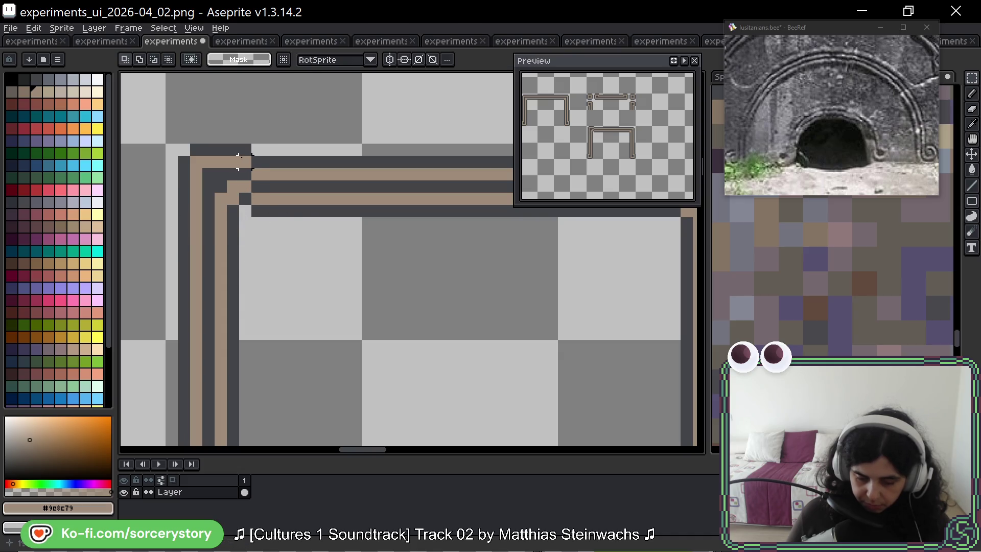
Step: Recolour the corner pixels dark and erase the stray top-right pixel
{"action": "key", "text": "b"}
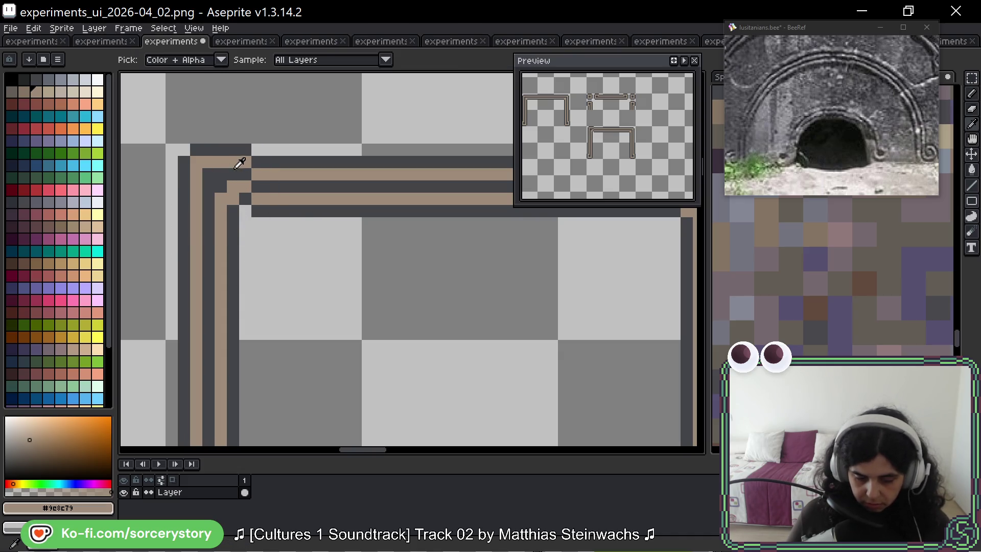
{"action": "left_click", "coordinate": [246, 174]}
{"action": "left_click", "coordinate": [246, 150], "text": "alt"}
{"action": "left_click", "coordinate": [245, 162]}
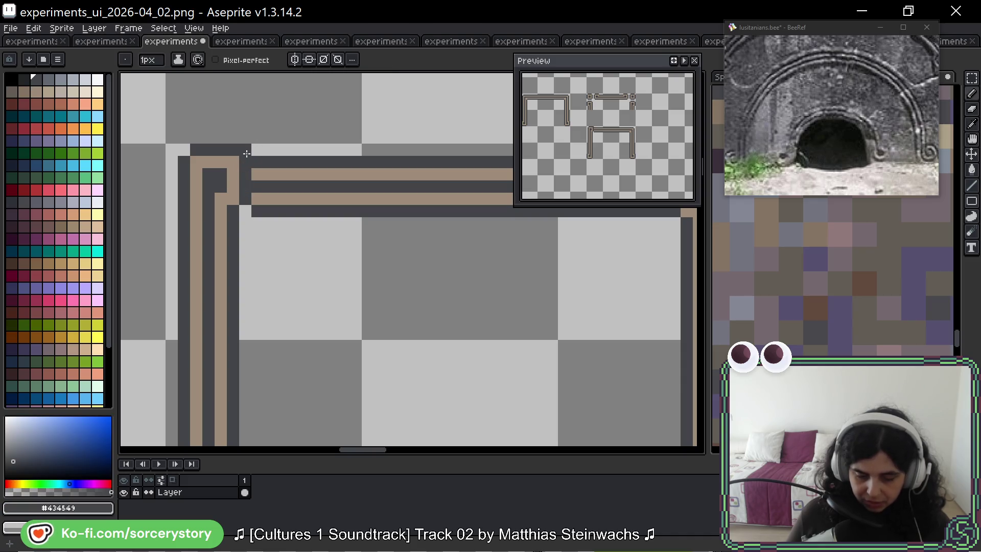
{"action": "right_click", "coordinate": [246, 149]}
{"action": "scroll", "coordinate": [344, 225], "scroll_direction": "down", "scroll_amount": 4}
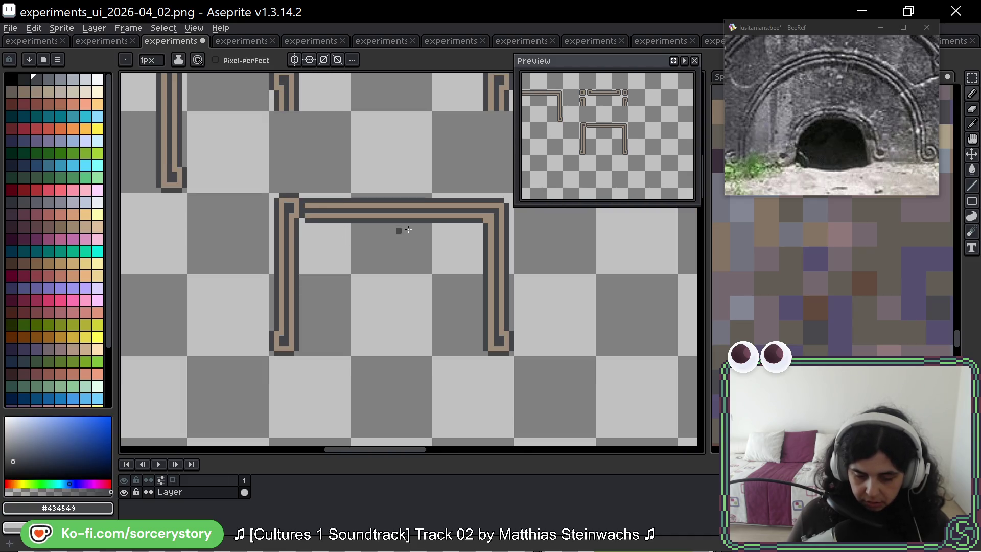
Step: Select the 16×16 bottom cell of the arch's left leg
{"action": "scroll", "coordinate": [327, 224], "scroll_direction": "up", "scroll_amount": 2}
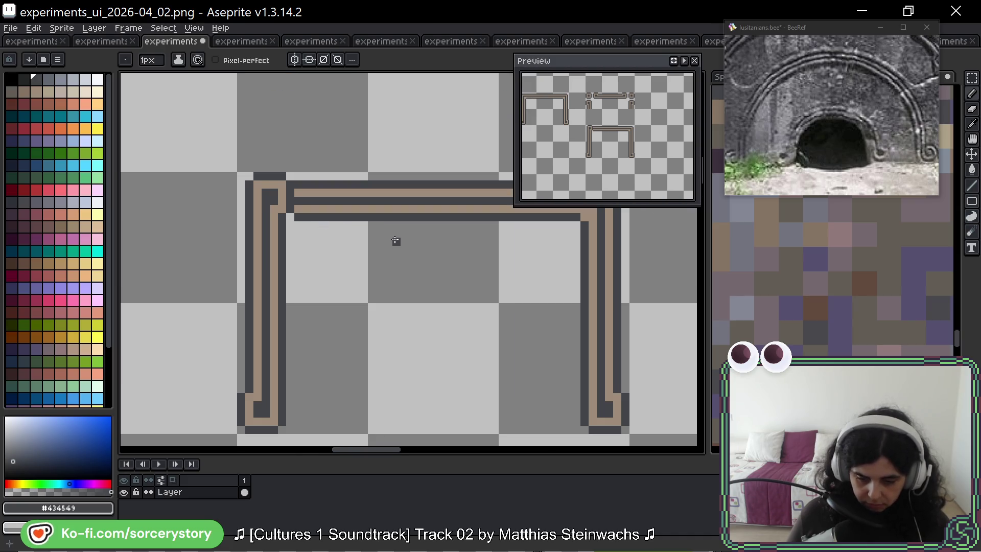
{"action": "left_click_drag", "start_coordinate": [397, 241], "coordinate": [295, 201]}
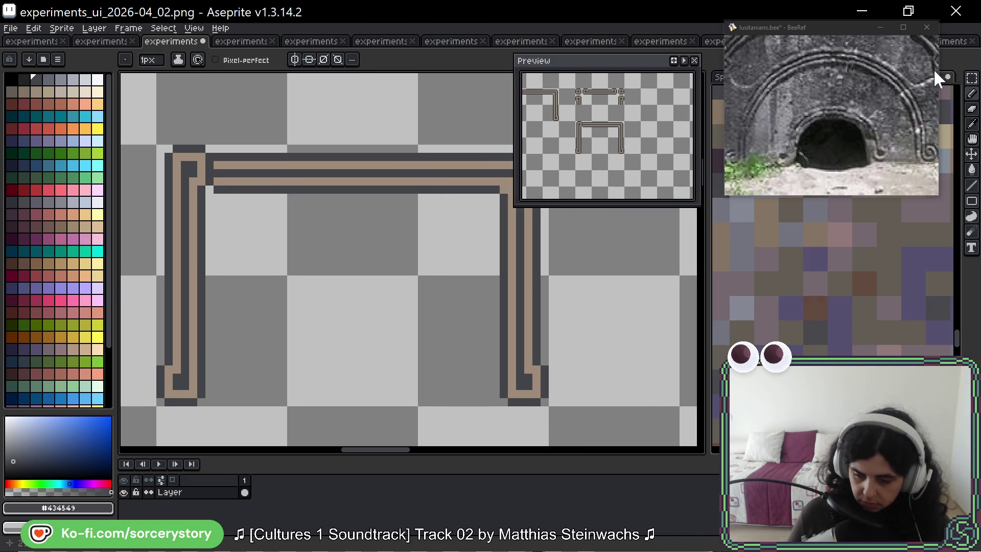
{"action": "left_click", "coordinate": [972, 77]}
{"action": "left_click_drag", "start_coordinate": [137, 144], "coordinate": [200, 225]}
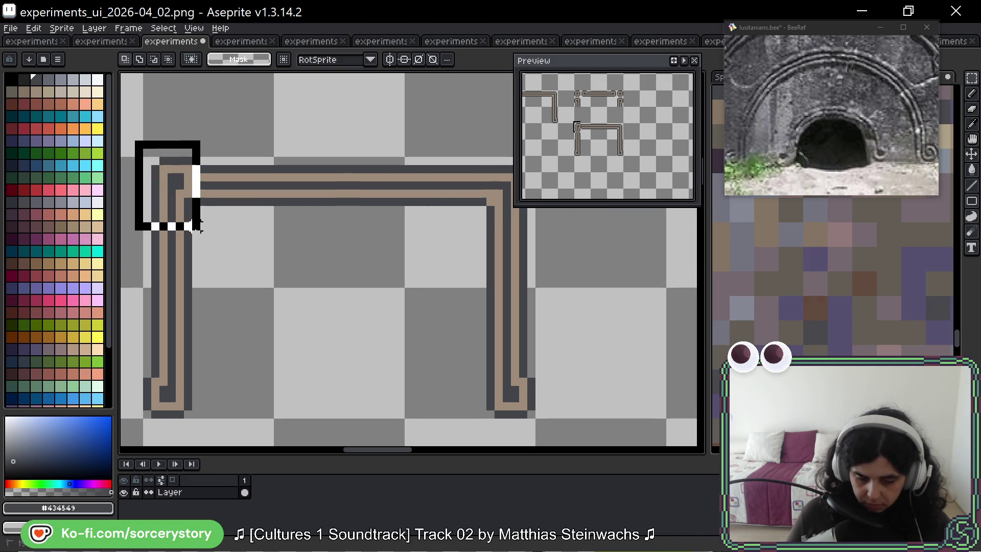
{"action": "left_click", "coordinate": [197, 226]}
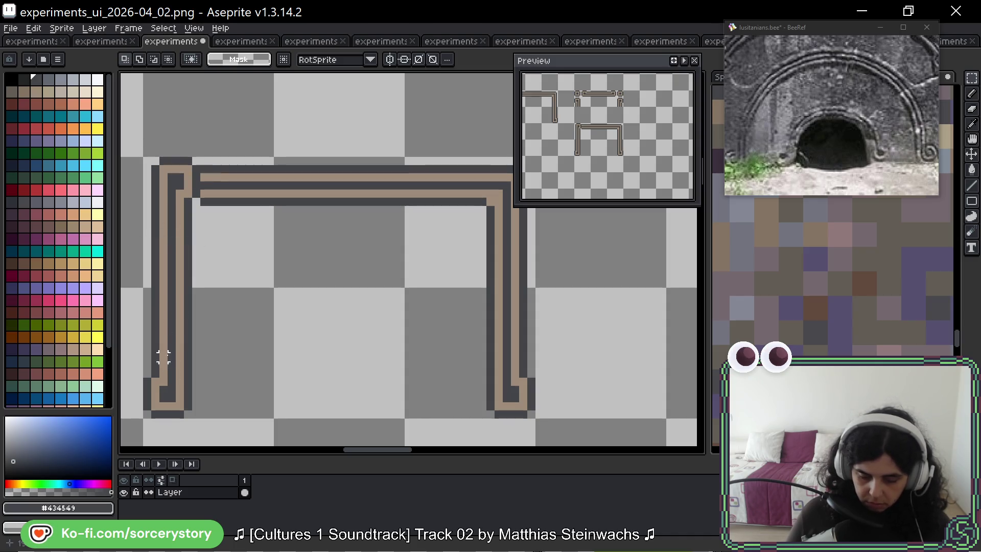
{"action": "mouse_move", "coordinate": [142, 156]}
{"action": "left_mouse_down"}
{"action": "mouse_move", "coordinate": [275, 287]}
{"action": "mouse_move", "coordinate": [276, 420]}
{"action": "left_mouse_up"}
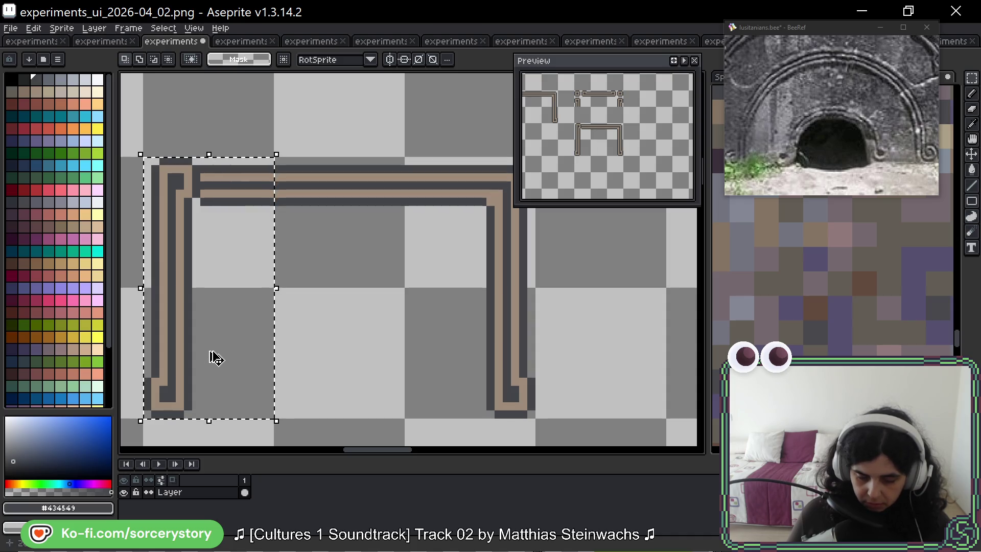
{"action": "left_click", "coordinate": [215, 358]}
{"action": "left_click", "coordinate": [174, 218]}
{"action": "left_click", "coordinate": [179, 276]}
{"action": "left_click", "coordinate": [202, 371]}
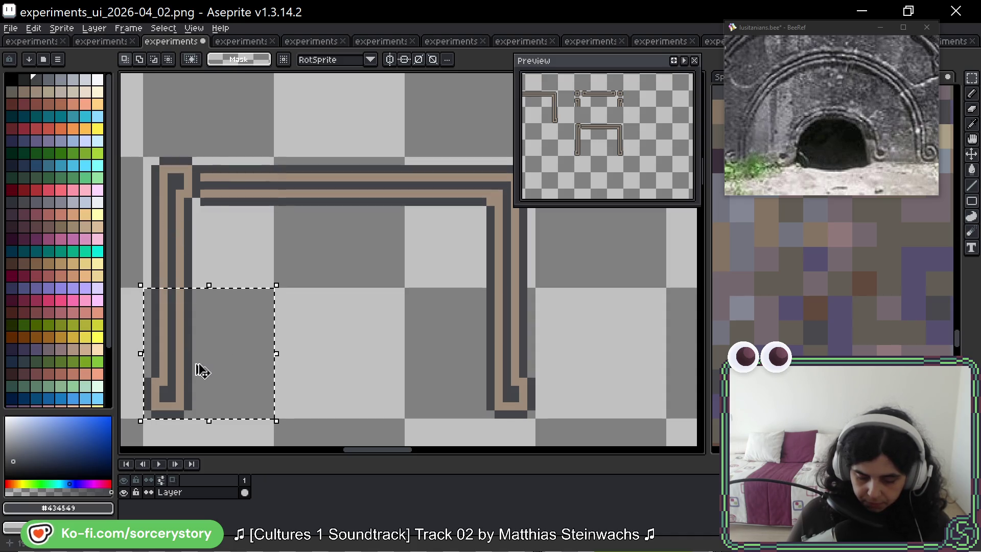
Step: Copy the leg cell, rotate it -90°, and move it above the arch
{"action": "mouse_move", "coordinate": [202, 370]}
{"action": "left_mouse_down"}
{"action": "mouse_move", "coordinate": [324, 401]}
{"action": "mouse_move", "coordinate": [324, 351]}
{"action": "left_mouse_up"}
{"action": "scroll", "coordinate": [324, 401], "scroll_direction": "down", "scroll_amount": 2}
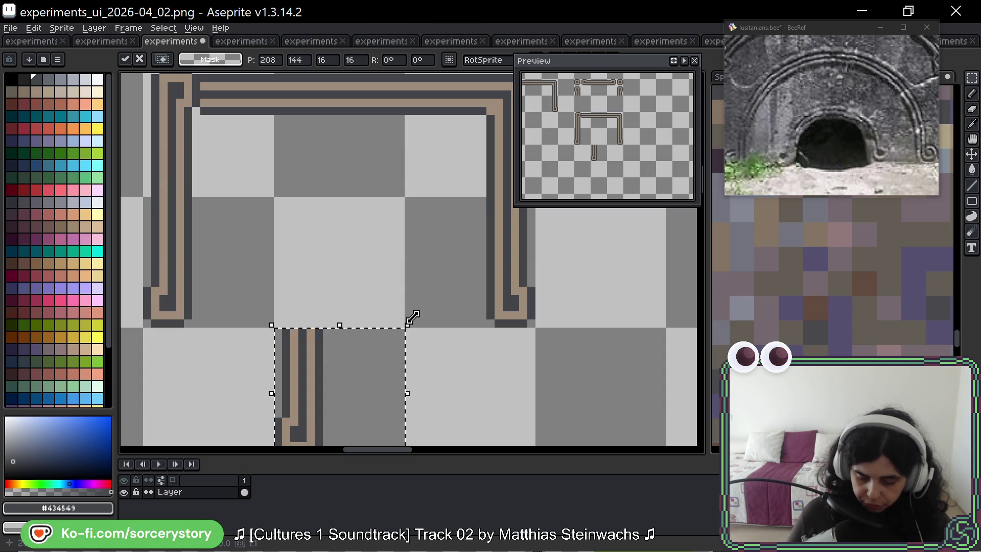
{"action": "mouse_move", "coordinate": [413, 318]}
{"action": "left_mouse_down"}
{"action": "mouse_move", "coordinate": [432, 412]}
{"action": "mouse_move", "coordinate": [423, 432]}
{"action": "left_mouse_up"}
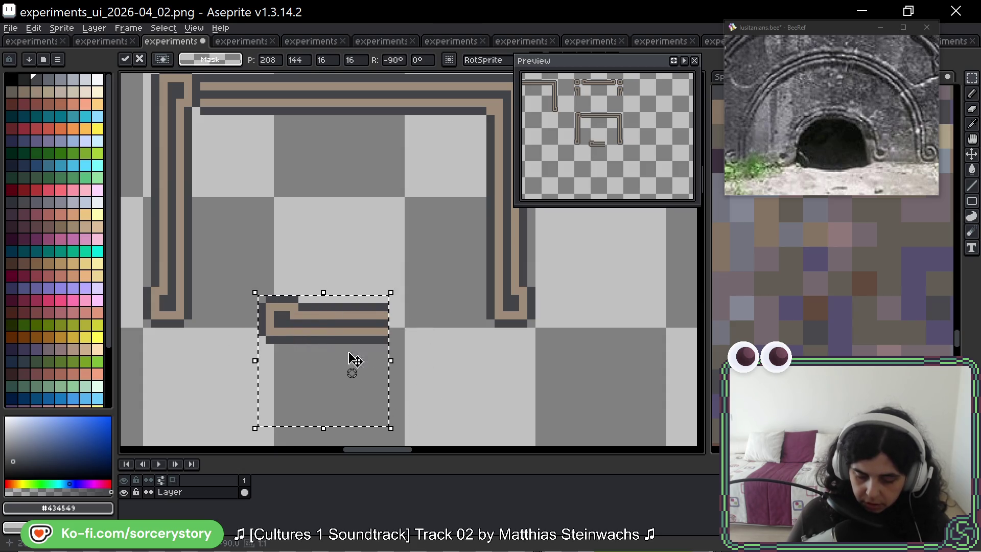
{"action": "mouse_move", "coordinate": [353, 361]}
{"action": "left_mouse_down"}
{"action": "mouse_move", "coordinate": [256, 75]}
{"action": "mouse_move", "coordinate": [219, 333]}
{"action": "mouse_move", "coordinate": [202, 367]}
{"action": "mouse_move", "coordinate": [225, 276]}
{"action": "mouse_move", "coordinate": [252, 300]}
{"action": "mouse_move", "coordinate": [265, 298]}
{"action": "mouse_move", "coordinate": [267, 285]}
{"action": "left_mouse_up"}
Step: Drop the rotated piece, then repaint the arch's top-left corner pixels dark
{"action": "left_click", "coordinate": [278, 351]}
{"action": "scroll", "coordinate": [278, 351], "scroll_direction": "up", "scroll_amount": 3}
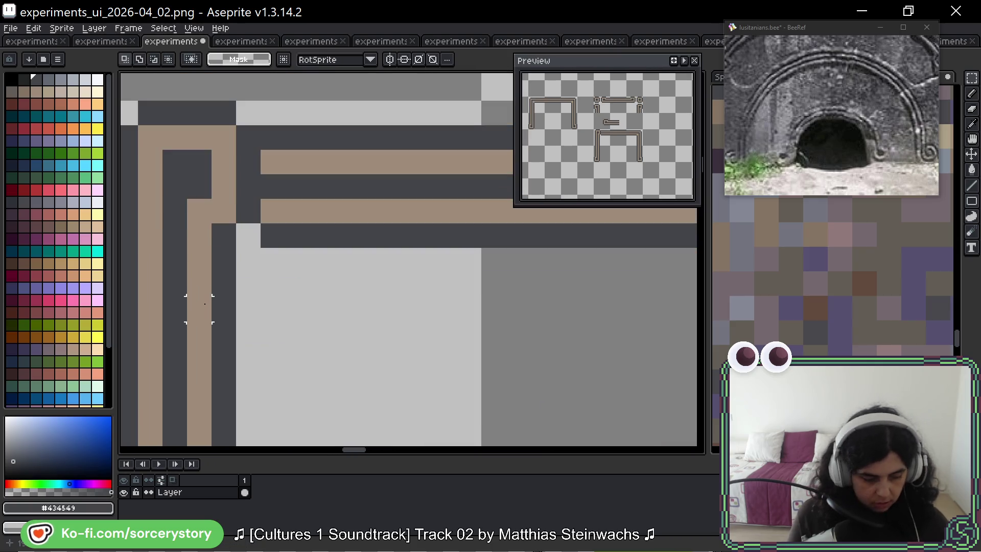
{"action": "key", "text": "alt"}
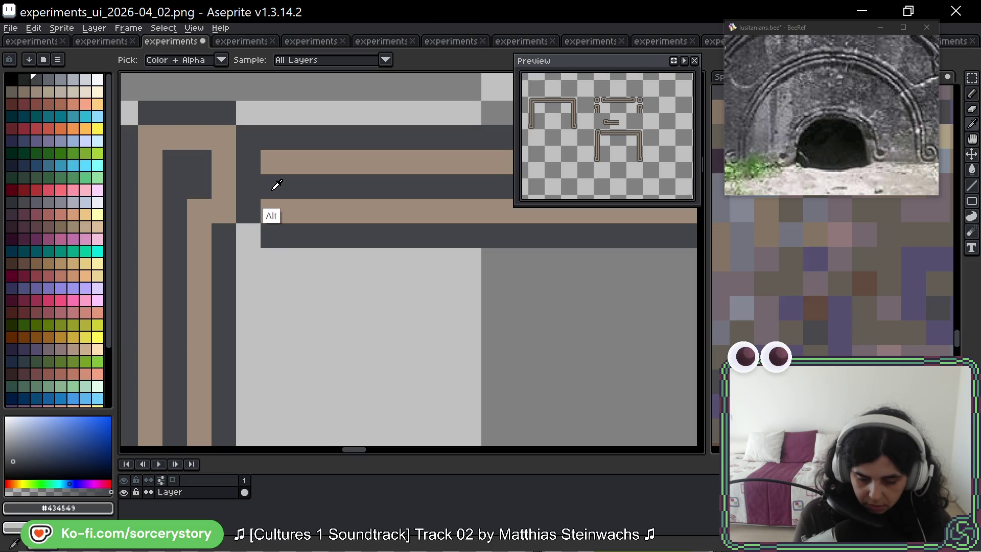
{"action": "left_click", "coordinate": [225, 187]}
{"action": "key", "text": "alt"}
{"action": "left_click", "coordinate": [287, 162]}
{"action": "left_click", "coordinate": [249, 162]}
{"action": "left_click", "coordinate": [248, 211]}
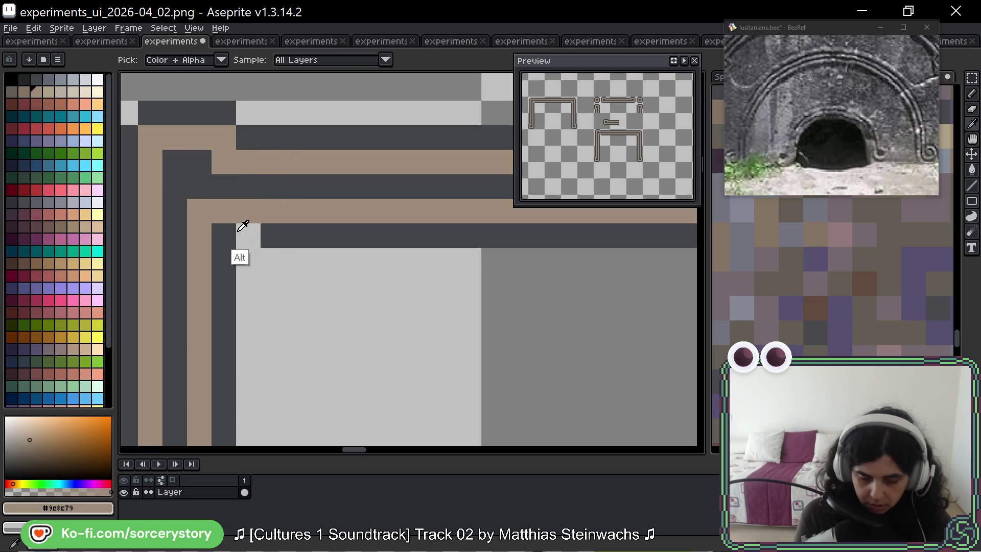
{"action": "left_click", "coordinate": [240, 224]}
{"action": "left_click", "coordinate": [350, 286]}
Step: Finish the corner join so dark pixels separate the tan stripes from the turn
{"action": "scroll", "coordinate": [351, 286], "scroll_direction": "down", "scroll_amount": 3}
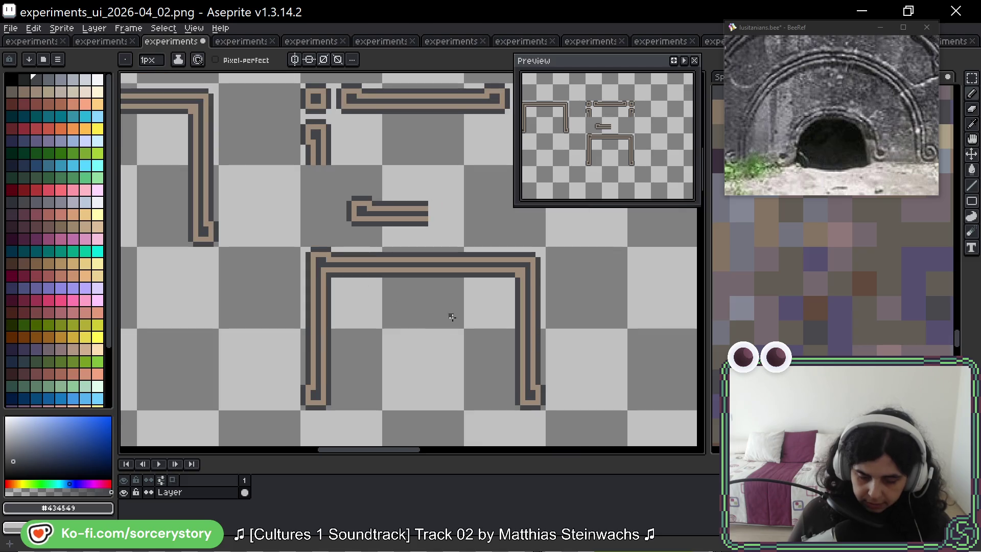
{"action": "scroll", "coordinate": [377, 252], "scroll_direction": "down", "scroll_amount": 1}
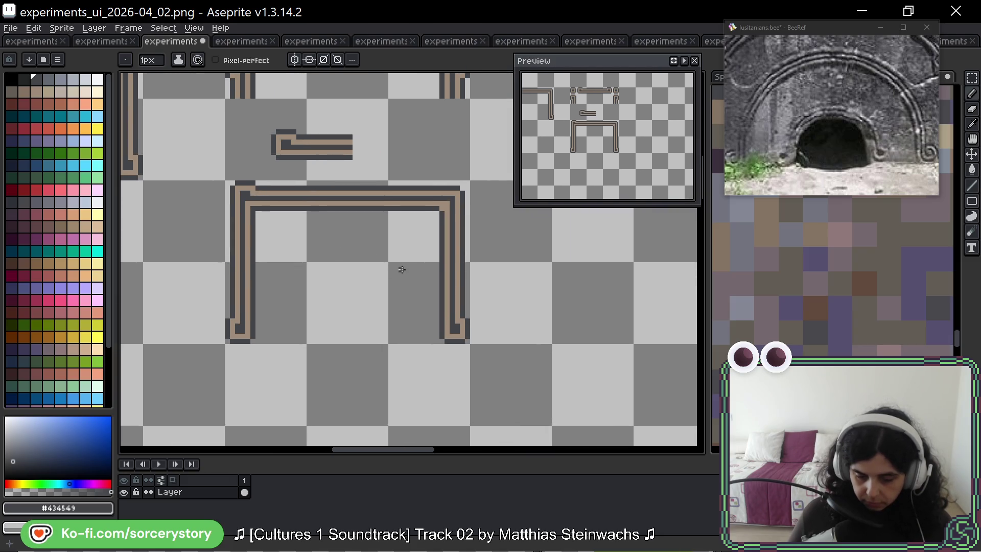
{"action": "scroll", "coordinate": [258, 192], "scroll_direction": "up", "scroll_amount": 3}
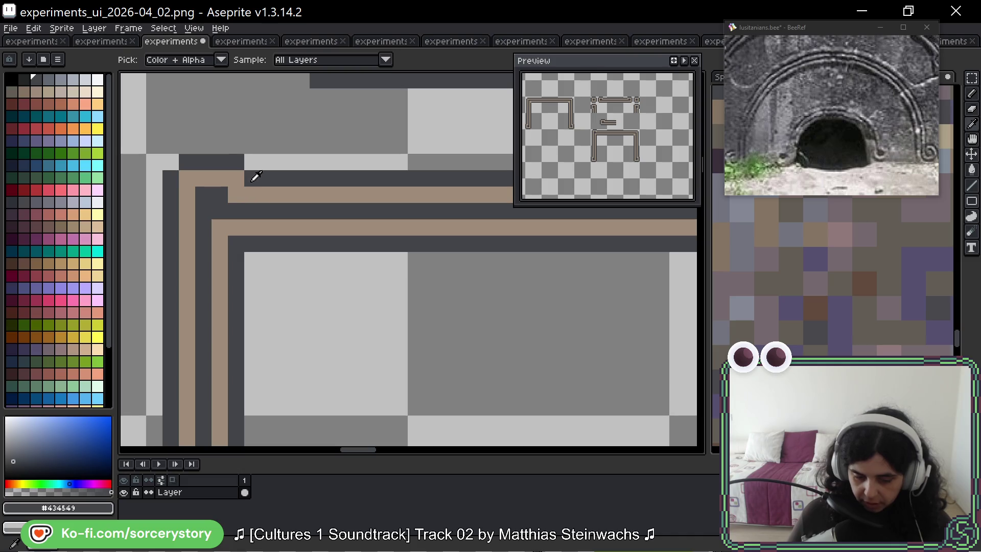
{"action": "left_click", "coordinate": [253, 228]}
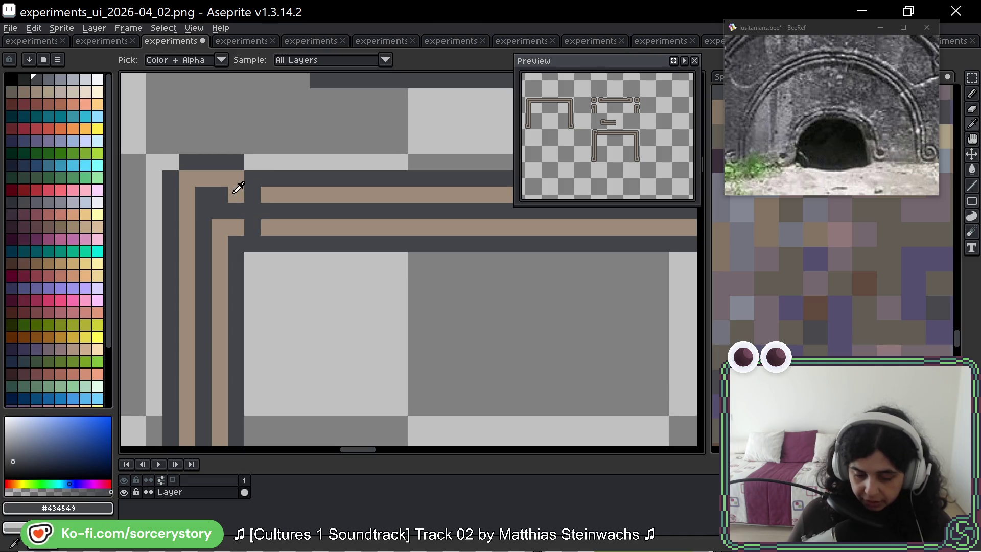
{"action": "left_click", "coordinate": [236, 191], "text": "alt"}
{"action": "left_click", "coordinate": [236, 211]}
{"action": "left_click", "coordinate": [253, 277]}
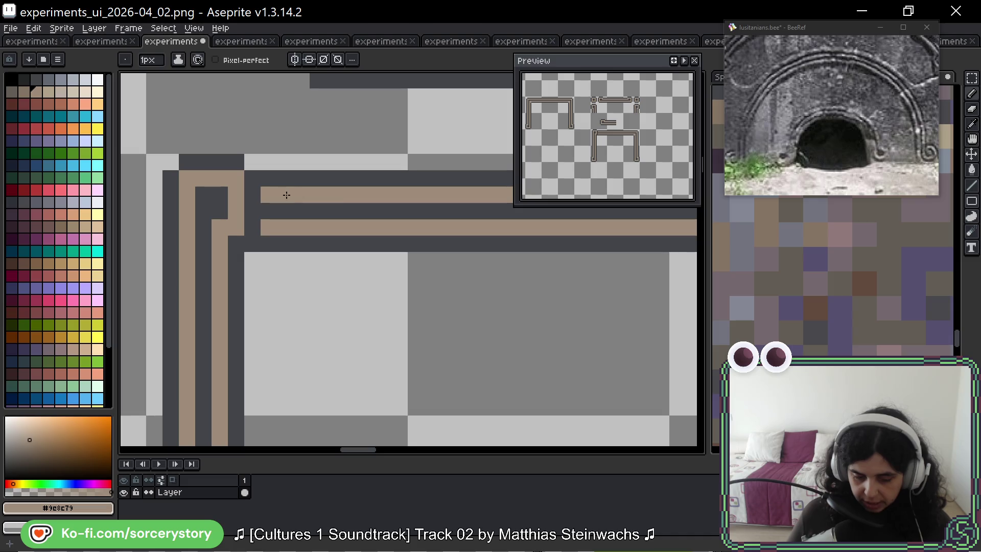
{"action": "scroll", "coordinate": [287, 195], "scroll_direction": "down", "scroll_amount": 4}
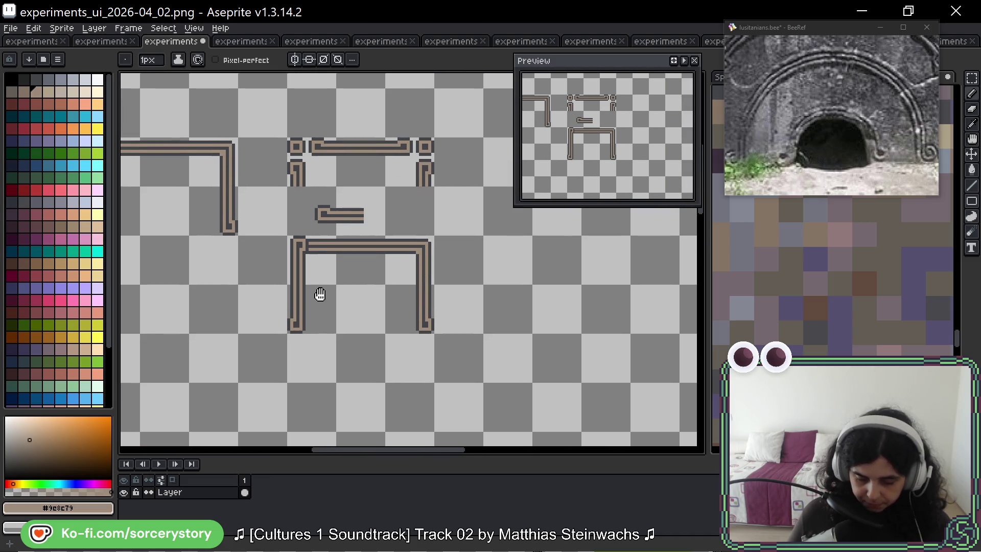
{"action": "mouse_move", "coordinate": [320, 294]}
{"action": "left_mouse_down"}
{"action": "mouse_move", "coordinate": [329, 244]}
{"action": "mouse_move", "coordinate": [410, 294]}
{"action": "mouse_move", "coordinate": [587, 332]}
{"action": "mouse_move", "coordinate": [486, 270]}
{"action": "mouse_move", "coordinate": [496, 366]}
{"action": "mouse_move", "coordinate": [484, 370]}
{"action": "left_mouse_up"}
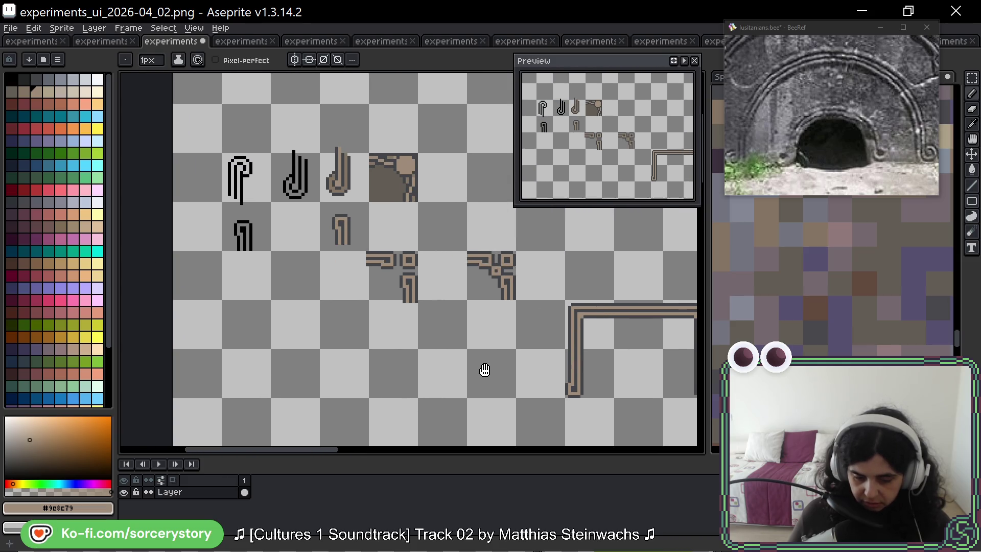
Step: Move the round brown corner tile under the arch's left leg
{"action": "left_click", "coordinate": [972, 78]}
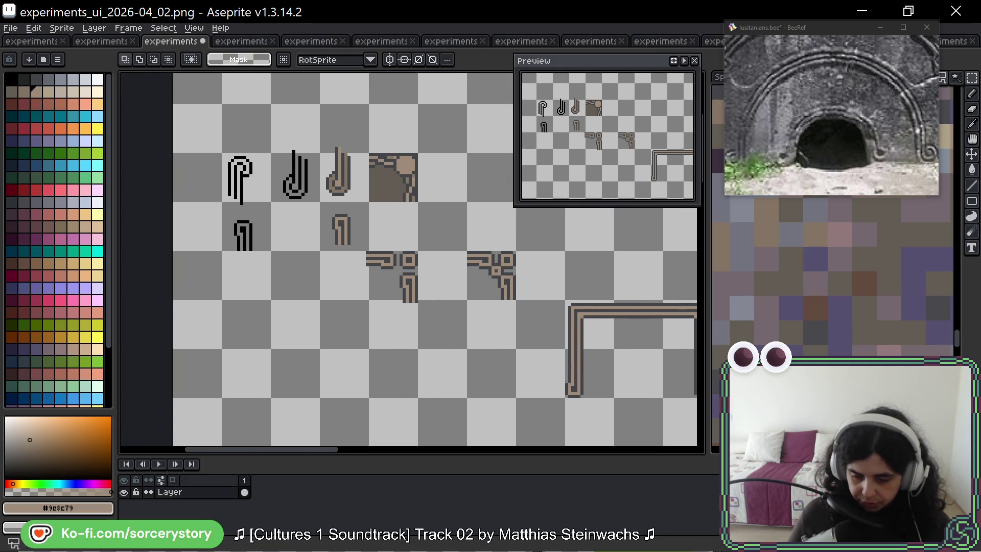
{"action": "mouse_move", "coordinate": [370, 153]}
{"action": "left_mouse_down"}
{"action": "mouse_move", "coordinate": [399, 202]}
{"action": "mouse_move", "coordinate": [658, 394]}
{"action": "mouse_move", "coordinate": [144, 281]}
{"action": "mouse_move", "coordinate": [621, 268]}
{"action": "mouse_move", "coordinate": [607, 212]}
{"action": "mouse_move", "coordinate": [679, 290]}
{"action": "mouse_move", "coordinate": [619, 325]}
{"action": "mouse_move", "coordinate": [225, 377]}
{"action": "left_mouse_up"}
{"action": "key", "text": "Return"}
{"action": "scroll", "coordinate": [207, 328], "scroll_direction": "up", "scroll_amount": 4}
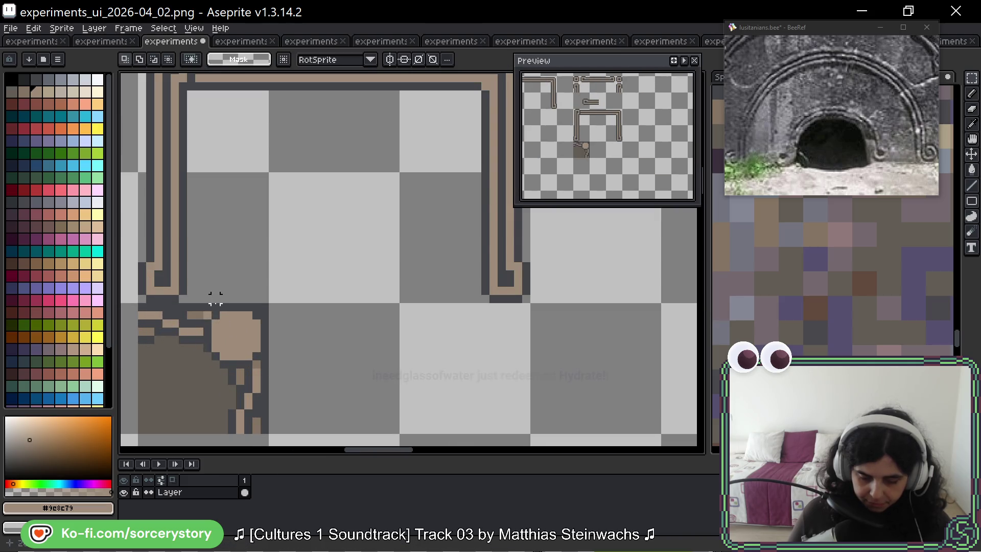
Step: Darken the left end of the top tan band with brown #857565
{"action": "key", "text": "b"}
{"action": "scroll", "coordinate": [212, 327], "scroll_direction": "up", "scroll_amount": 2}
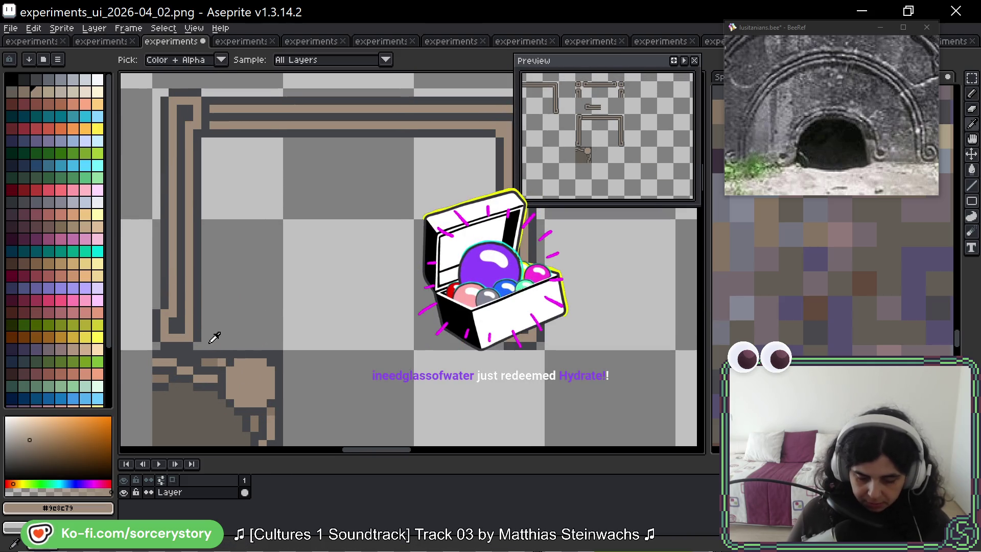
{"action": "left_click", "coordinate": [213, 352], "text": "alt"}
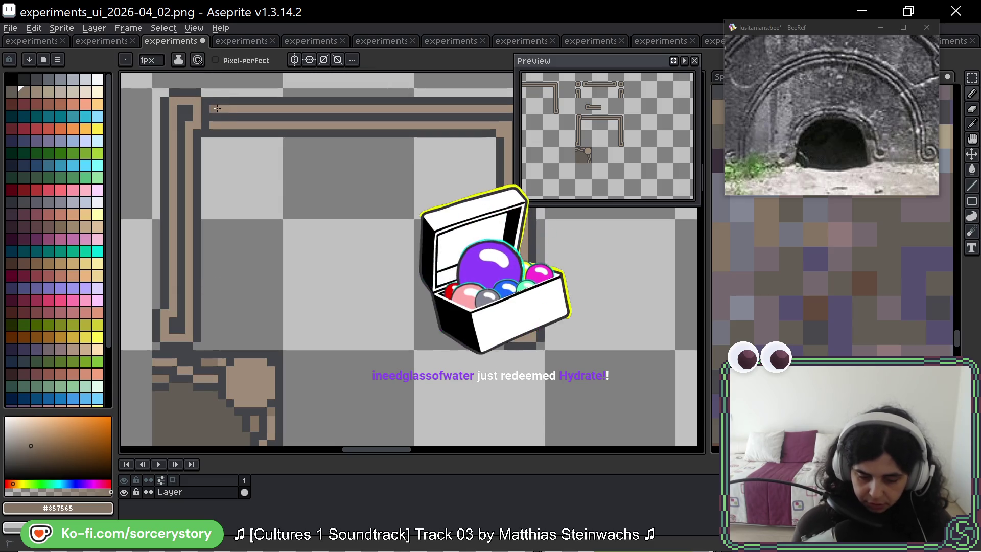
{"action": "left_click_drag", "start_coordinate": [214, 109], "coordinate": [222, 109]}
{"action": "left_click", "coordinate": [236, 108], "text": "alt"}
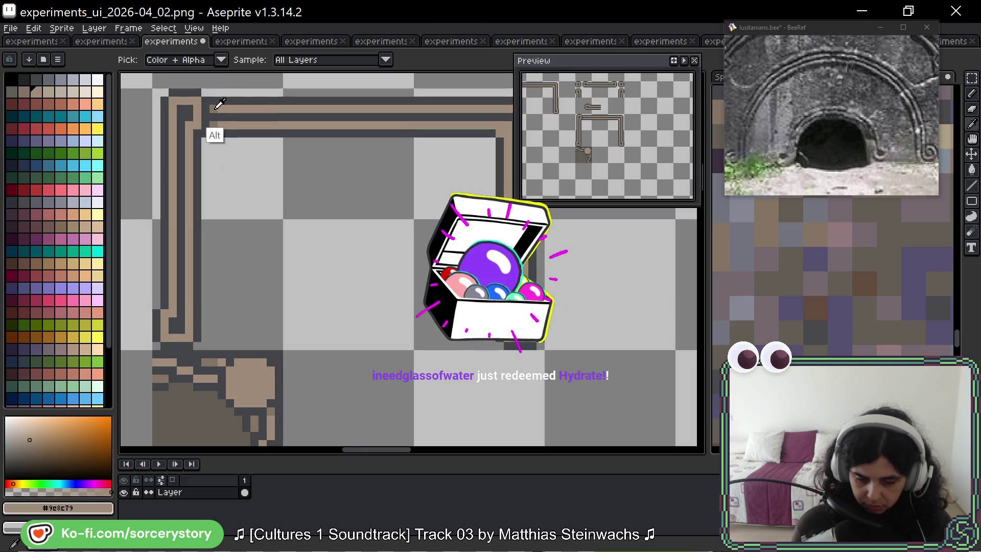
{"action": "left_click", "coordinate": [218, 108], "text": "alt"}
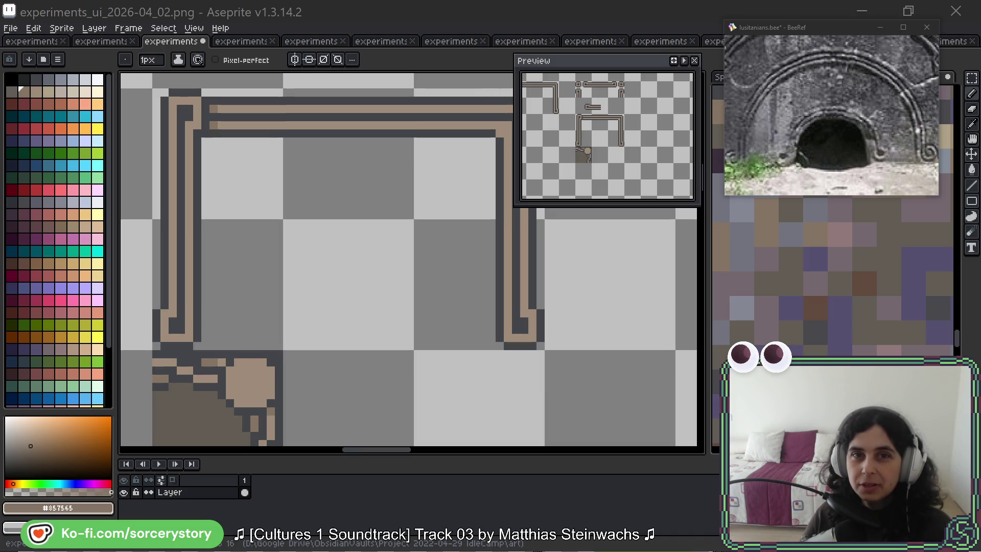
Step: Switch to the Kopenhagen Caixa Bar 160G page and expand its Descrição product description
{"action": "key", "text": "alt+Tab"}
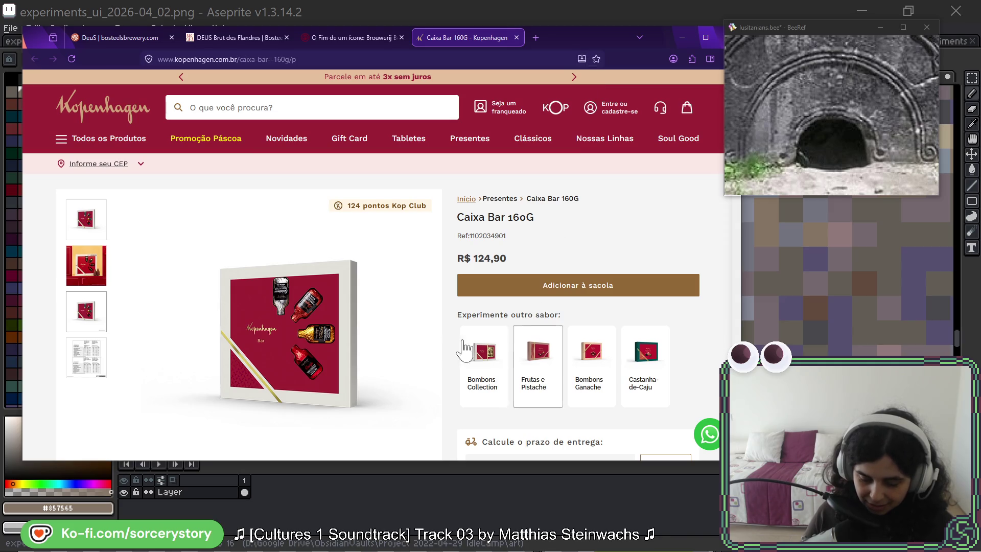
{"action": "scroll", "coordinate": [377, 322], "scroll_direction": "down", "scroll_amount": 2}
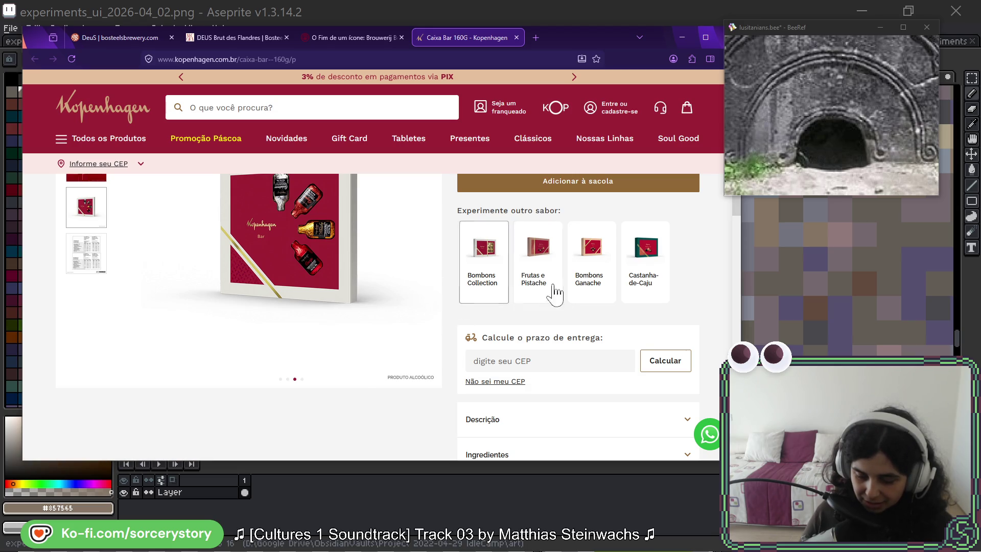
{"action": "scroll", "coordinate": [403, 285], "scroll_direction": "up", "scroll_amount": 1}
{"action": "scroll", "coordinate": [429, 322], "scroll_direction": "up", "scroll_amount": 2}
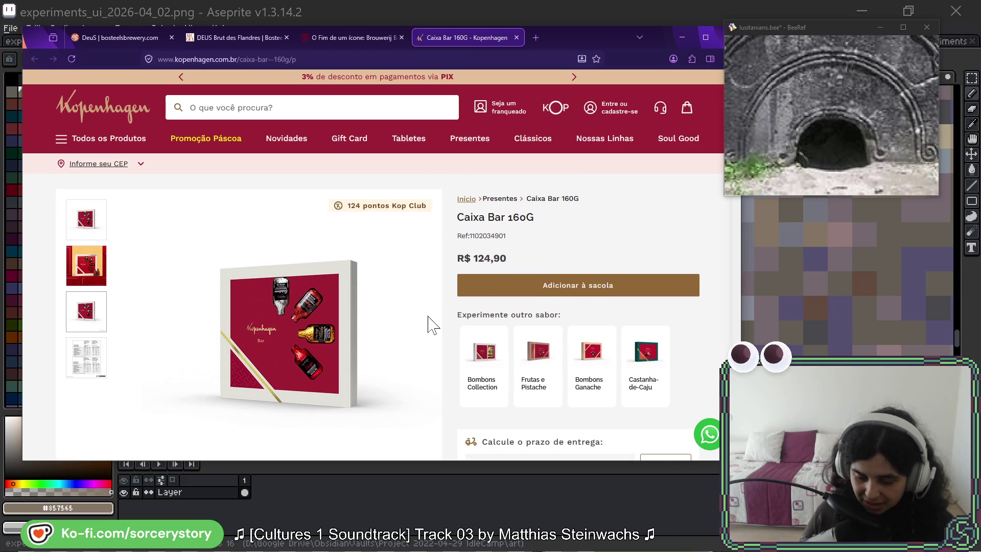
{"action": "scroll", "coordinate": [430, 322], "scroll_direction": "down", "scroll_amount": 1}
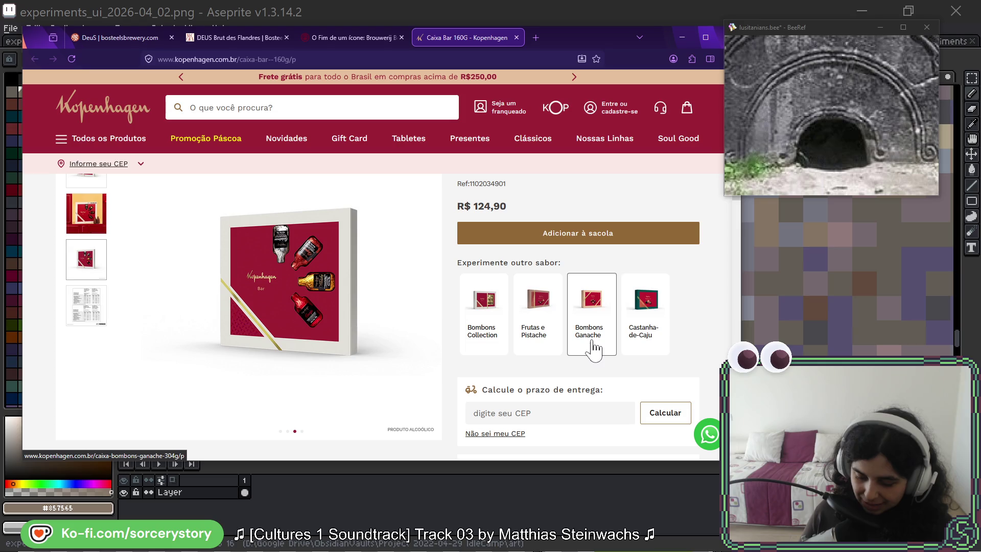
{"action": "scroll", "coordinate": [390, 320], "scroll_direction": "down", "scroll_amount": 3}
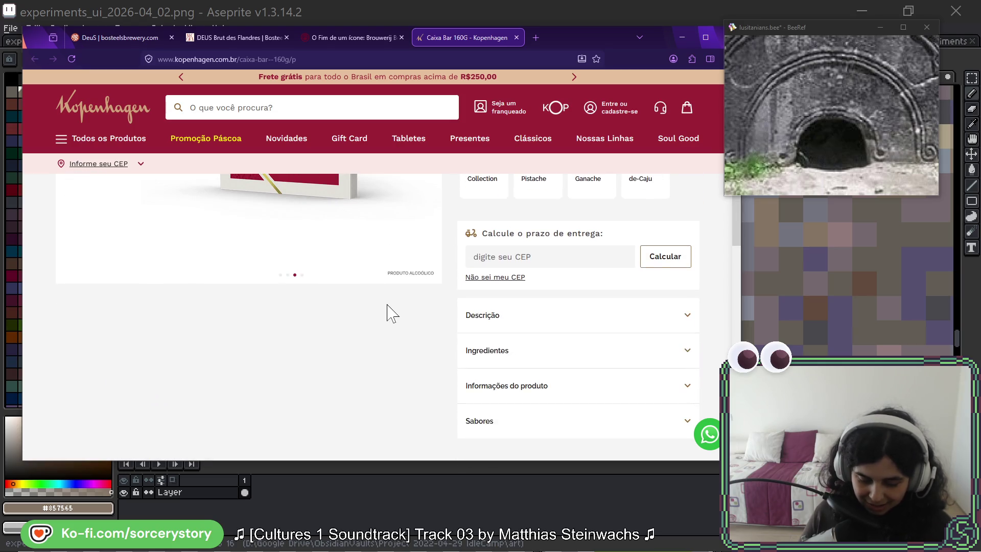
{"action": "left_click", "coordinate": [492, 318]}
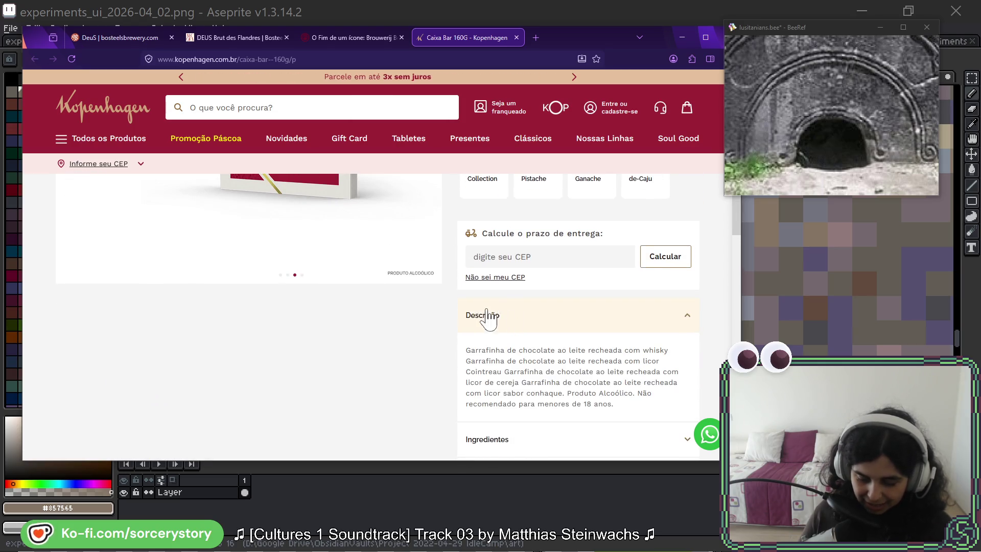
{"action": "scroll", "coordinate": [393, 312], "scroll_direction": "down", "scroll_amount": 1}
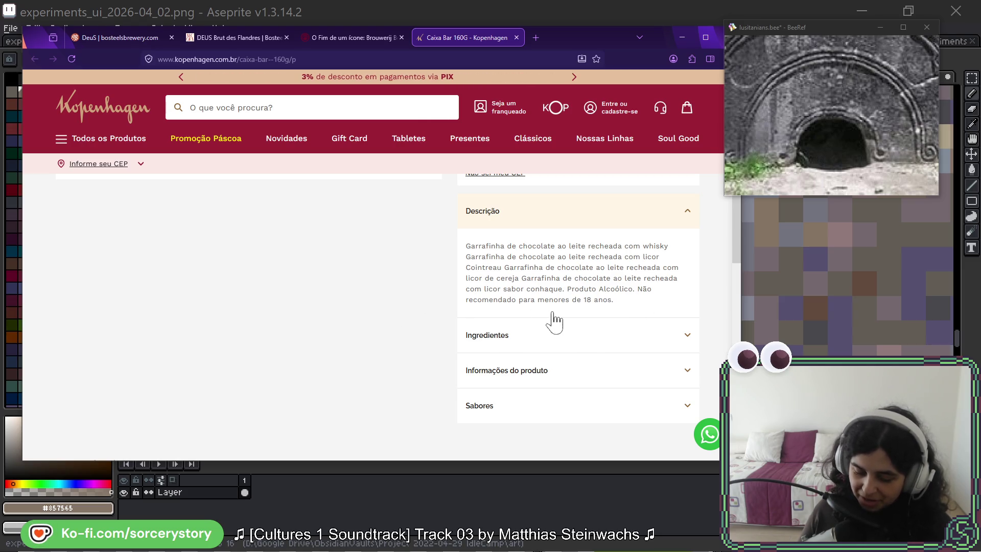
{"action": "scroll", "coordinate": [359, 296], "scroll_direction": "up", "scroll_amount": 1}
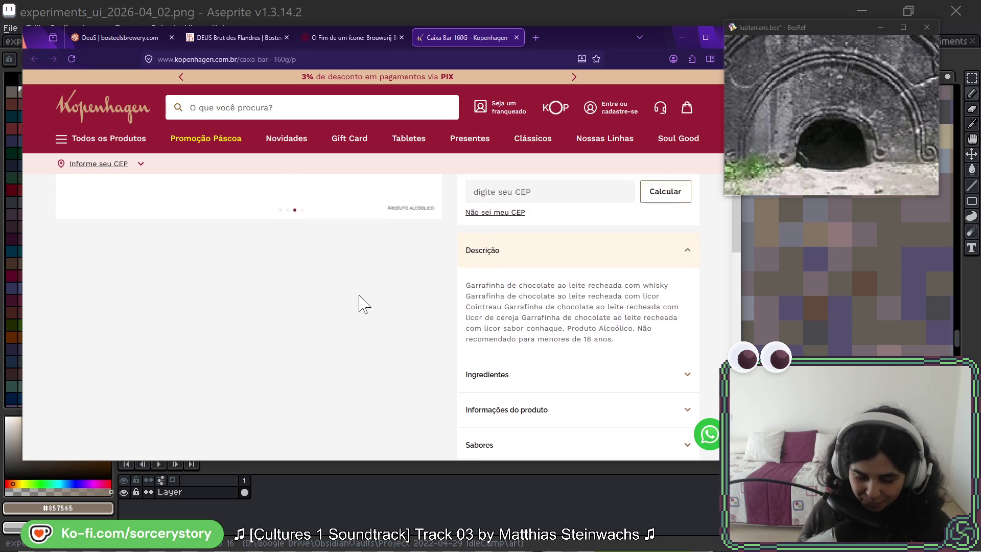
{"action": "scroll", "coordinate": [361, 302], "scroll_direction": "up", "scroll_amount": 5}
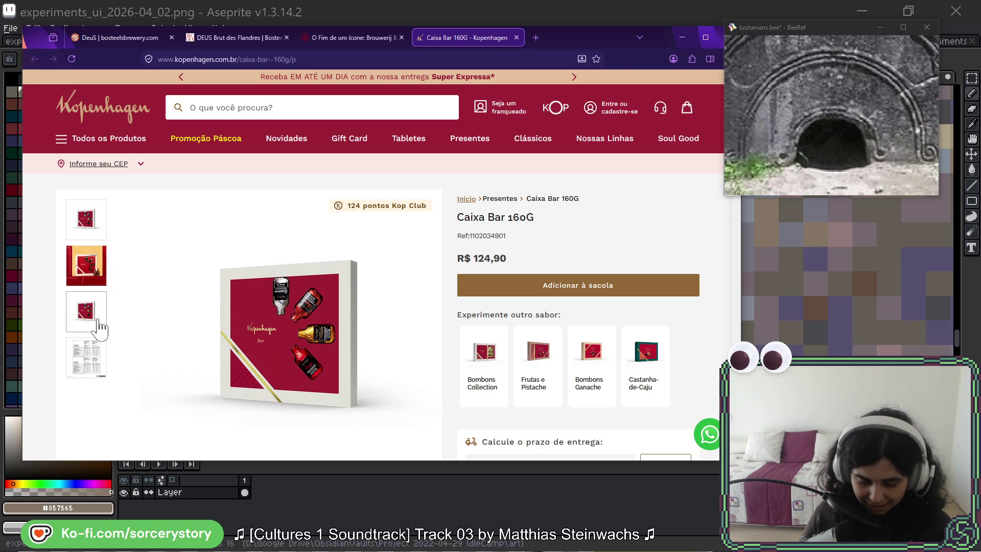
Step: Browse the Caixa Bar 160G product photos, including the red lifestyle shot
{"action": "left_click", "coordinate": [88, 270]}
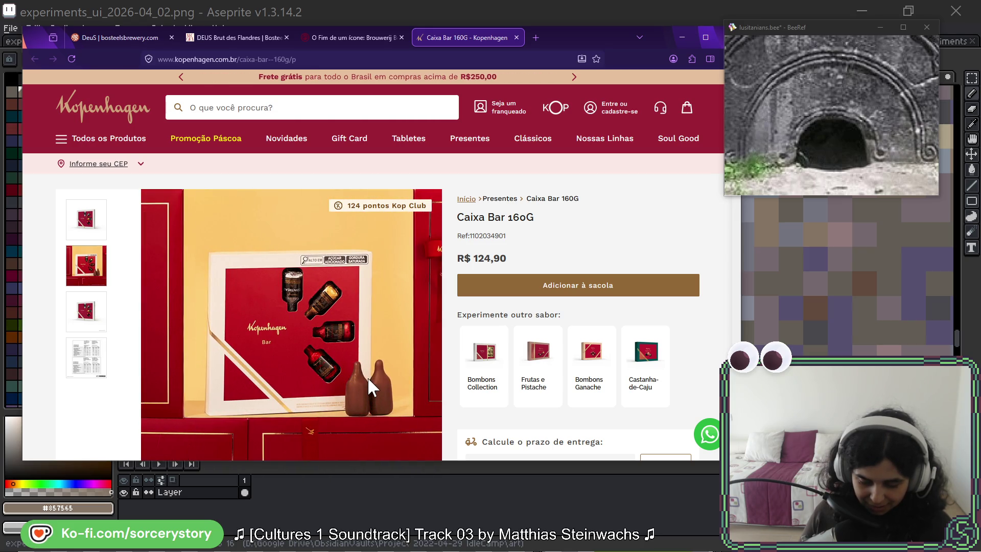
{"action": "scroll", "coordinate": [356, 367], "scroll_direction": "down", "scroll_amount": 1}
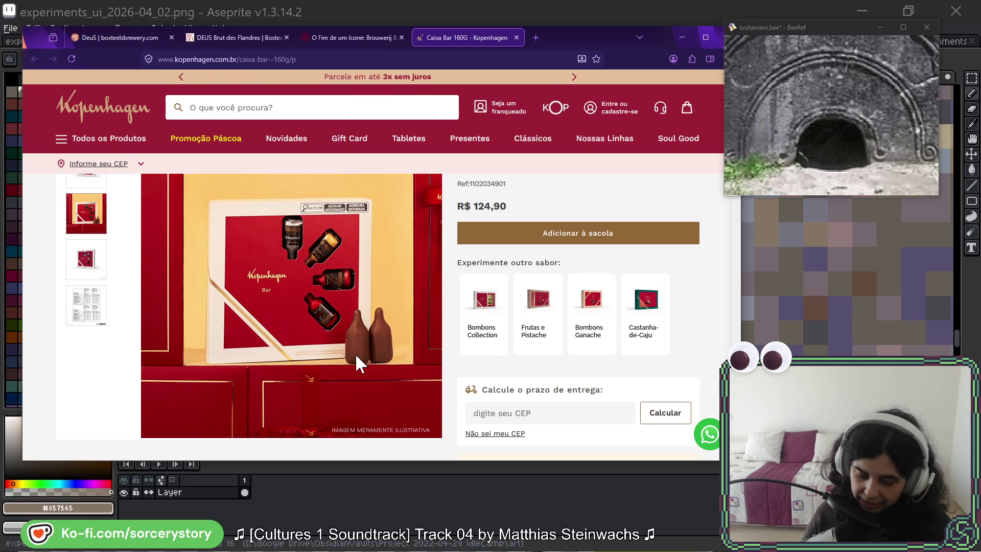
{"action": "scroll", "coordinate": [357, 332], "scroll_direction": "up", "scroll_amount": 1}
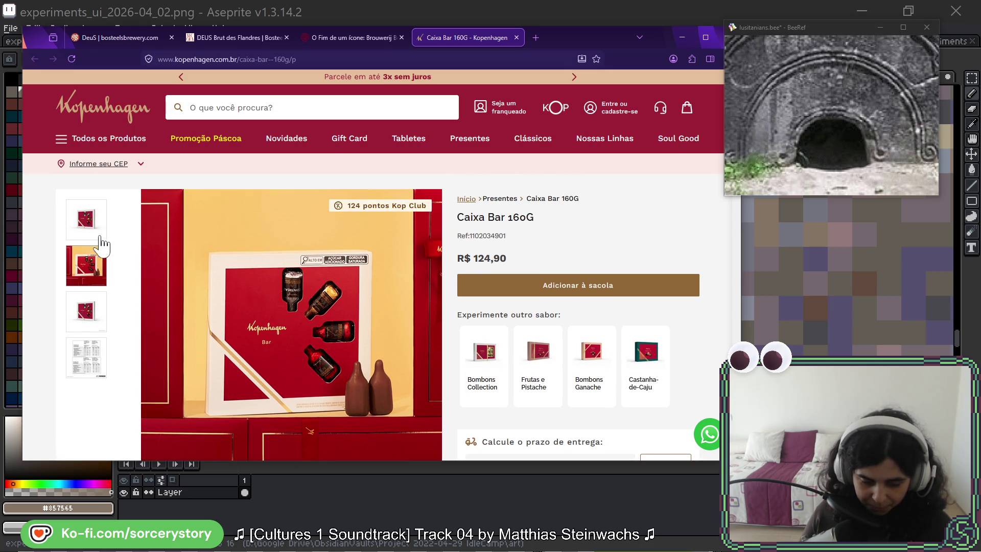
{"action": "left_click", "coordinate": [87, 224]}
{"action": "left_click", "coordinate": [93, 262]}
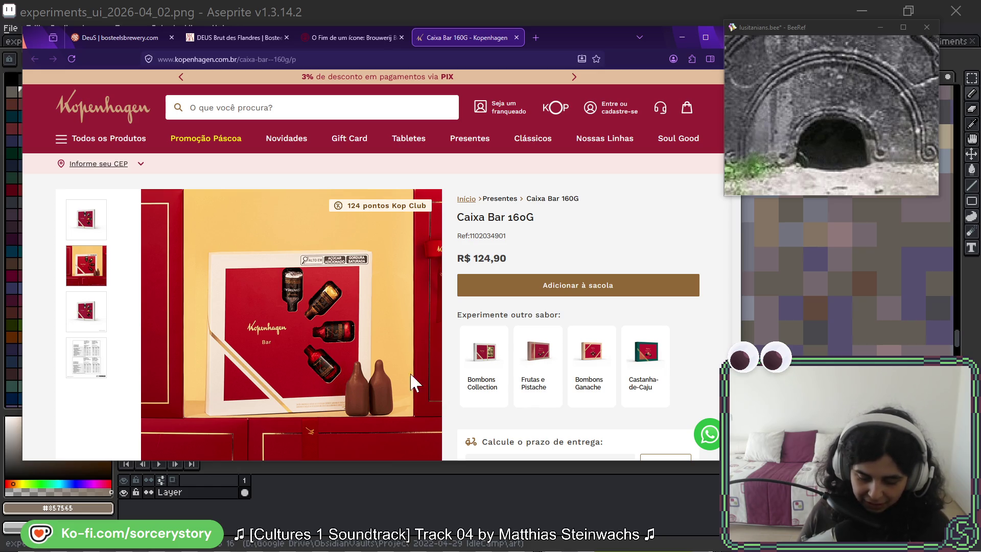
Step: View the Frutas e Pistache box photos, then return to Caixa Bar 160G and minimize the browser
{"action": "left_click", "coordinate": [542, 384]}
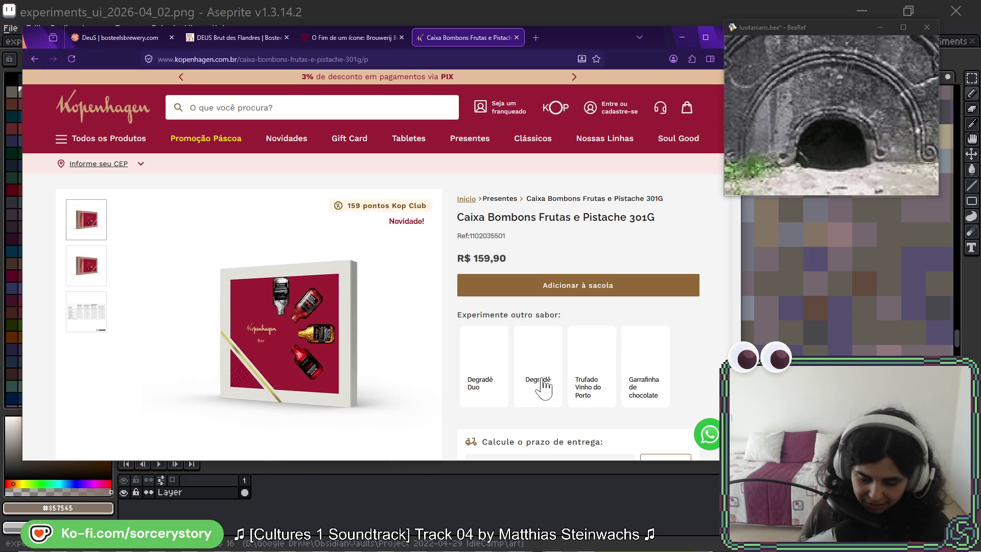
{"action": "left_click", "coordinate": [92, 272]}
{"action": "left_click", "coordinate": [92, 317]}
{"action": "left_click", "coordinate": [97, 282]}
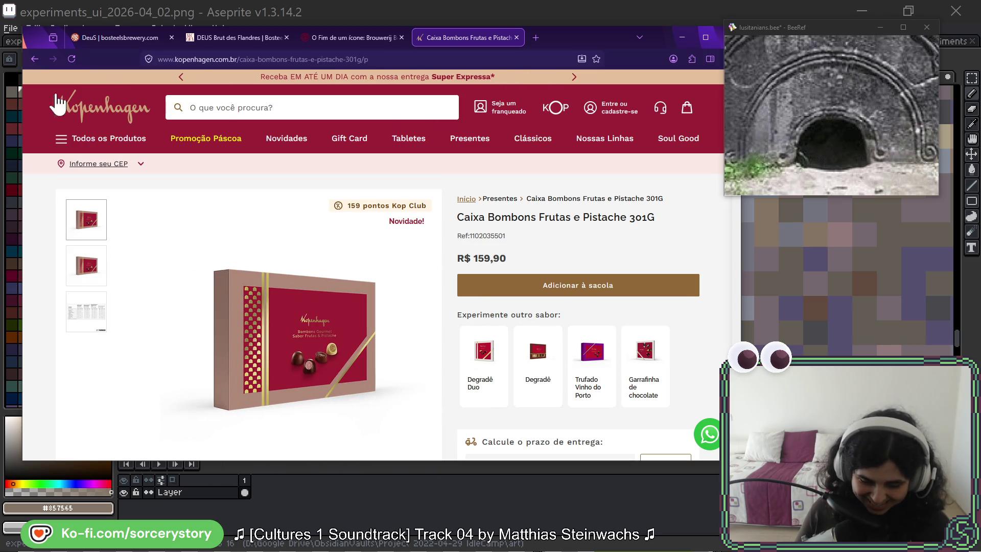
{"action": "left_click", "coordinate": [35, 59]}
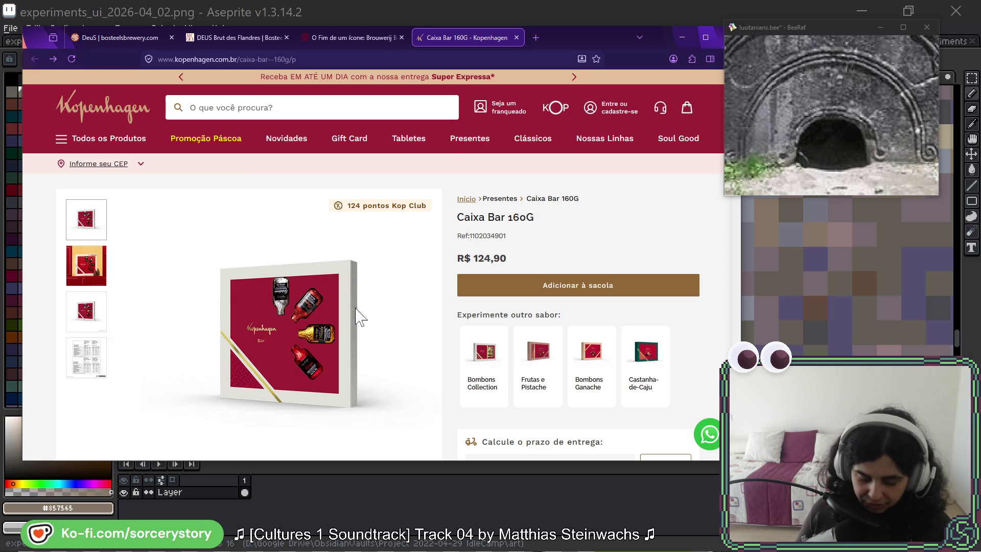
{"action": "left_click", "coordinate": [682, 38]}
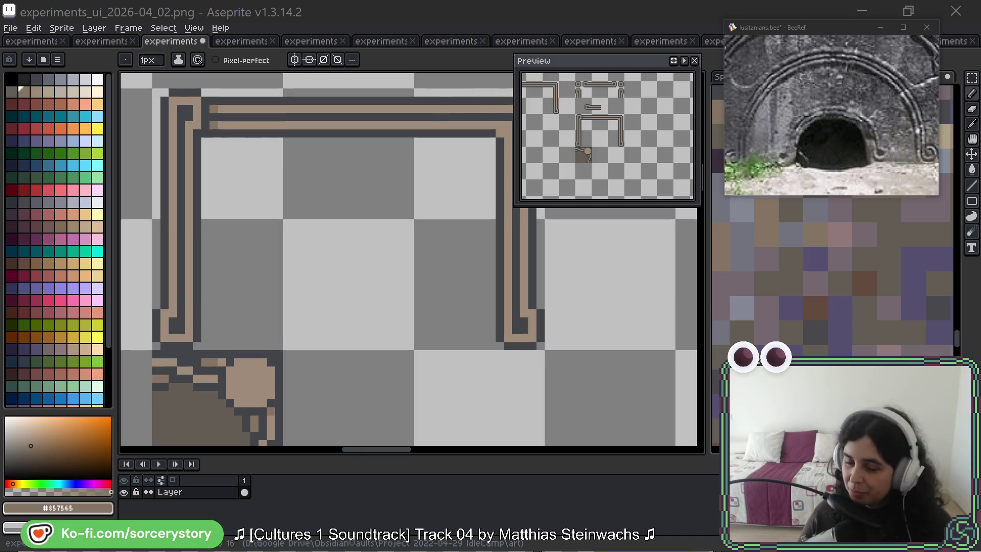
Step: Drag the Firefox window showing the Bosteels Deus Brut article over the Aseprite canvas
{"action": "mouse_move", "coordinate": [979, 66]}
{"action": "left_mouse_down"}
{"action": "mouse_move", "coordinate": [615, 75]}
{"action": "mouse_move", "coordinate": [580, 61]}
{"action": "left_mouse_up"}
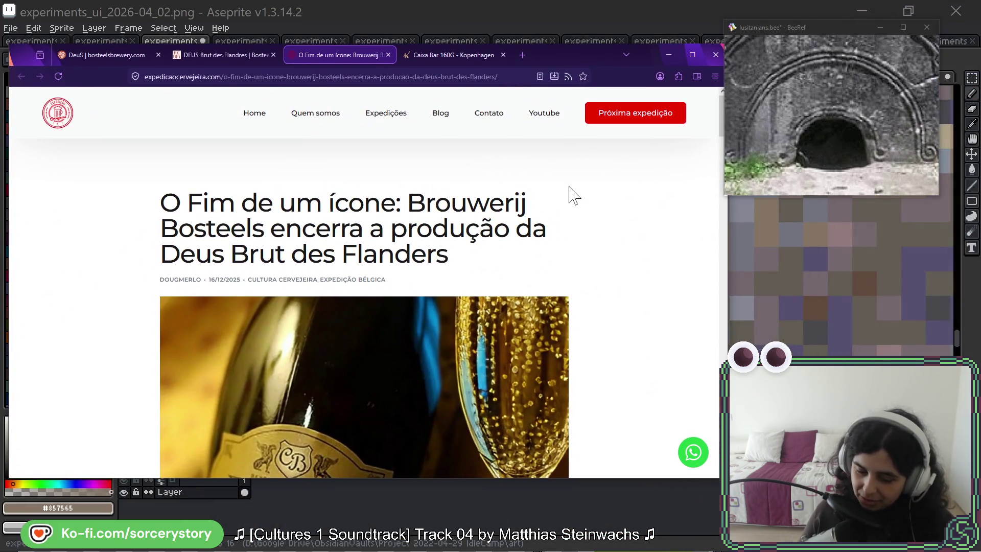
Step: Scroll through the Deus Brut article, then switch back to the Aseprite sprite sheet
{"action": "scroll", "coordinate": [354, 255], "scroll_direction": "down", "scroll_amount": 2}
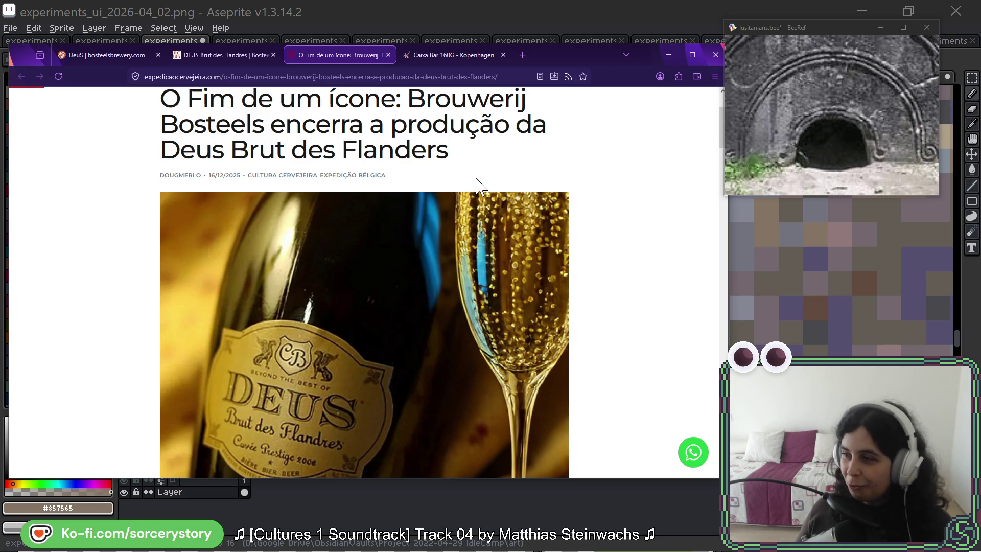
{"action": "scroll", "coordinate": [441, 257], "scroll_direction": "down", "scroll_amount": 5}
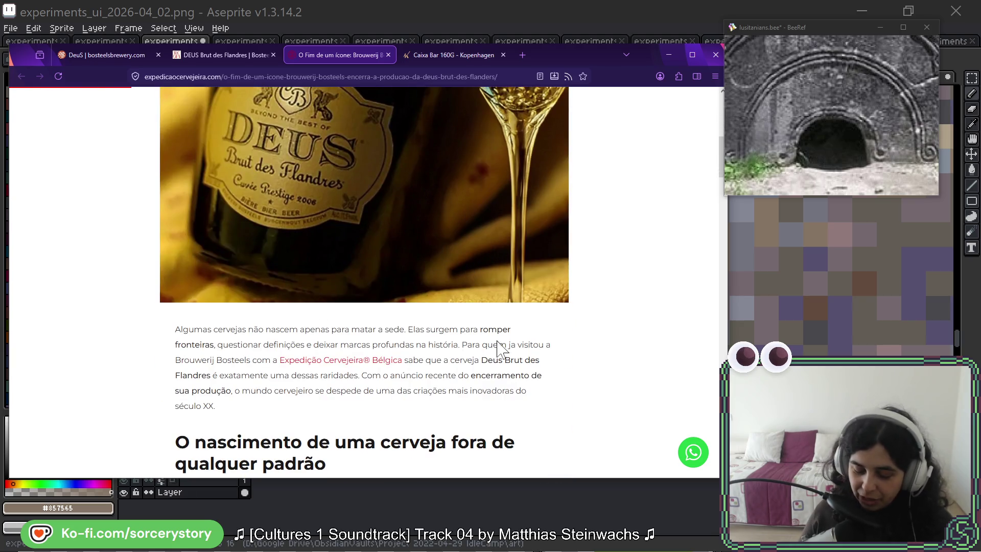
{"action": "scroll", "coordinate": [390, 270], "scroll_direction": "down", "scroll_amount": 4}
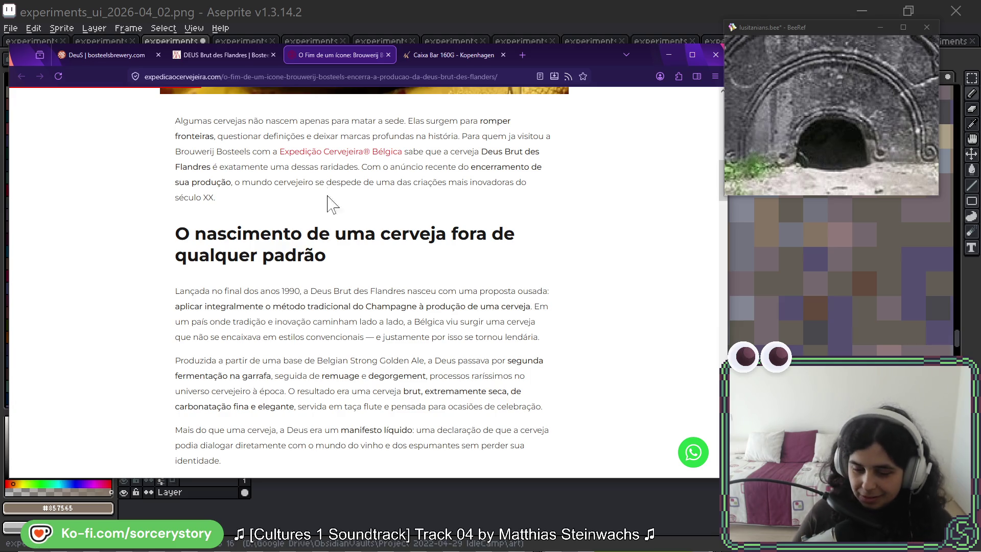
{"action": "key", "text": "alt+Tab"}
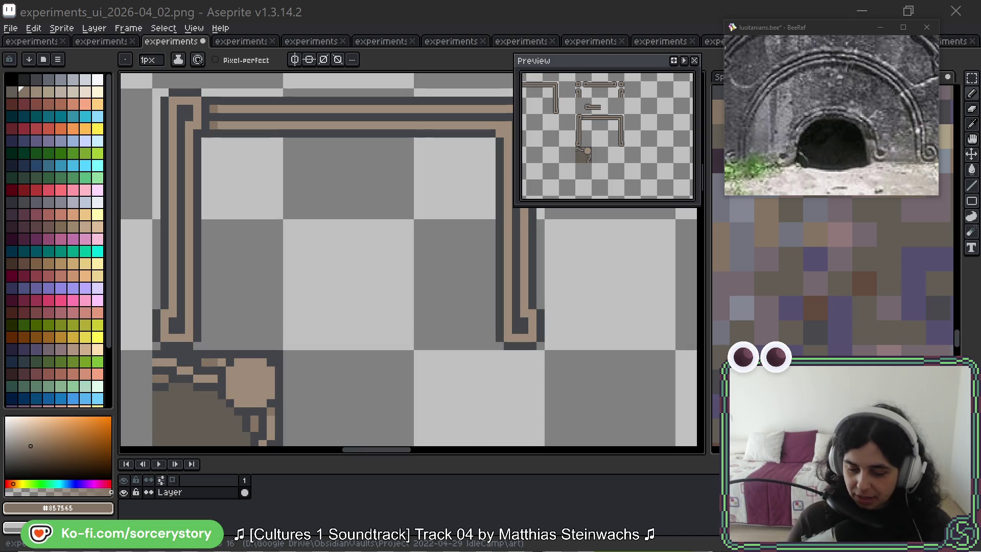
Step: Copy the arch's 16×32 left pillar to the right side at 224,112, flipped horizontally
{"action": "mouse_move", "coordinate": [499, 358]}
{"action": "left_mouse_down"}
{"action": "mouse_move", "coordinate": [503, 339]}
{"action": "mouse_move", "coordinate": [512, 344]}
{"action": "mouse_move", "coordinate": [500, 415]}
{"action": "left_mouse_up"}
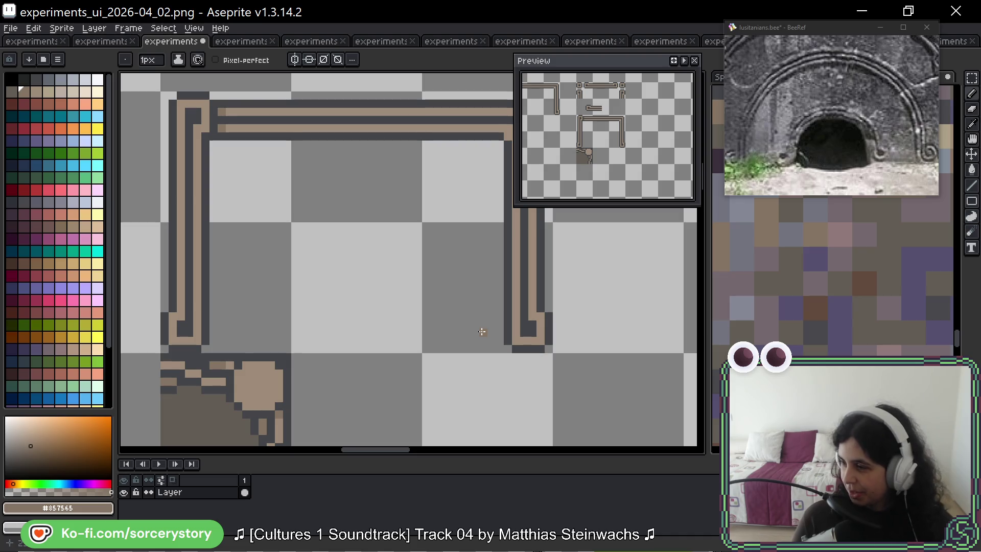
{"action": "left_click_drag", "start_coordinate": [466, 140], "coordinate": [324, 170]}
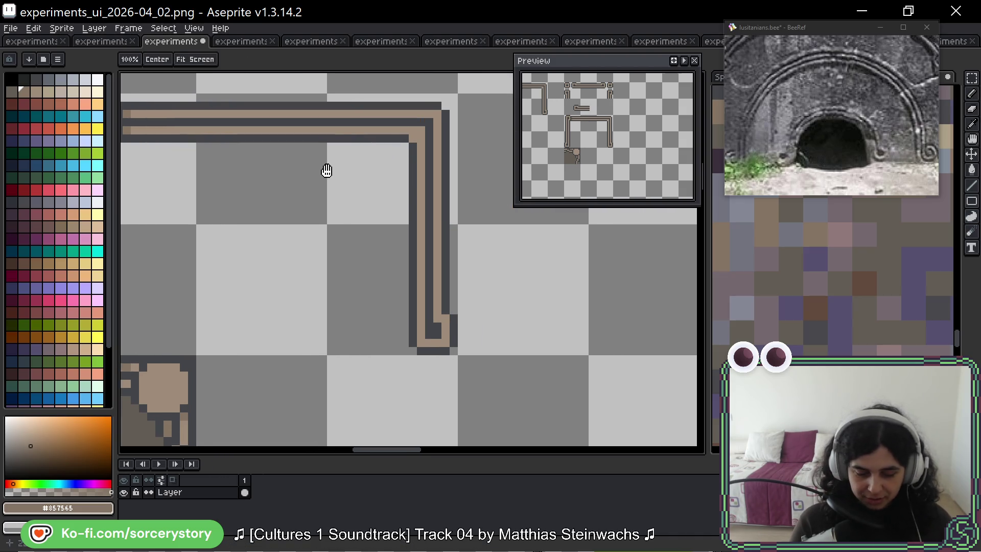
{"action": "left_click_drag", "start_coordinate": [433, 229], "coordinate": [510, 276]}
{"action": "scroll", "coordinate": [486, 219], "scroll_direction": "down", "scroll_amount": 2}
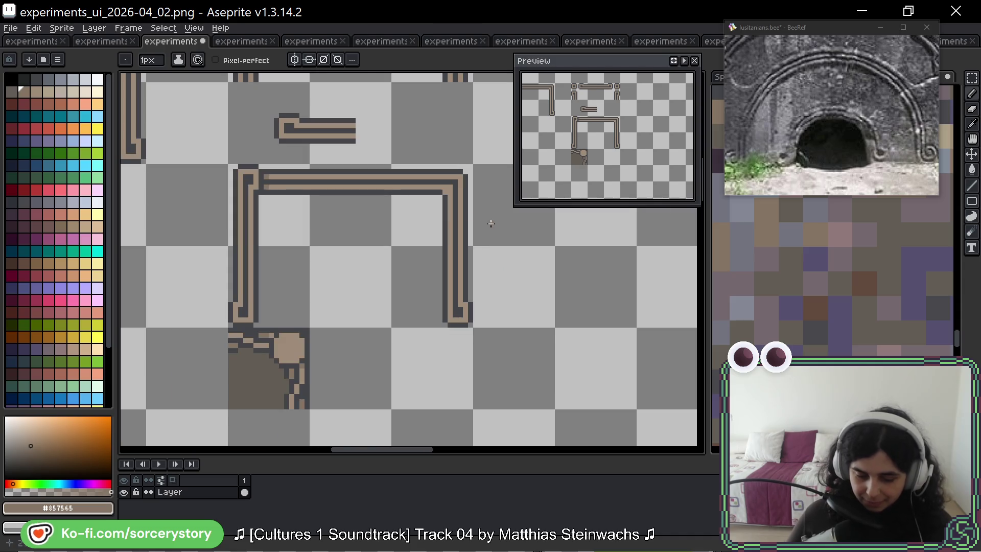
{"action": "left_click", "coordinate": [971, 78]}
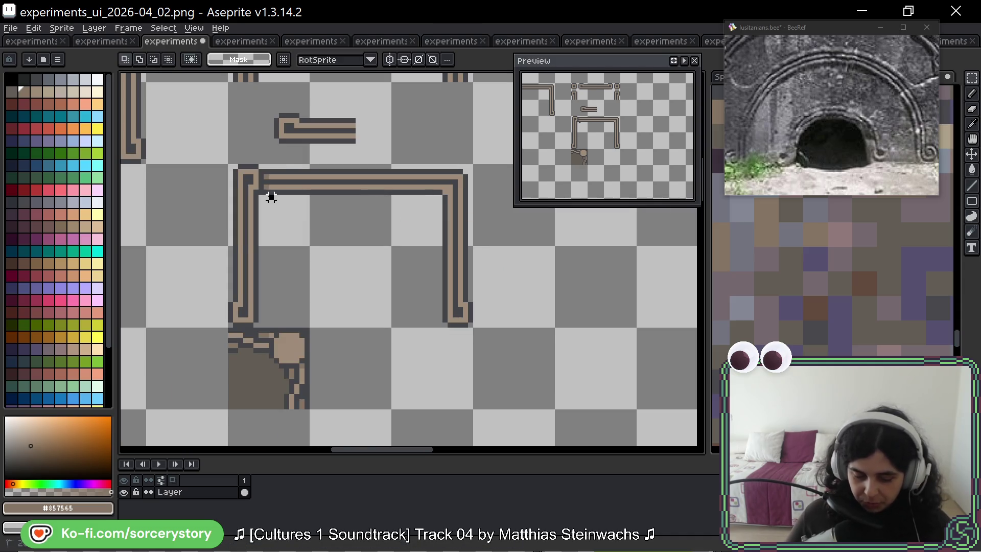
{"action": "left_click_drag", "start_coordinate": [270, 194], "coordinate": [271, 263]}
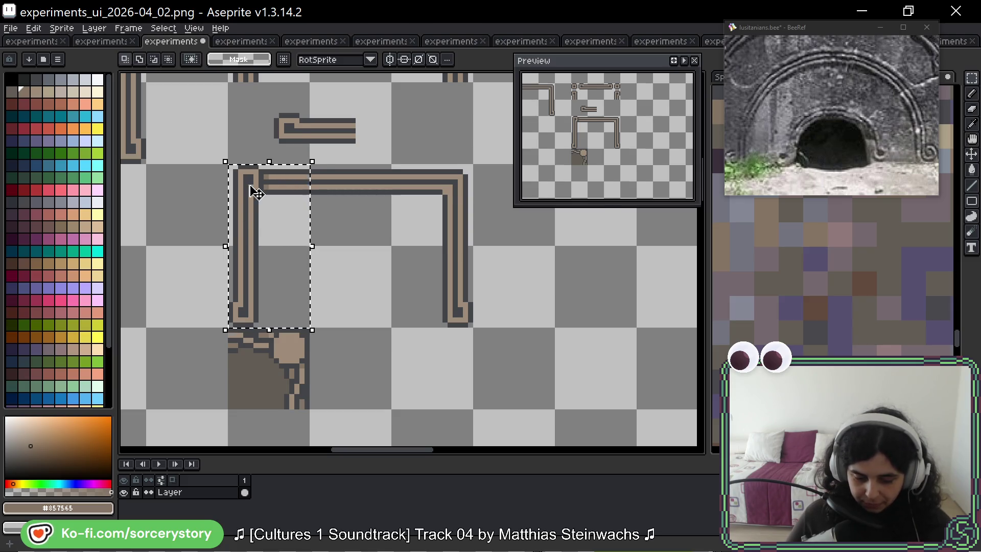
{"action": "scroll", "coordinate": [257, 193], "scroll_direction": "up", "scroll_amount": 1}
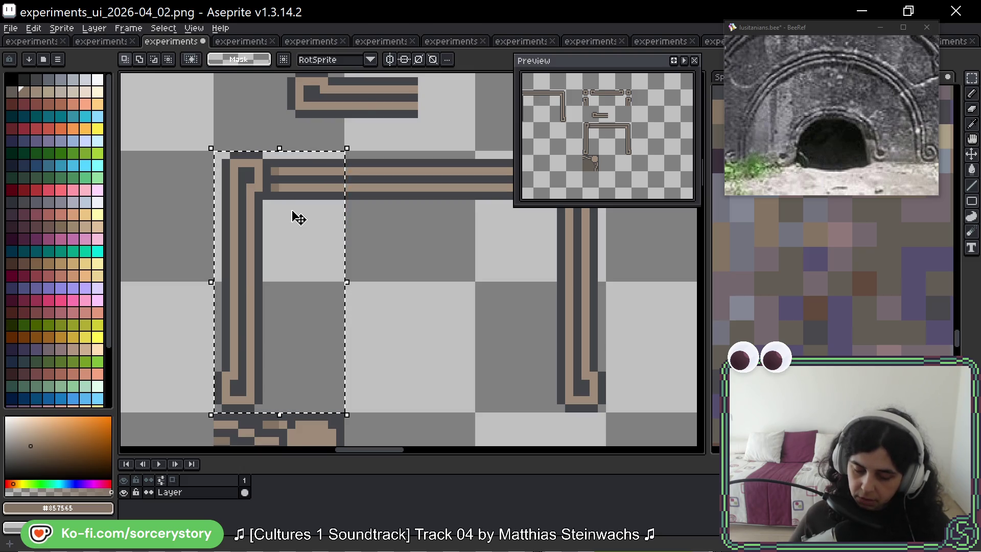
{"action": "scroll", "coordinate": [292, 211], "scroll_direction": "down", "scroll_amount": 2}
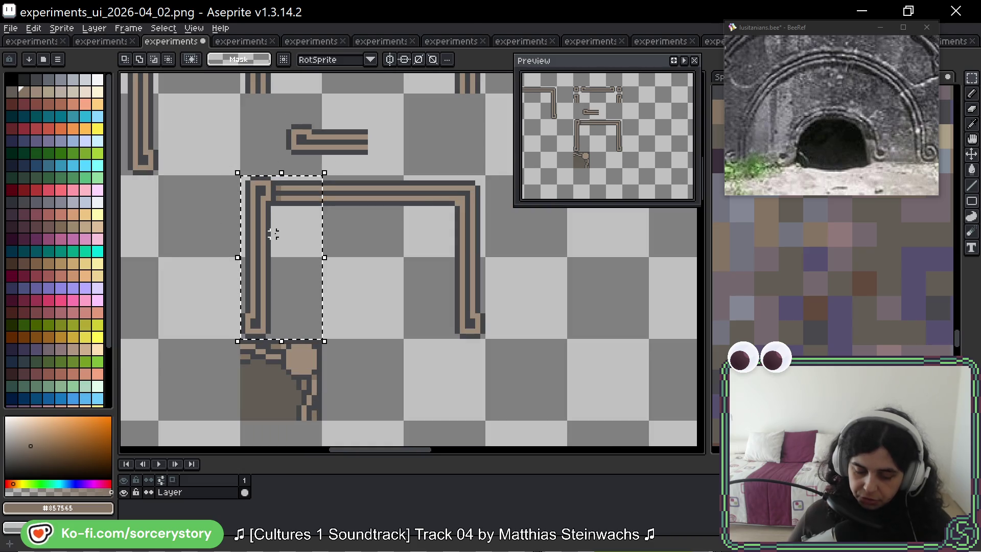
{"action": "left_click_drag", "start_coordinate": [278, 243], "coordinate": [479, 244]}
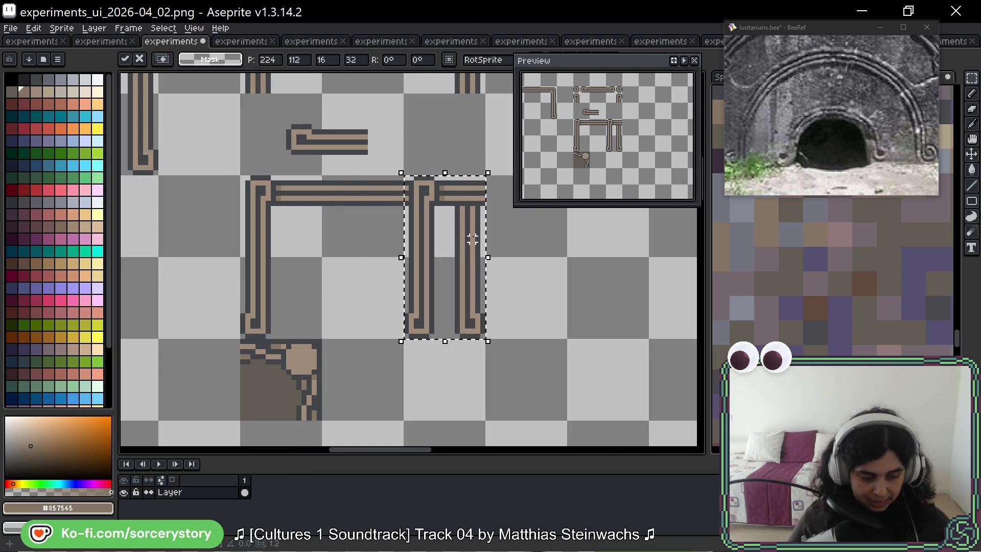
{"action": "key", "text": "shift+h"}
{"action": "key", "text": "ctrl+d"}
Step: Drag the arch's small top-left corner piece into a new position
{"action": "scroll", "coordinate": [459, 273], "scroll_direction": "down", "scroll_amount": 2}
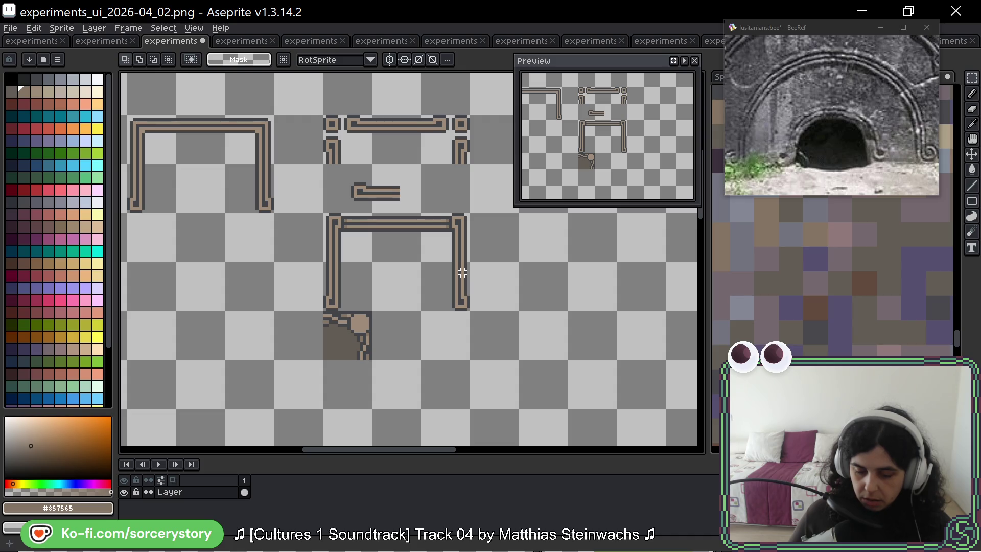
{"action": "scroll", "coordinate": [330, 226], "scroll_direction": "up", "scroll_amount": 5}
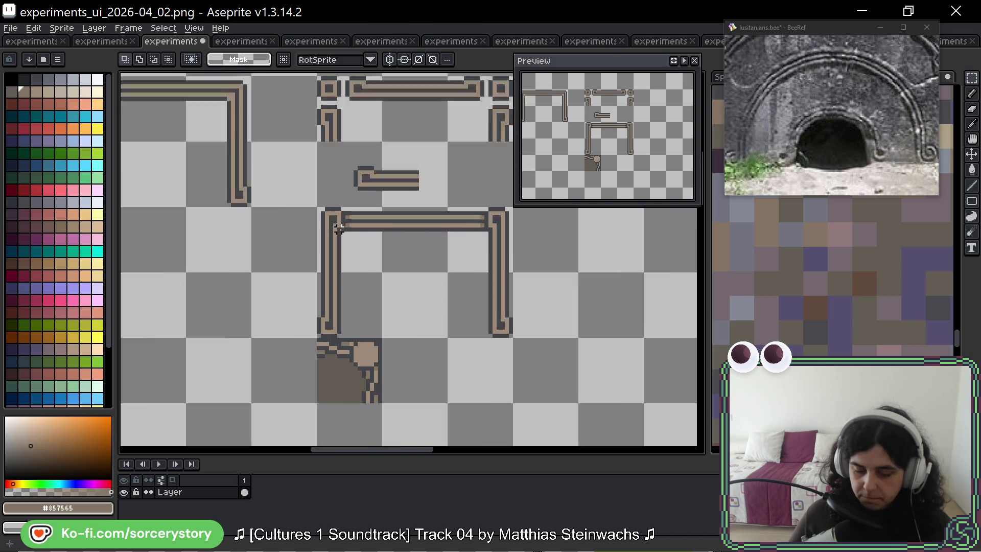
{"action": "mouse_move", "coordinate": [282, 164]}
{"action": "left_mouse_down"}
{"action": "mouse_move", "coordinate": [349, 241]}
{"action": "mouse_move", "coordinate": [322, 215]}
{"action": "left_mouse_up"}
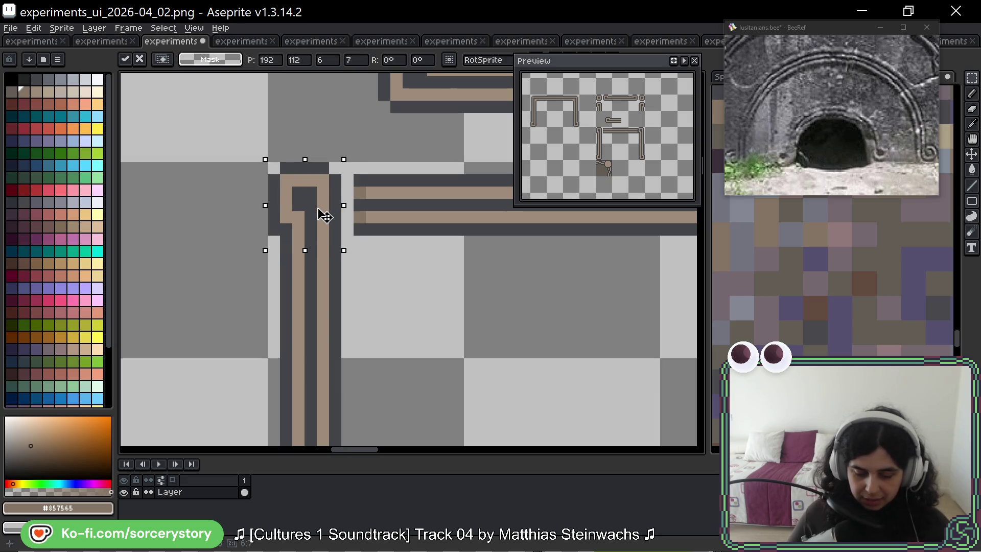
Step: Commit the moved corner and repaint its pixels in dark grey and tan so the lines join
{"action": "key", "text": "ctrl+d"}
{"action": "scroll", "coordinate": [322, 214], "scroll_direction": "down", "scroll_amount": 3}
{"action": "scroll", "coordinate": [322, 214], "scroll_direction": "up", "scroll_amount": 3}
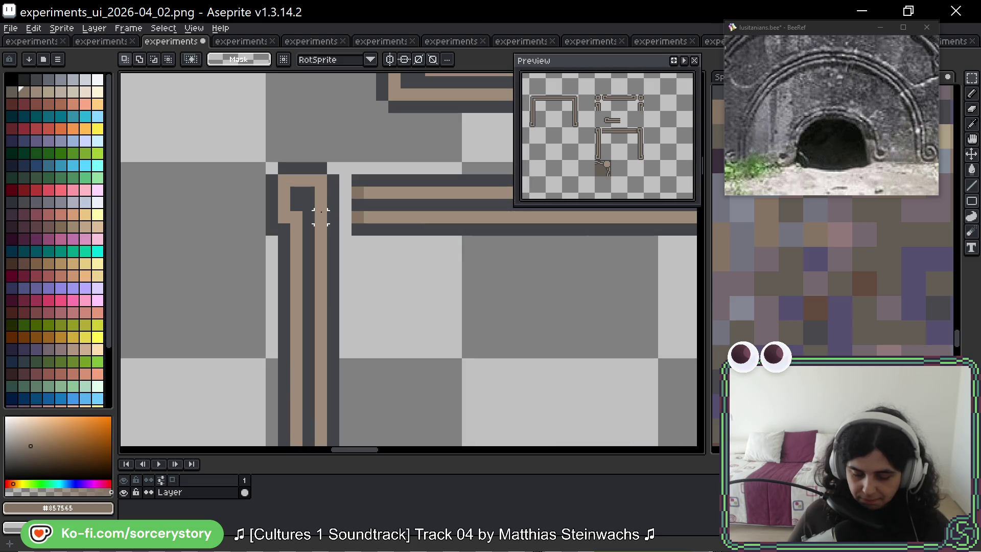
{"action": "key", "text": "b"}
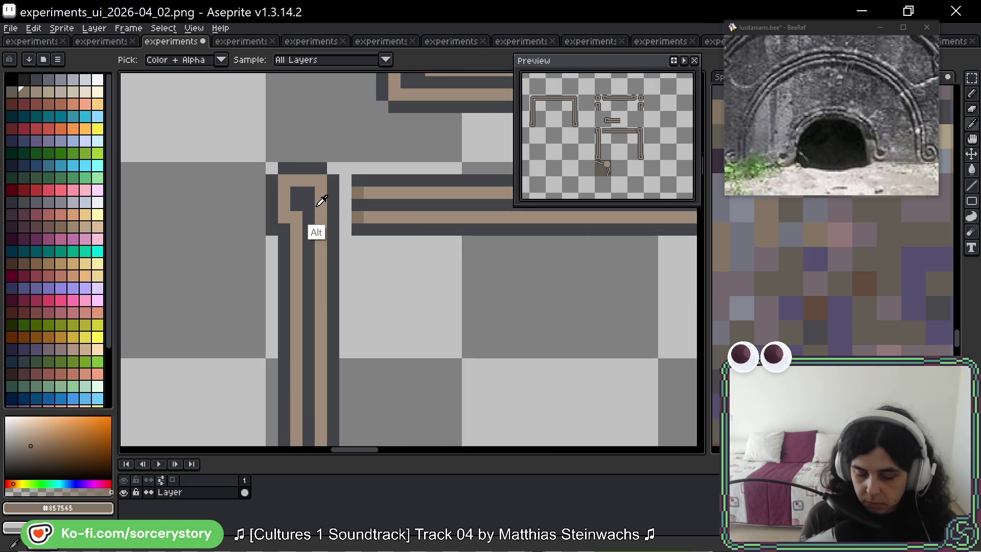
{"action": "left_click", "coordinate": [318, 206], "text": "alt"}
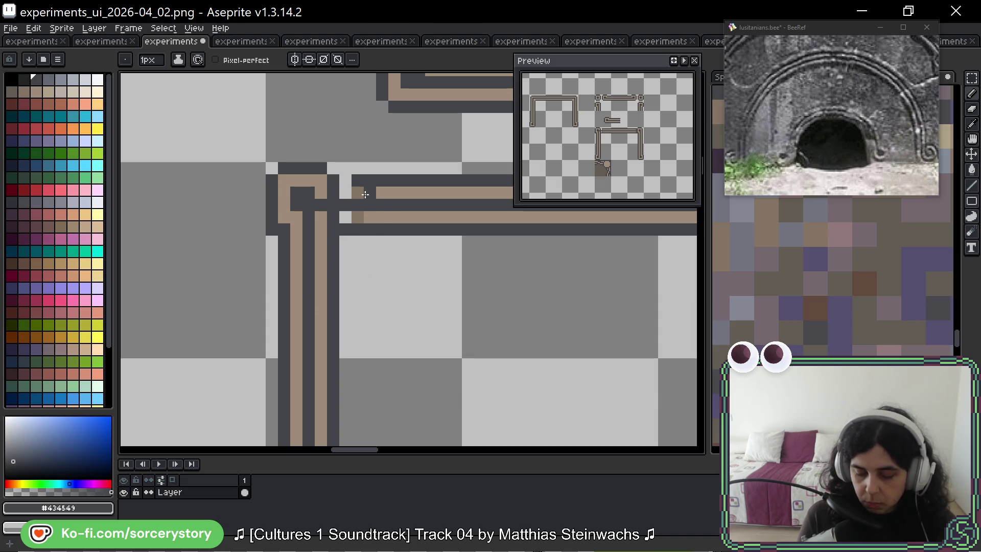
{"action": "left_click", "coordinate": [346, 181]}
{"action": "left_click", "coordinate": [366, 217], "text": "alt"}
{"action": "mouse_move", "coordinate": [347, 193]}
{"action": "left_mouse_down"}
{"action": "mouse_move", "coordinate": [327, 193]}
{"action": "mouse_move", "coordinate": [358, 217]}
{"action": "left_mouse_up"}
{"action": "mouse_move", "coordinate": [421, 335]}
{"action": "left_mouse_down"}
{"action": "mouse_move", "coordinate": [390, 312]}
{"action": "mouse_move", "coordinate": [412, 278]}
{"action": "mouse_move", "coordinate": [372, 208]}
{"action": "left_mouse_up"}
{"action": "scroll", "coordinate": [373, 208], "scroll_direction": "down", "scroll_amount": 2}
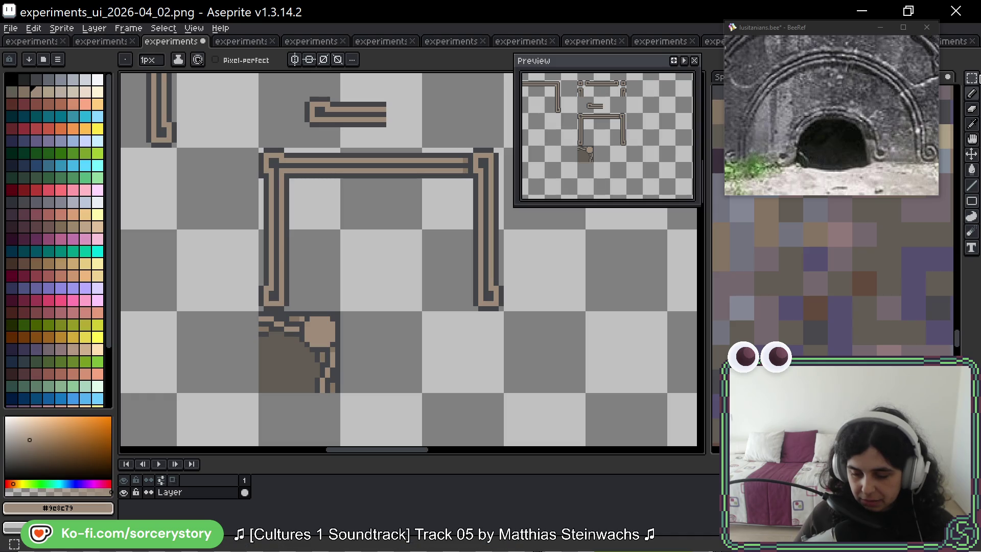
Step: Select the upper part of the arch's right pillar with the Rectangular Marquee
{"action": "left_click", "coordinate": [972, 77]}
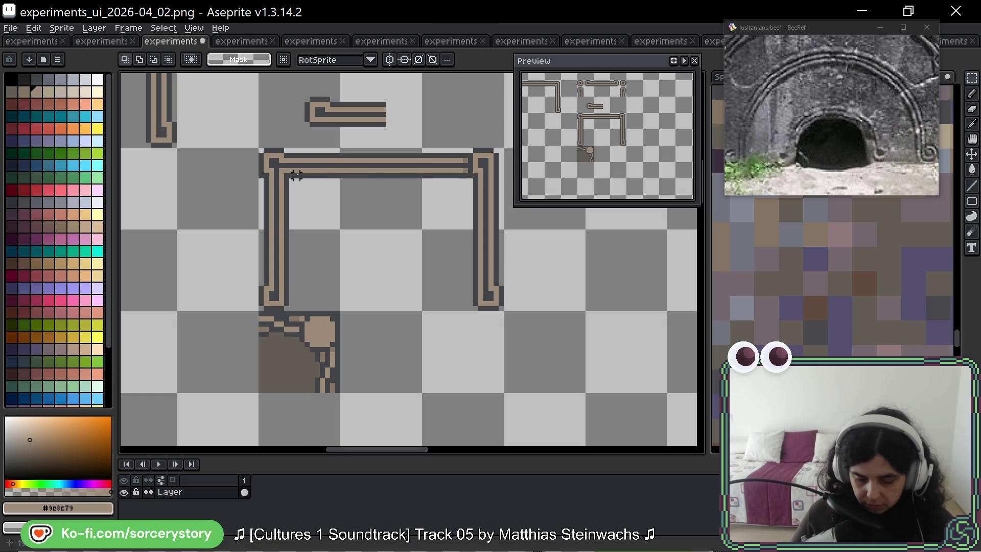
{"action": "left_click_drag", "start_coordinate": [258, 149], "coordinate": [341, 230]}
{"action": "scroll", "coordinate": [269, 186], "scroll_direction": "right", "scroll_amount": 3}
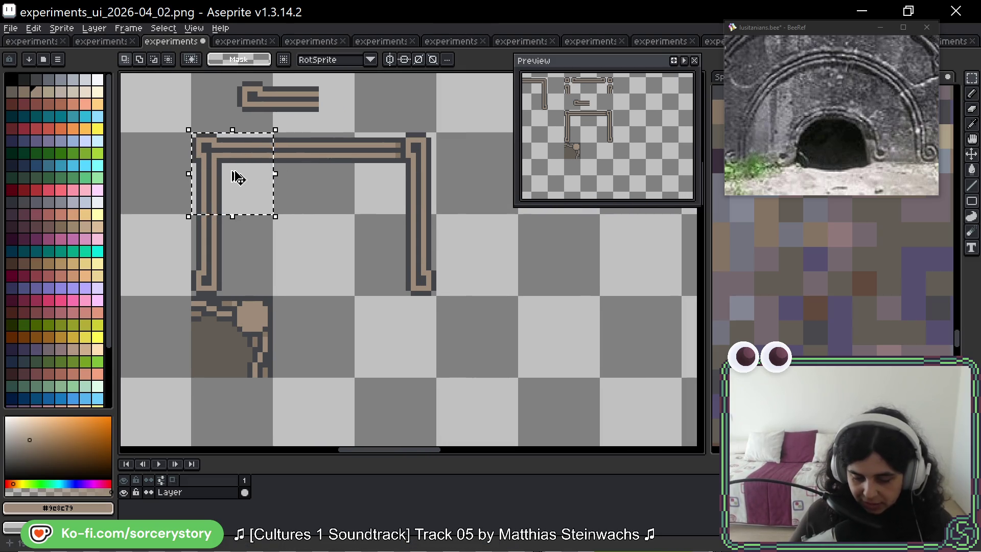
{"action": "left_click", "coordinate": [418, 186]}
{"action": "mouse_move", "coordinate": [358, 136]}
{"action": "left_mouse_down"}
{"action": "mouse_move", "coordinate": [434, 211]}
{"action": "mouse_move", "coordinate": [437, 296]}
{"action": "left_mouse_up"}
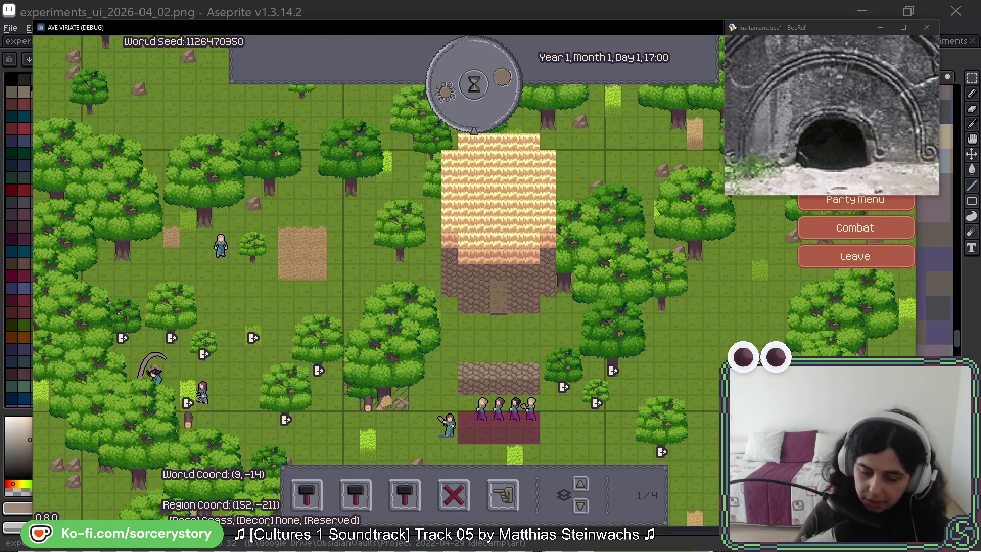
Step: Close the Wood storage details panel and recentre the village map on the party
{"action": "key", "text": "s"}
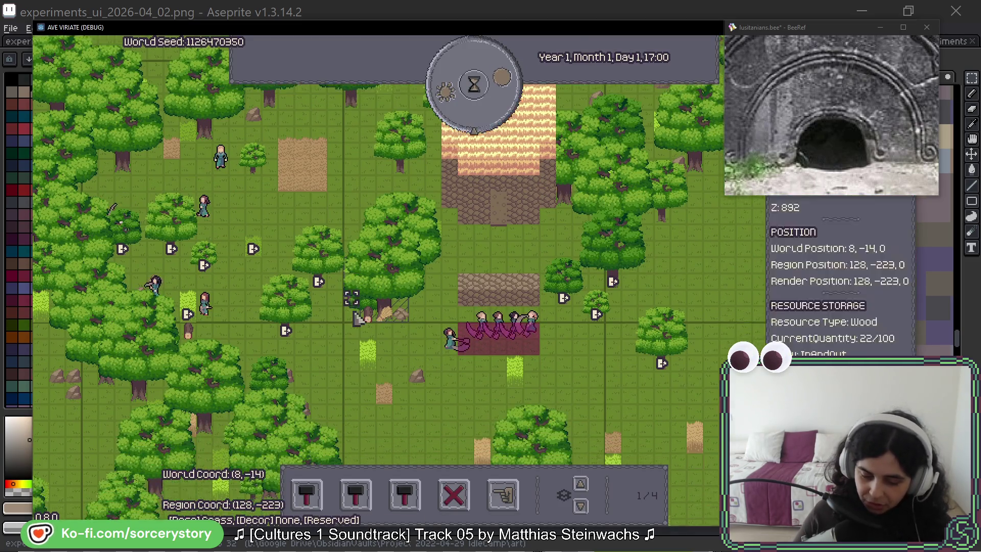